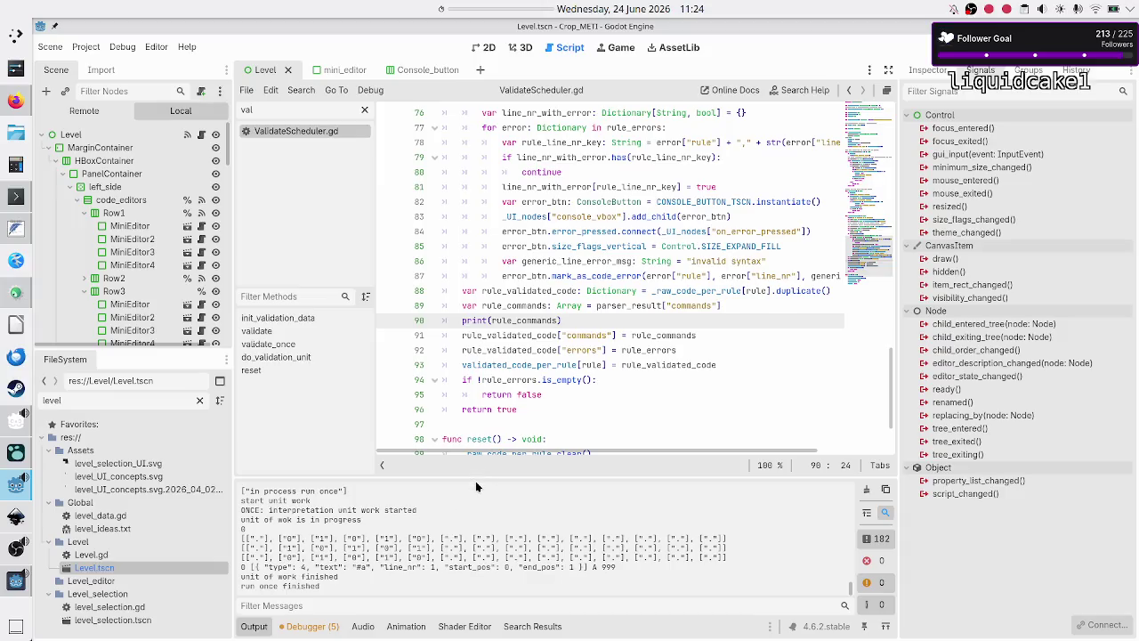
Step: Enlarge the Output panel and scroll to the top to read the printed error entry
left_click_drag(476, 477, 471, 213)
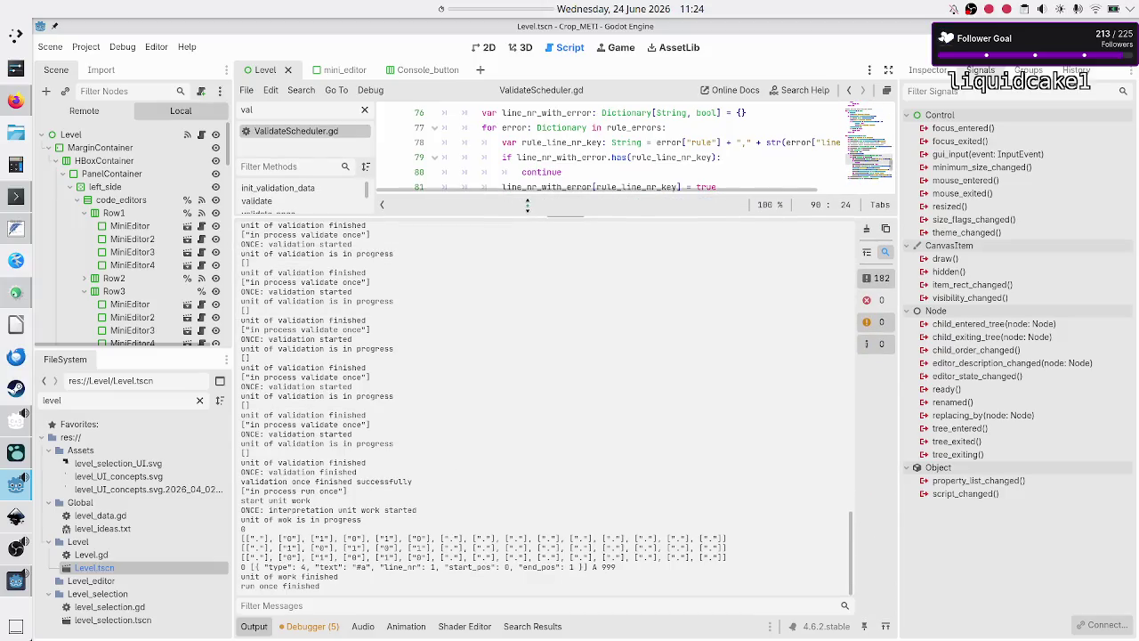
scroll(426, 368, "up", 10)
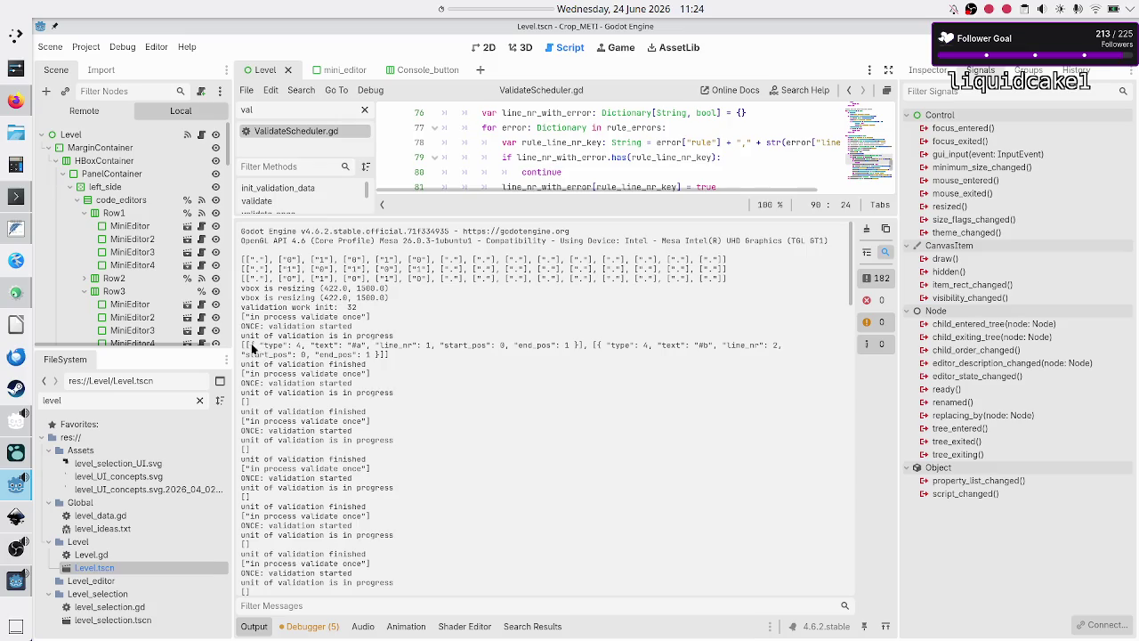
left_click_drag(244, 347, 460, 349)
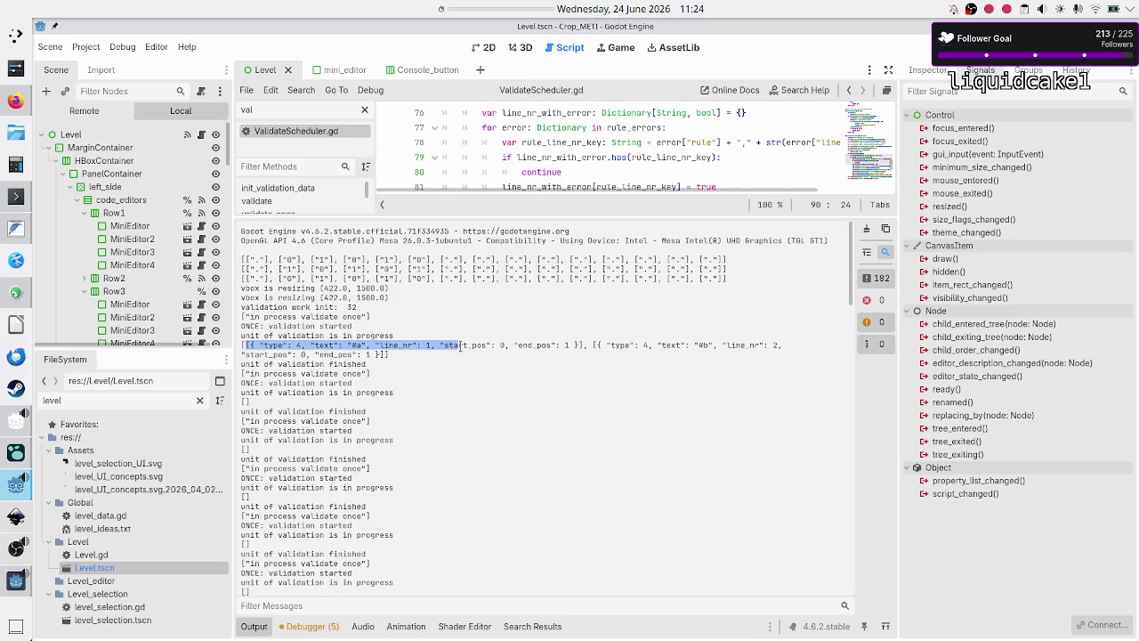
left_click(375, 347)
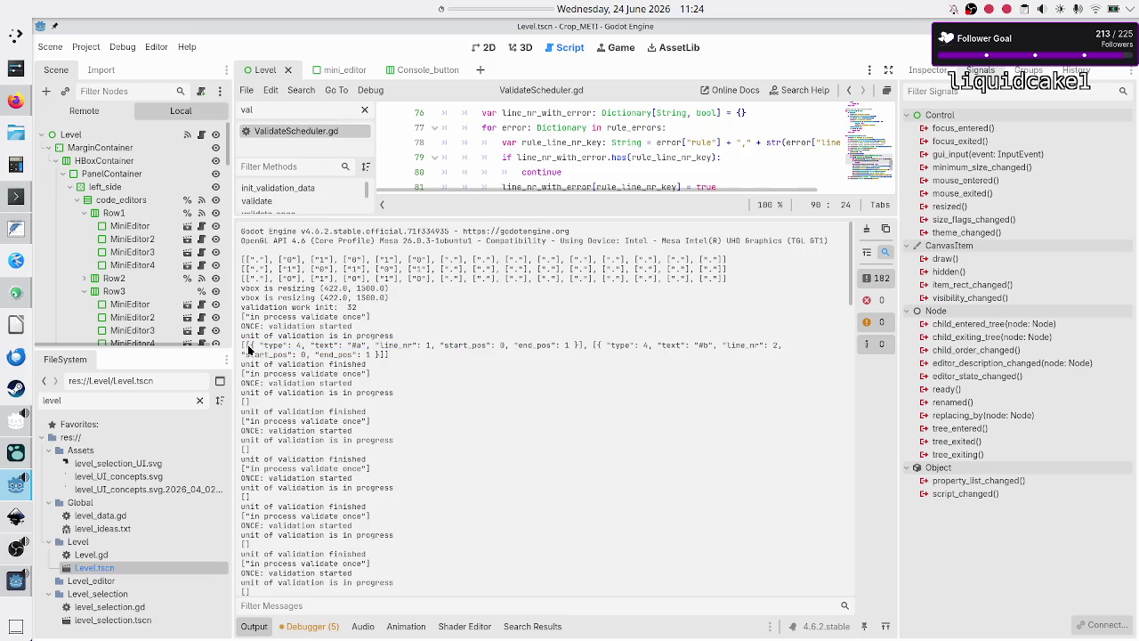
Step: Inspect the first error's start and type field, then shrink the log back down
left_click_drag(252, 345, 378, 347)
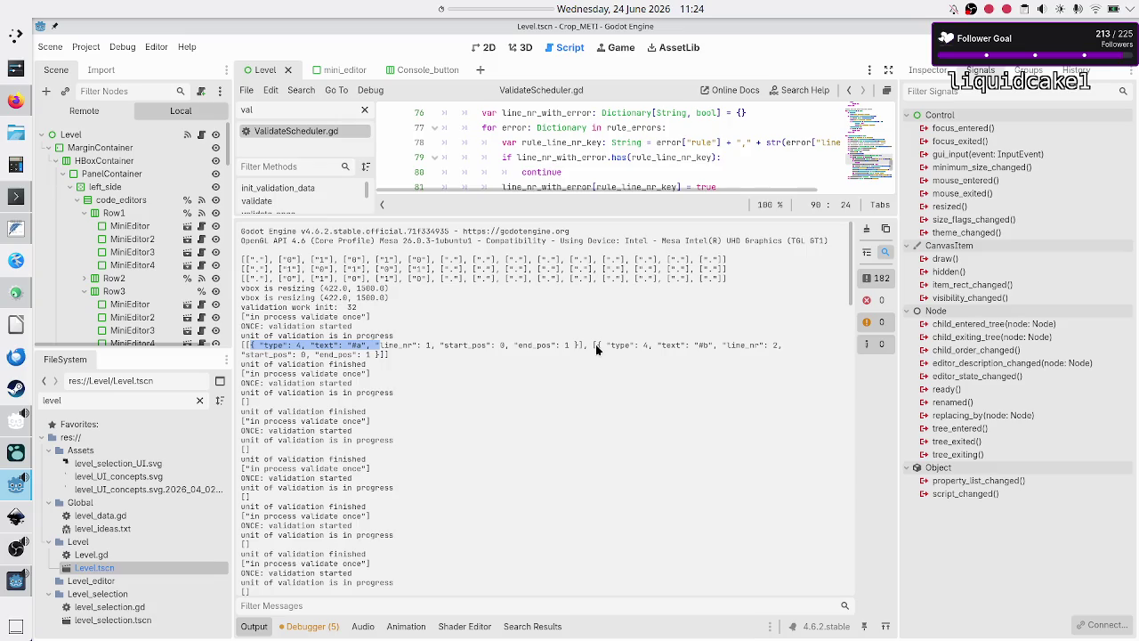
left_click_drag(592, 344, 752, 344)
left_click(753, 344)
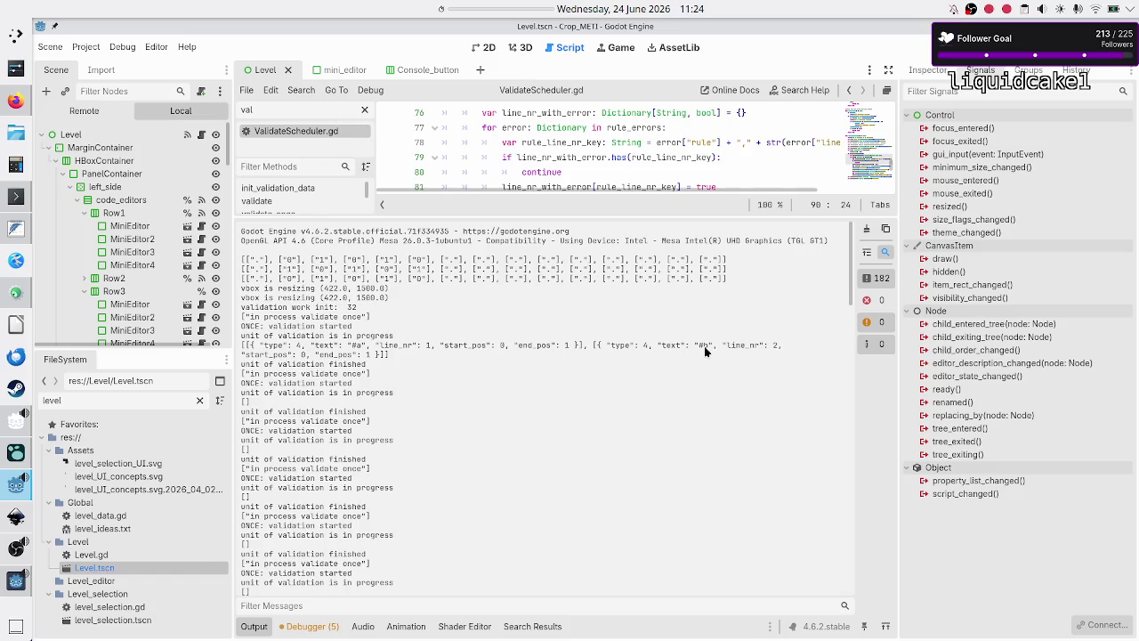
scroll(520, 340, "down", 15)
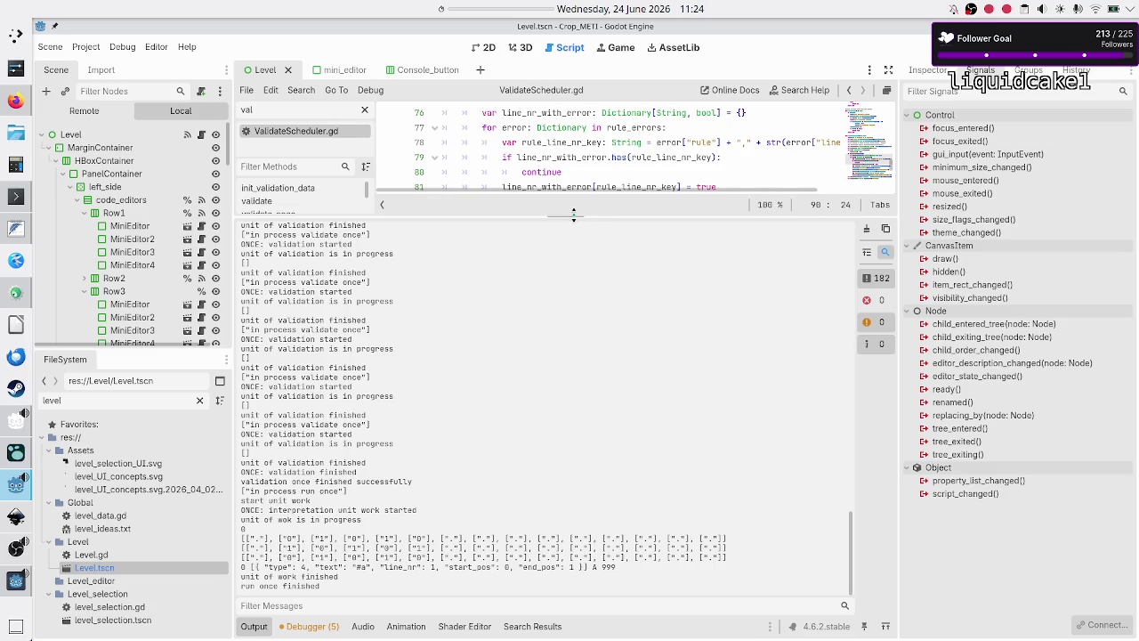
left_click_drag(573, 213, 573, 476)
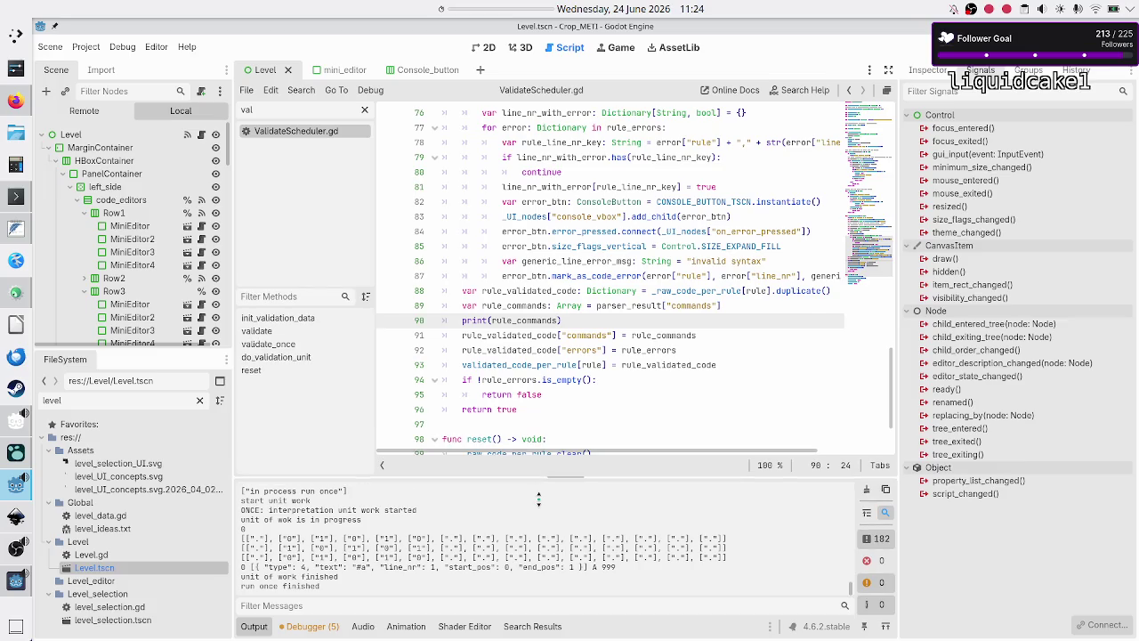
Step: Filter the script list with 'inter' and open InterpretLoadBalancer.gd
left_click(576, 365)
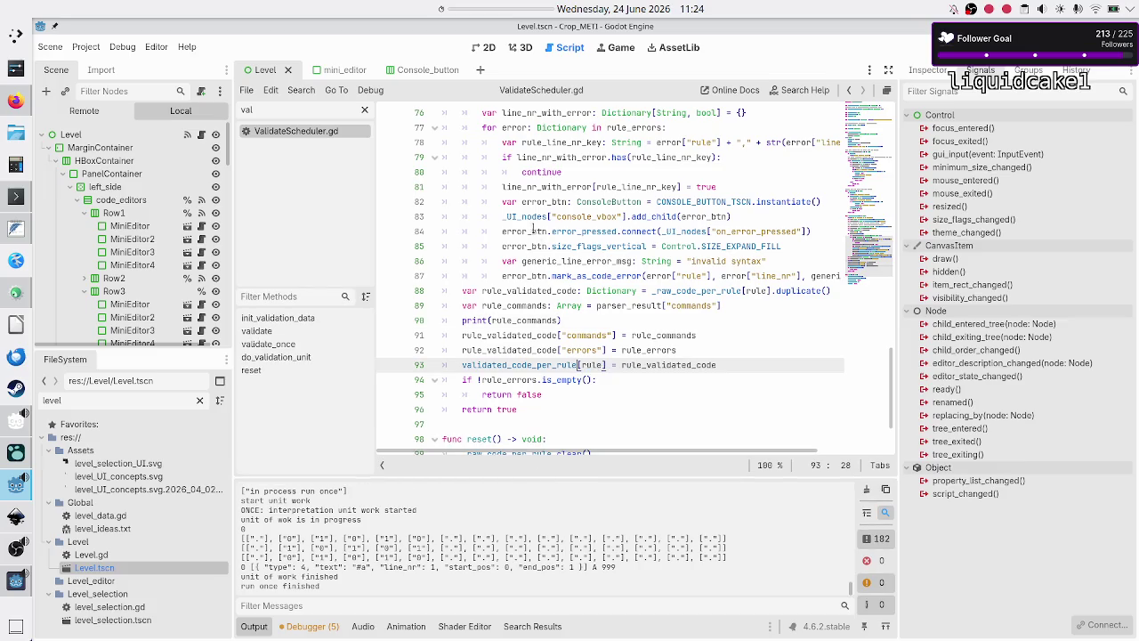
key("ctrl+a")
type("inter")
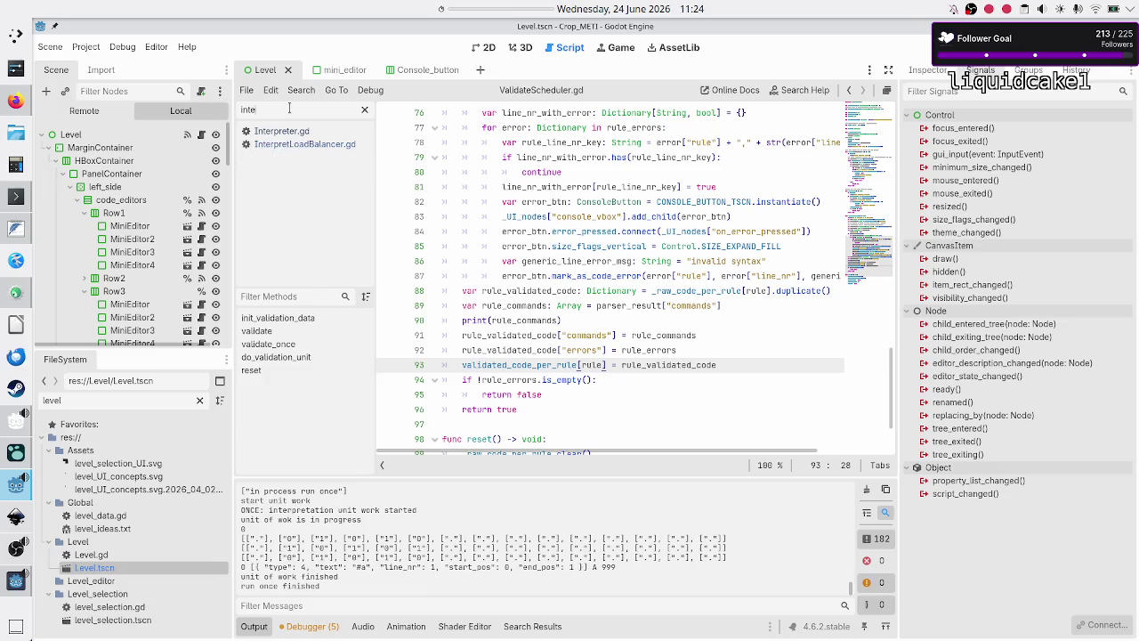
left_click(302, 144)
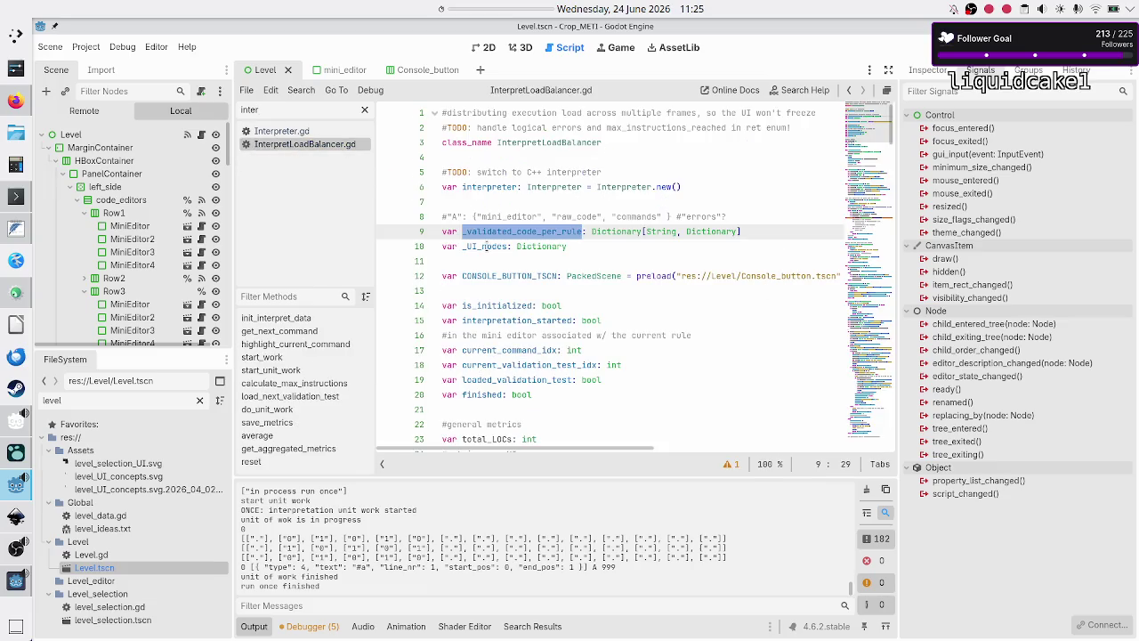
Step: Follow the get_next_command call on line 122 to its definition, then open Interpreter.gd
left_click(496, 275)
scroll(497, 275, "down", 20)
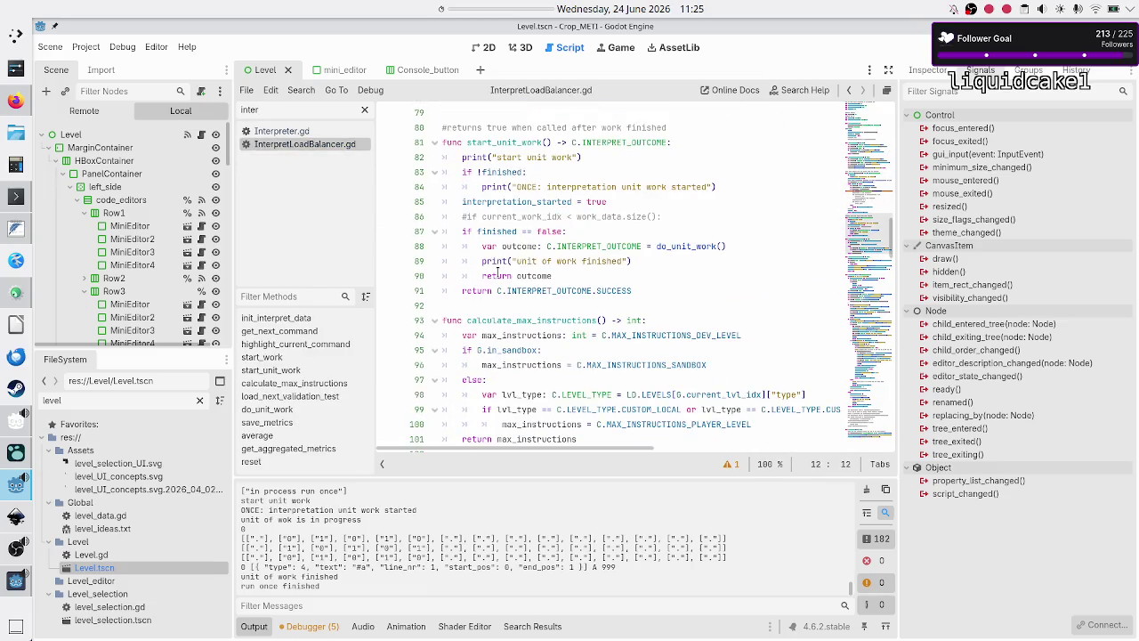
scroll(497, 270, "down", 6)
scroll(497, 271, "down", 5)
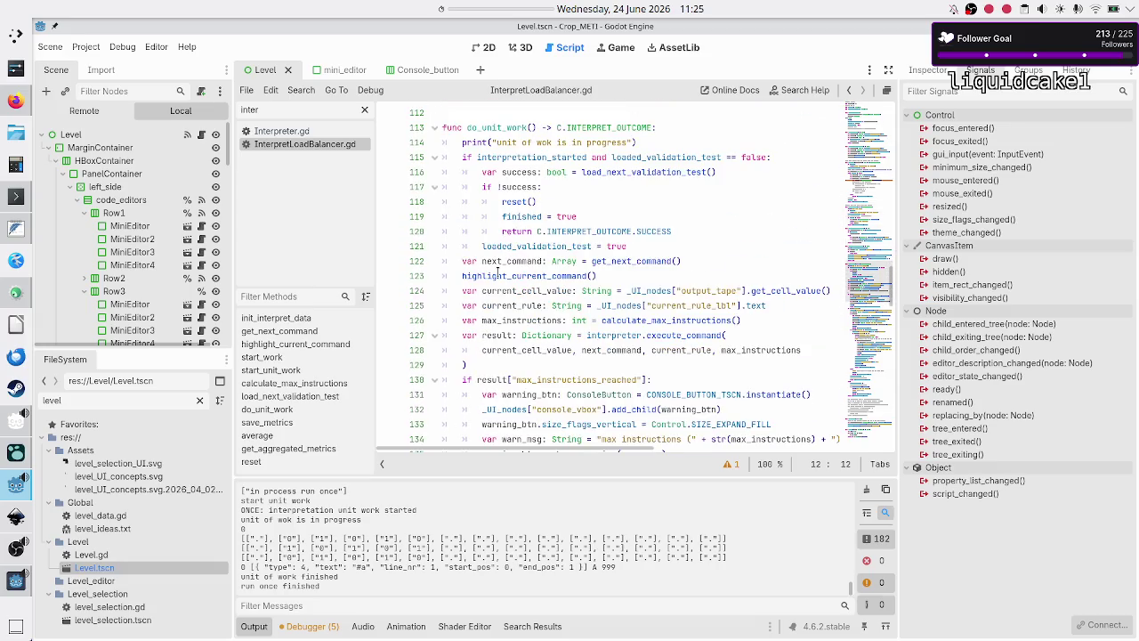
scroll(496, 271, "down", 1)
scroll(496, 270, "up", 1)
double_click(622, 261)
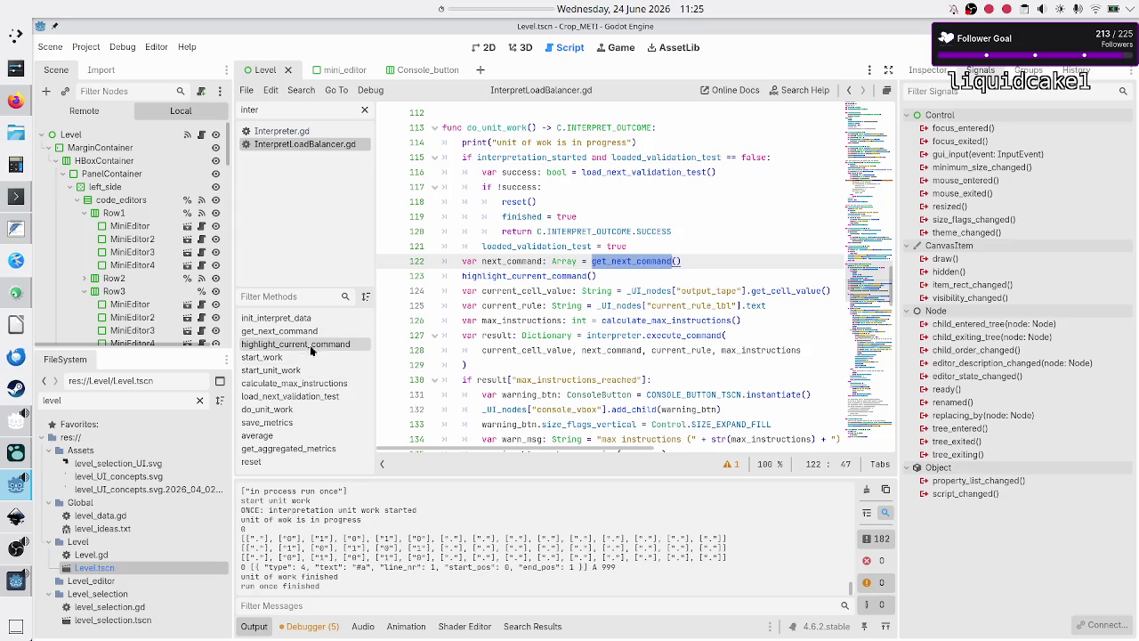
left_click(280, 331)
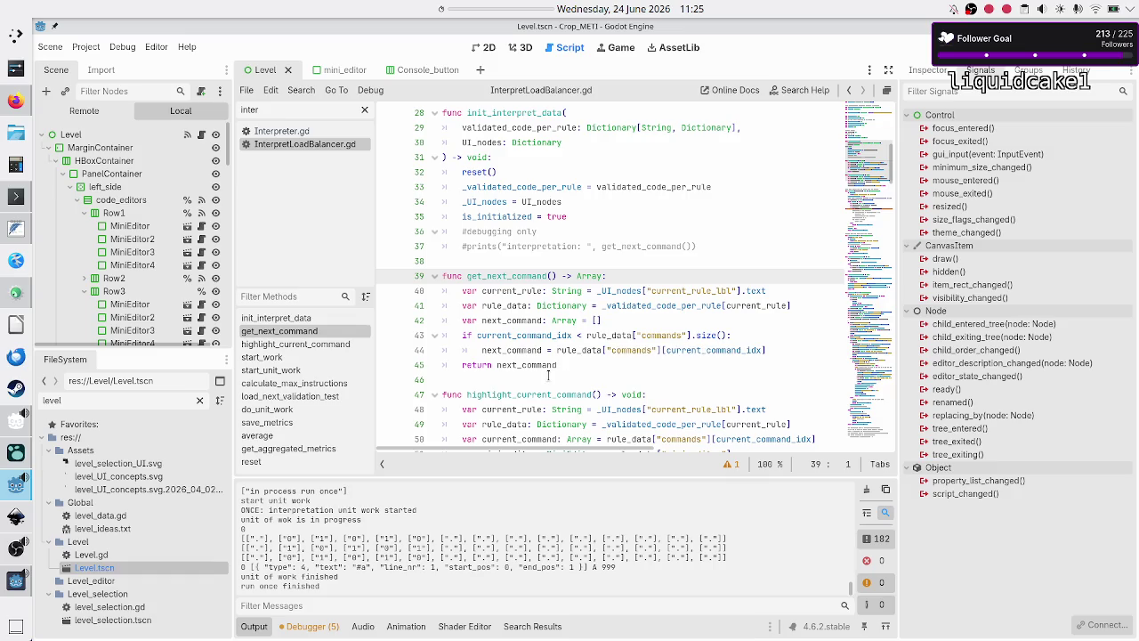
left_click(640, 380)
left_click(320, 131)
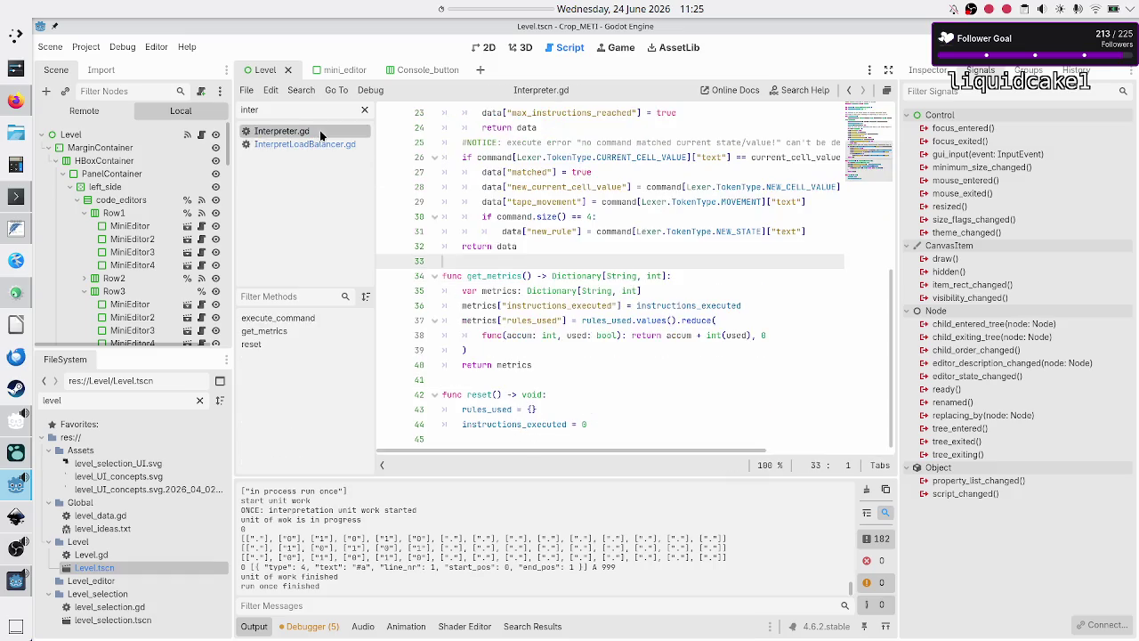
scroll(540, 250, "up", 4)
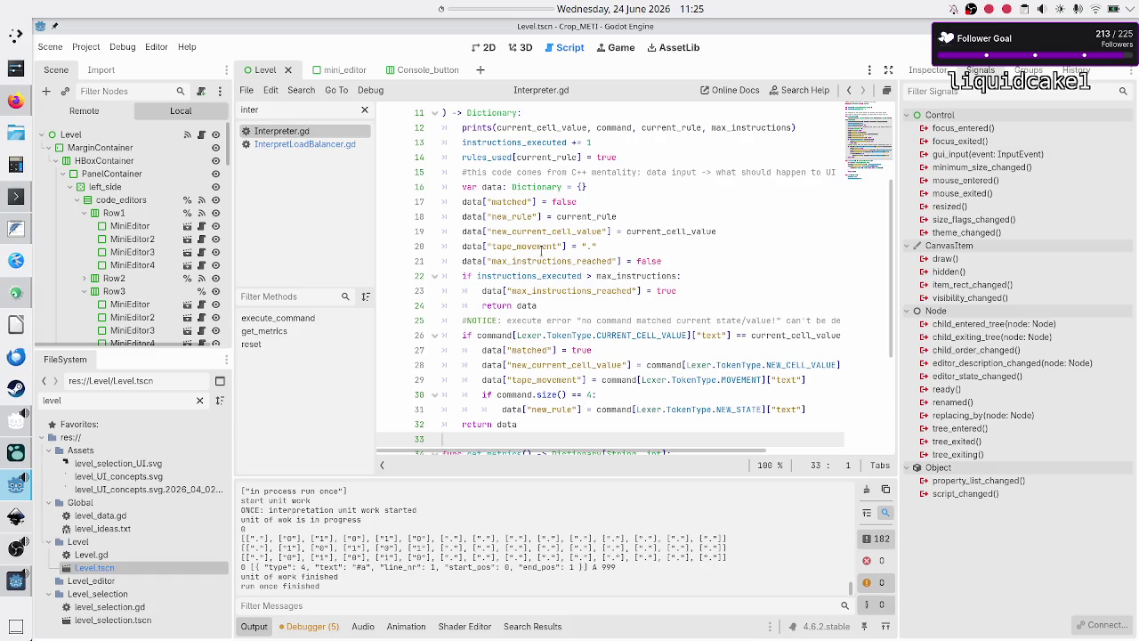
scroll(540, 250, "up", 3)
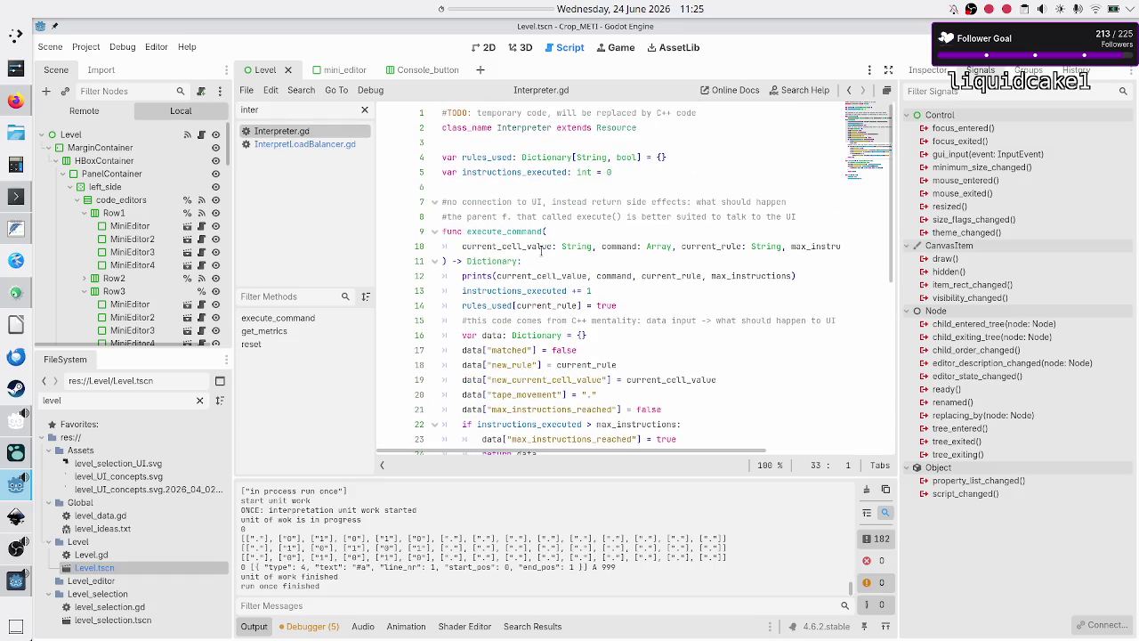
left_click(540, 246)
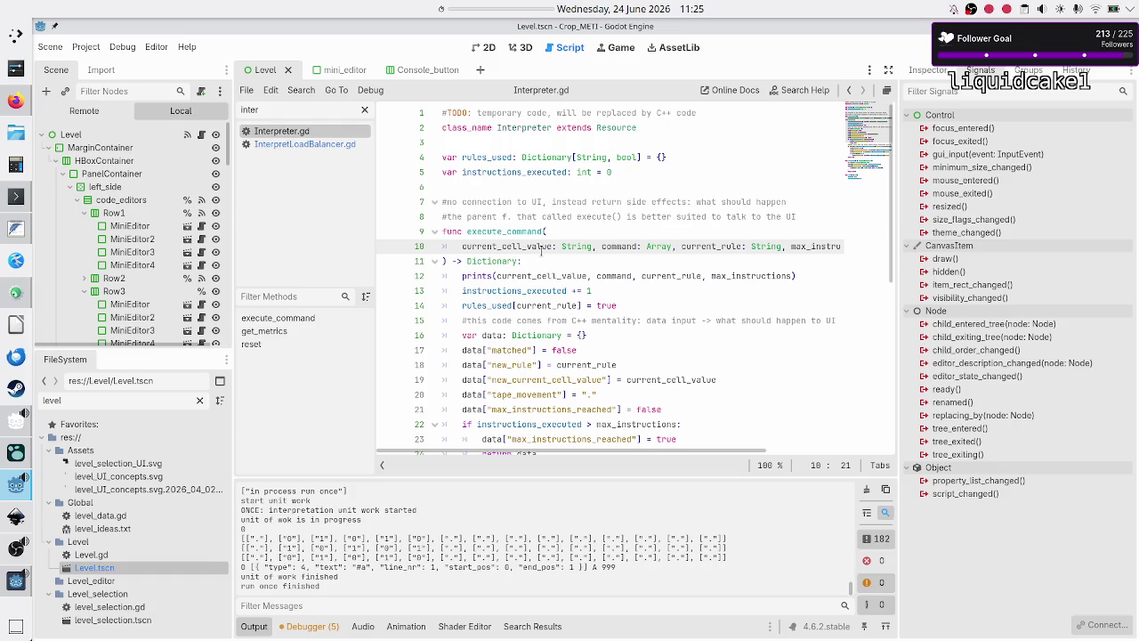
key("Down")
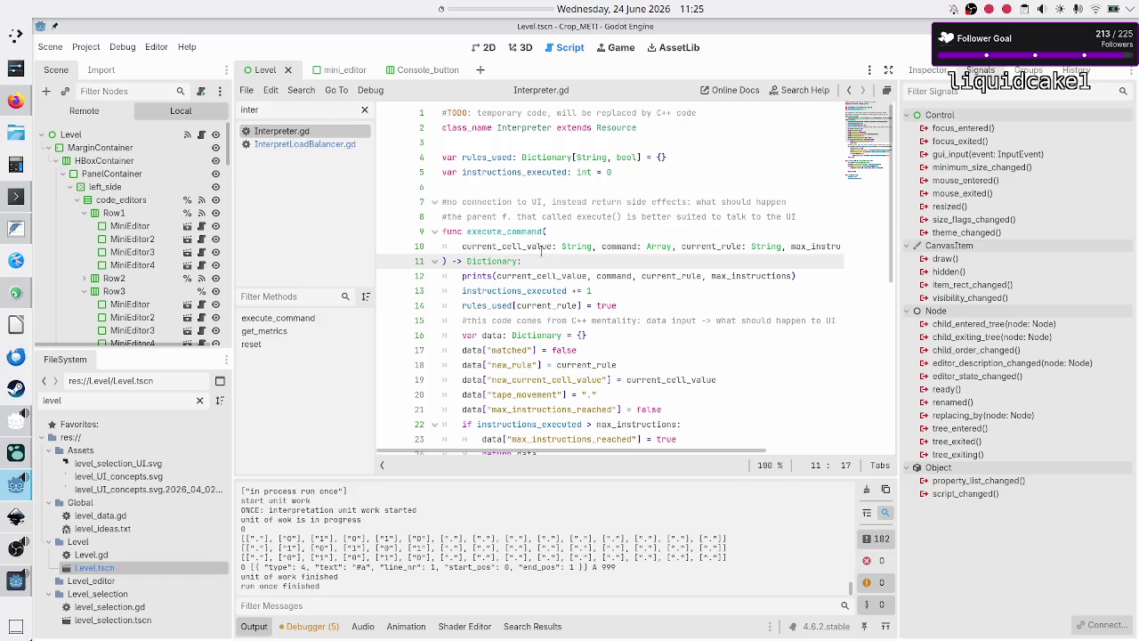
key("Right")
key("Down")
key("Down")
key("Down")
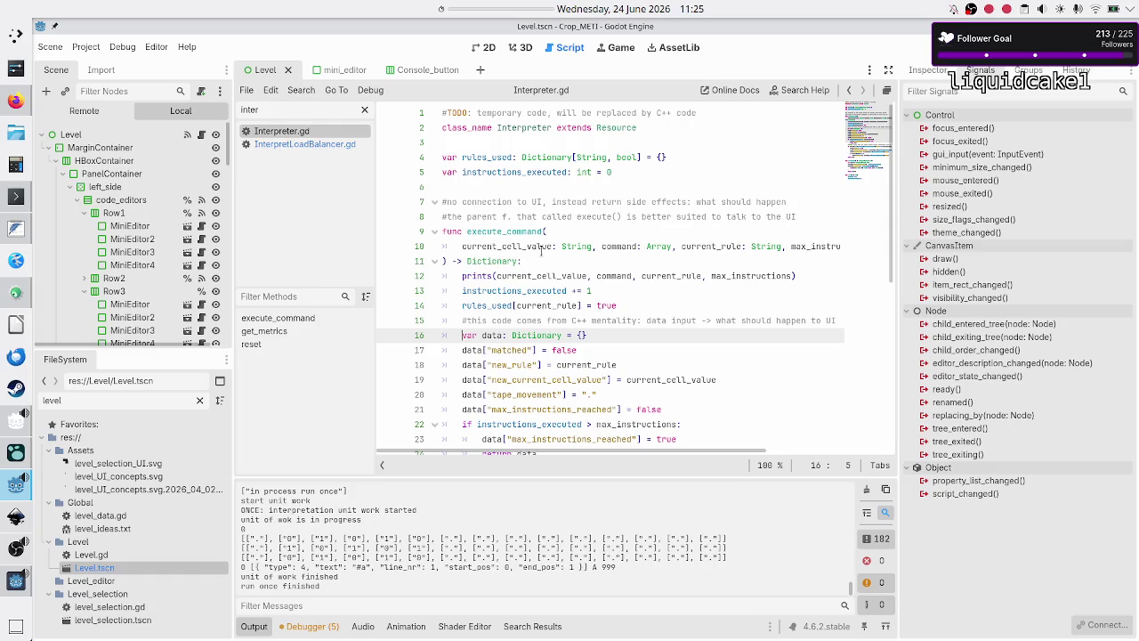
key("Down")
key("Down")
key("Down")
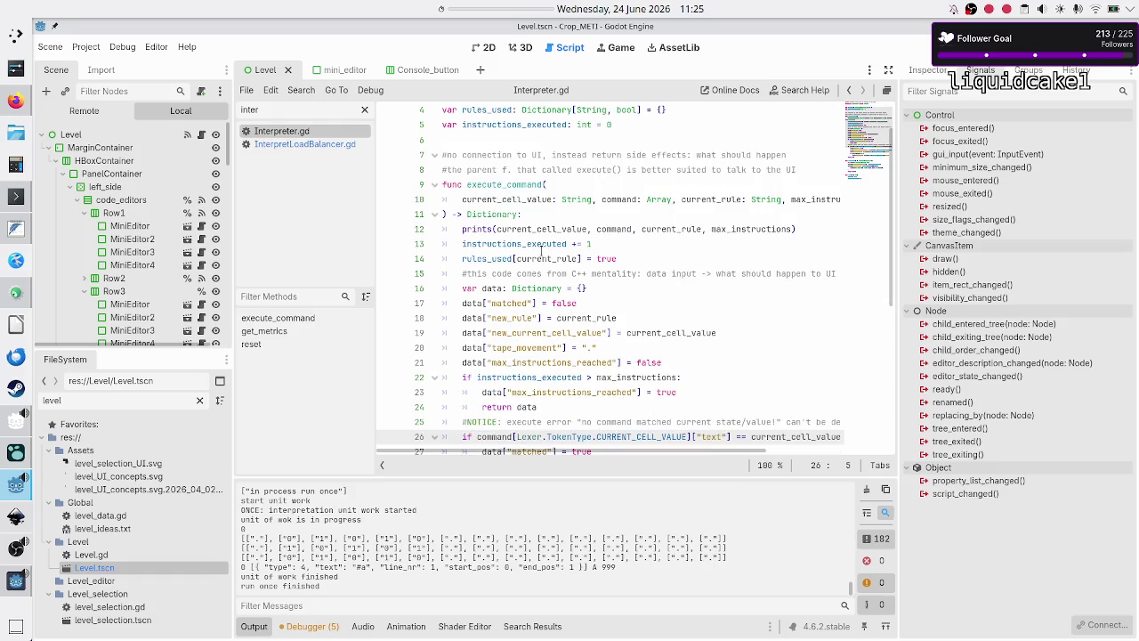
key("Down")
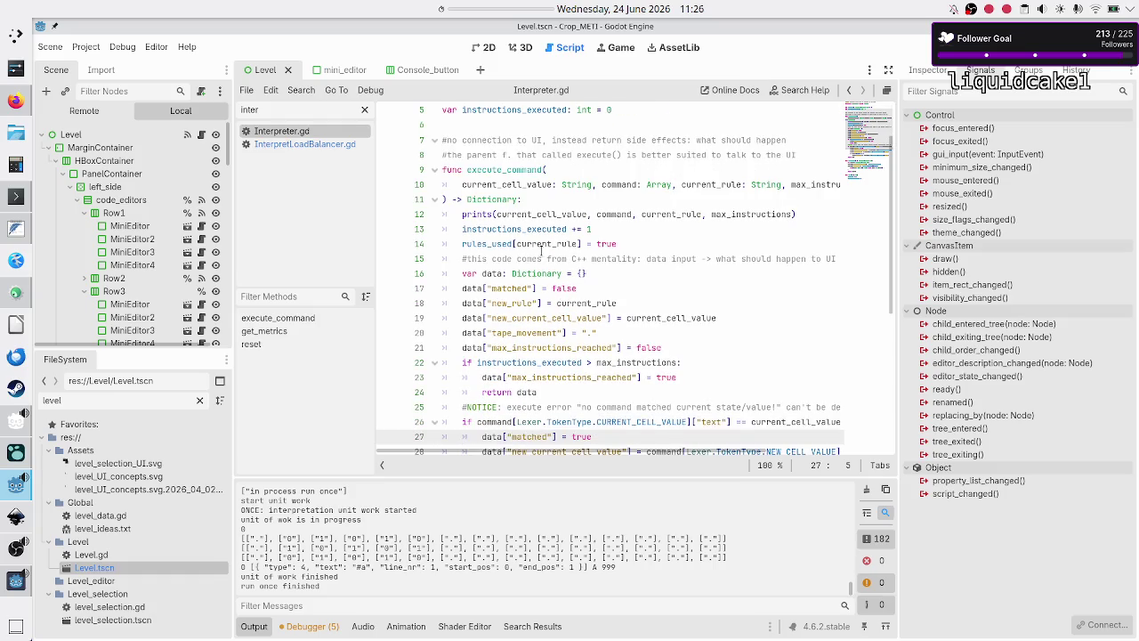
key("Up")
key("Down")
key("Down")
key("Down")
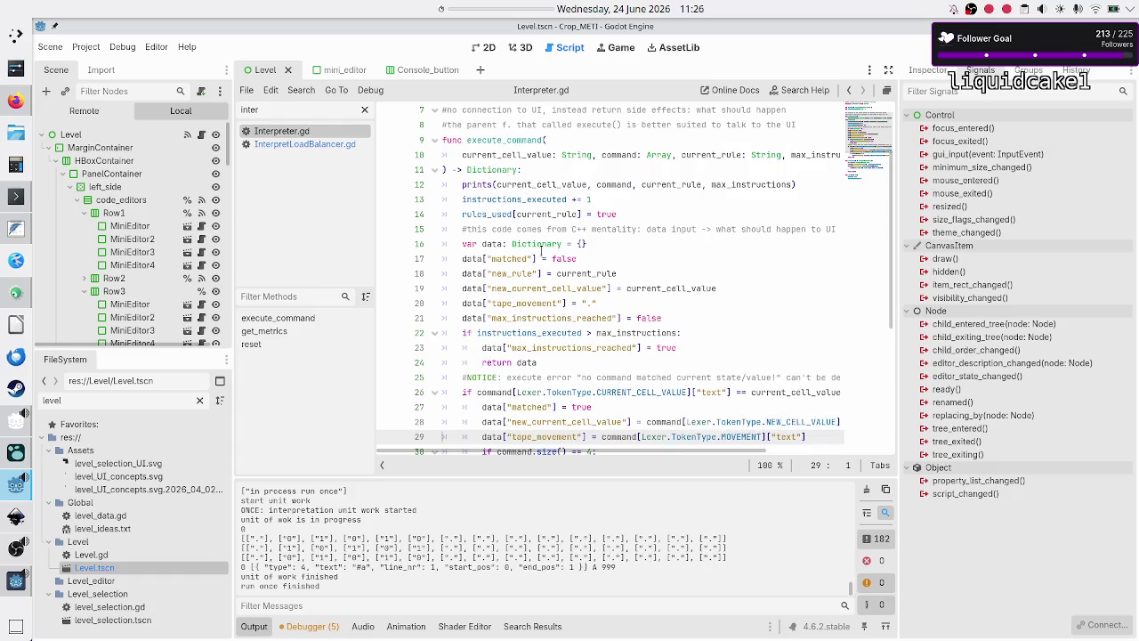
key("Down")
key("Down")
key("Down")
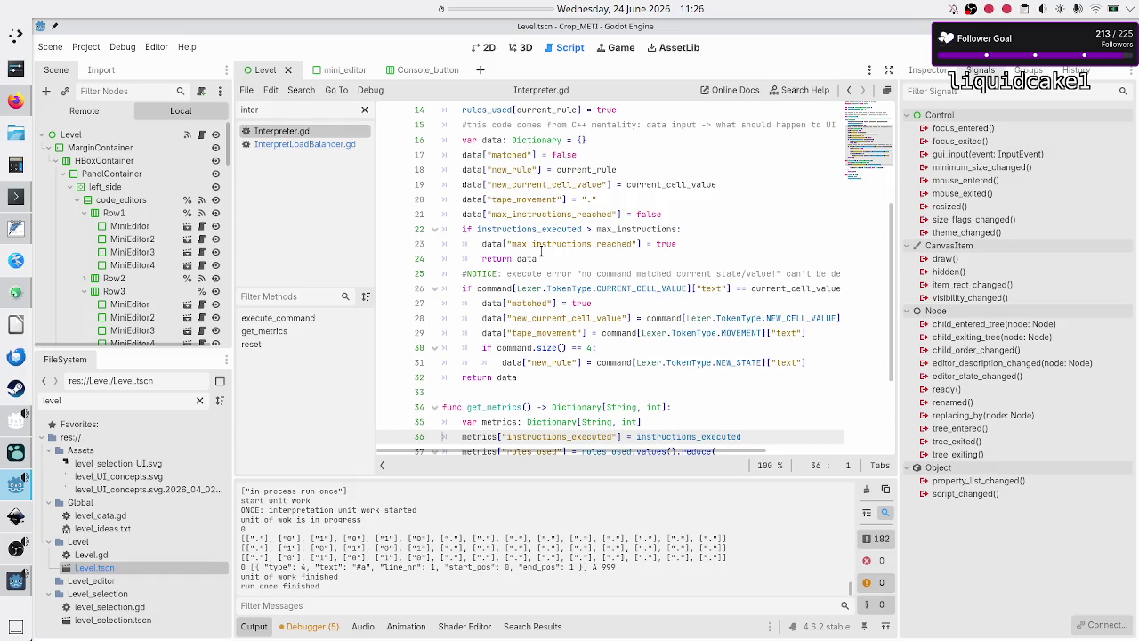
key("Up")
key("Up")
key("Up")
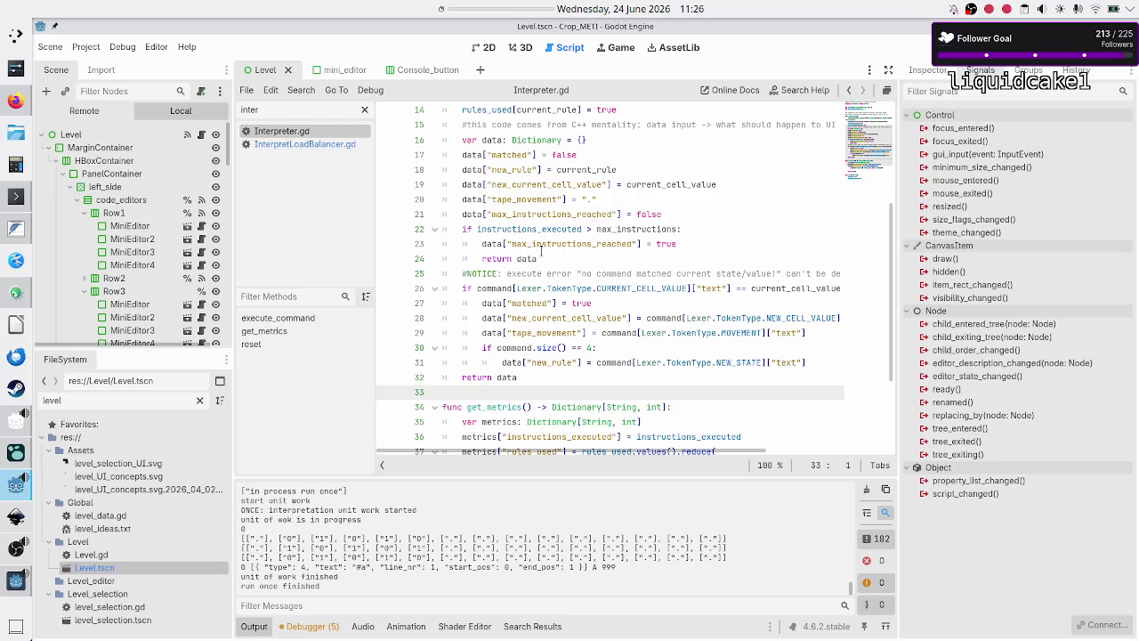
scroll(541, 169, "up", 3)
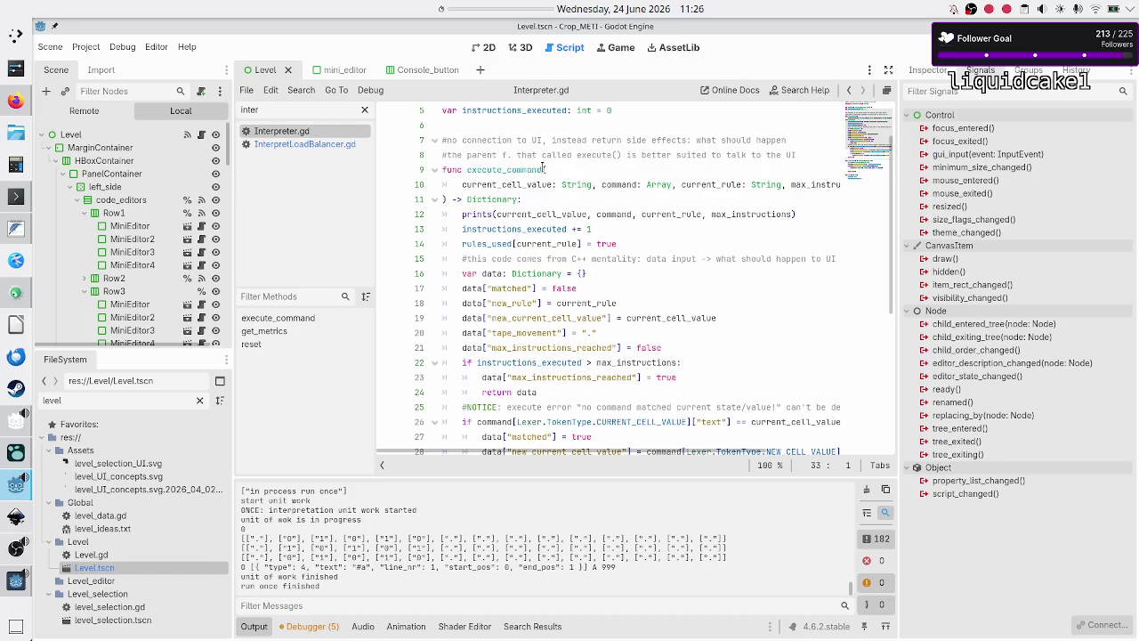
left_click(560, 169)
key("Home")
key("Down")
key("Down")
key("Down")
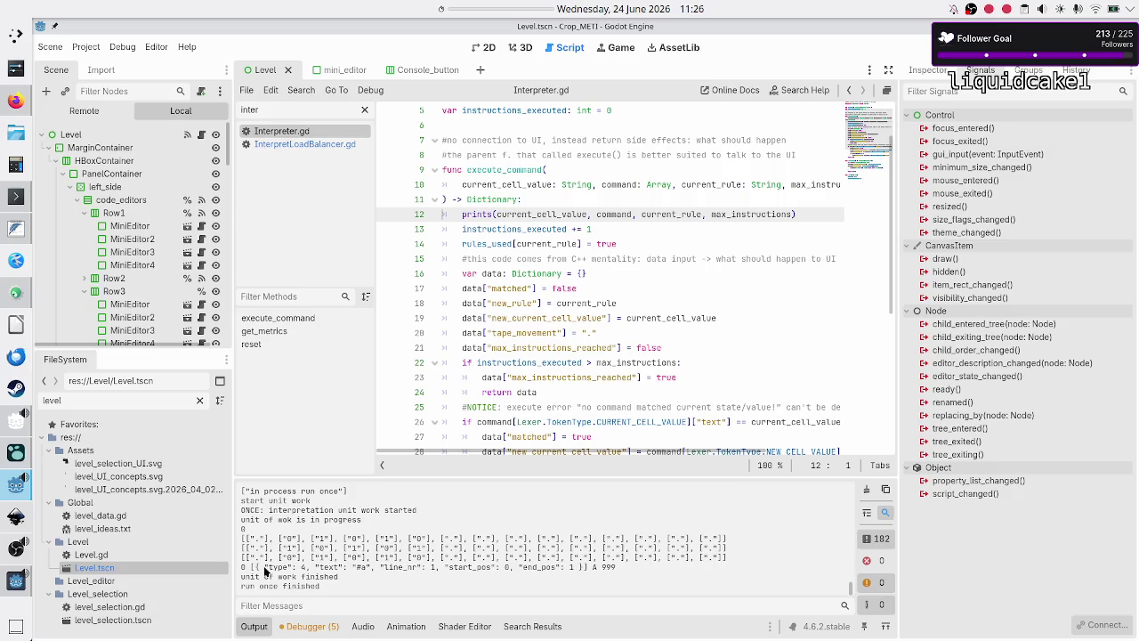
left_click_drag(255, 572, 617, 568)
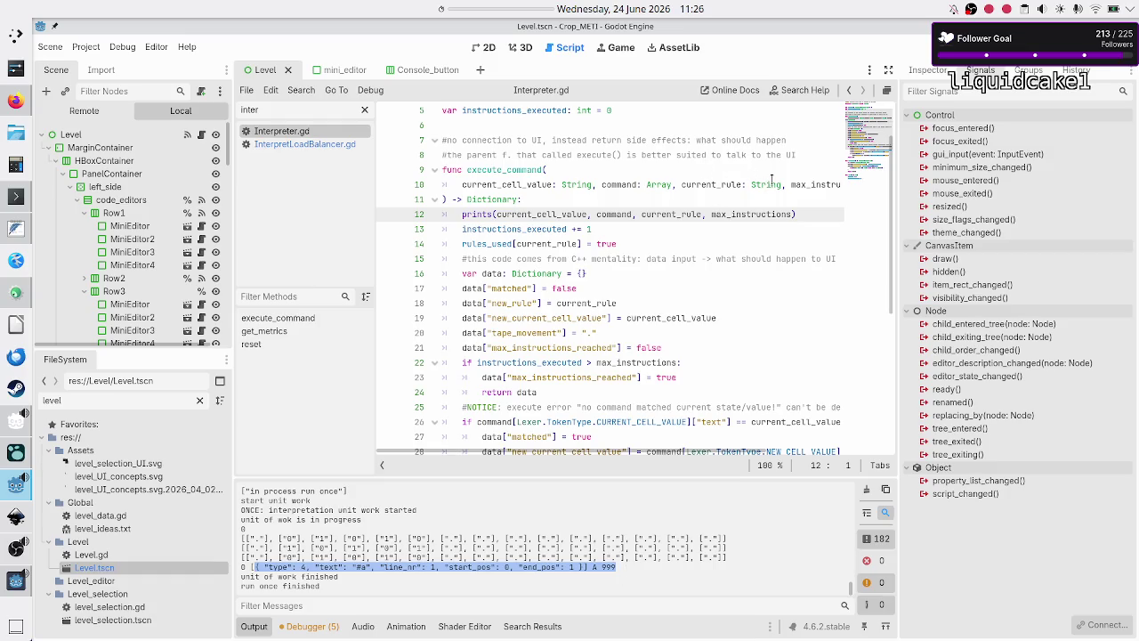
double_click(712, 184)
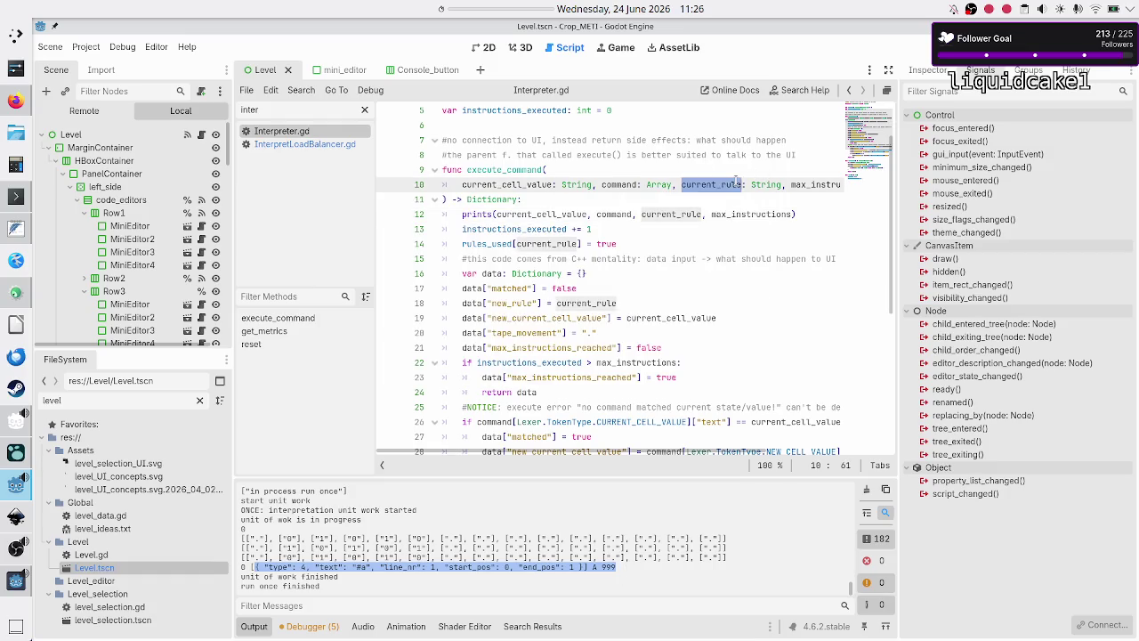
double_click(815, 184)
left_click(593, 213)
key("Home")
key("shift+End")
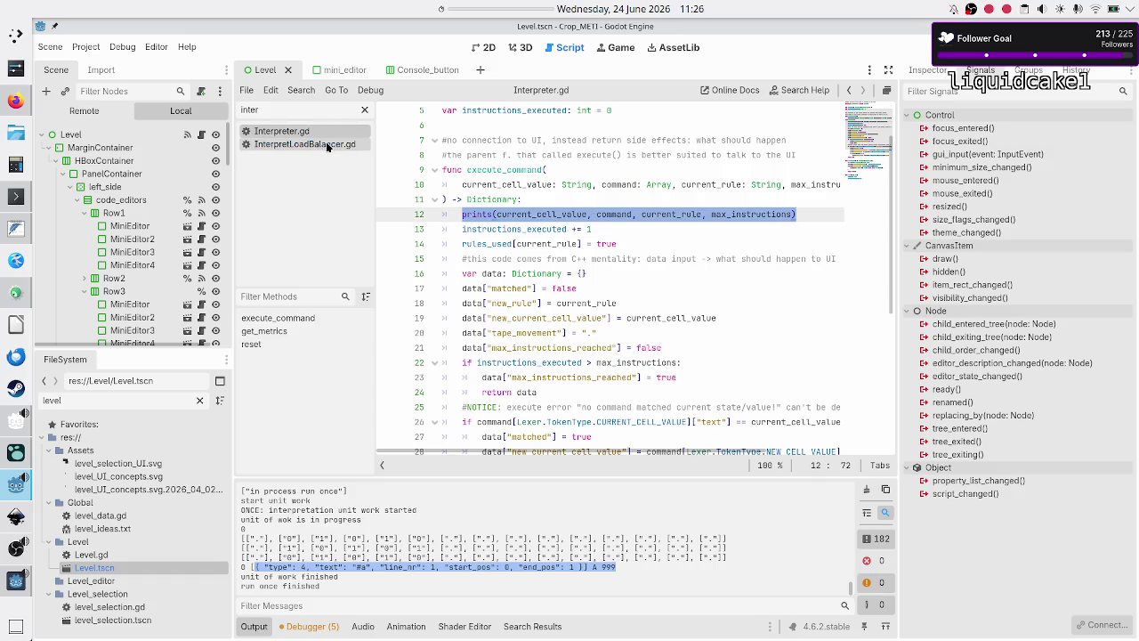
double_click(496, 169)
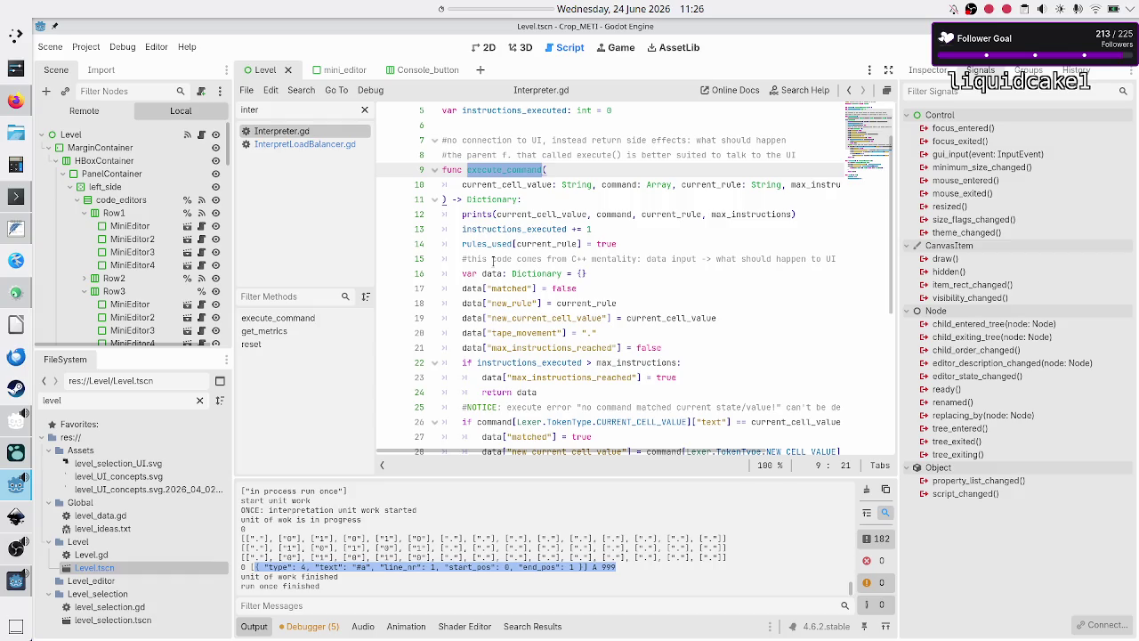
left_click(618, 185)
key("Down")
key("Down")
key("Down")
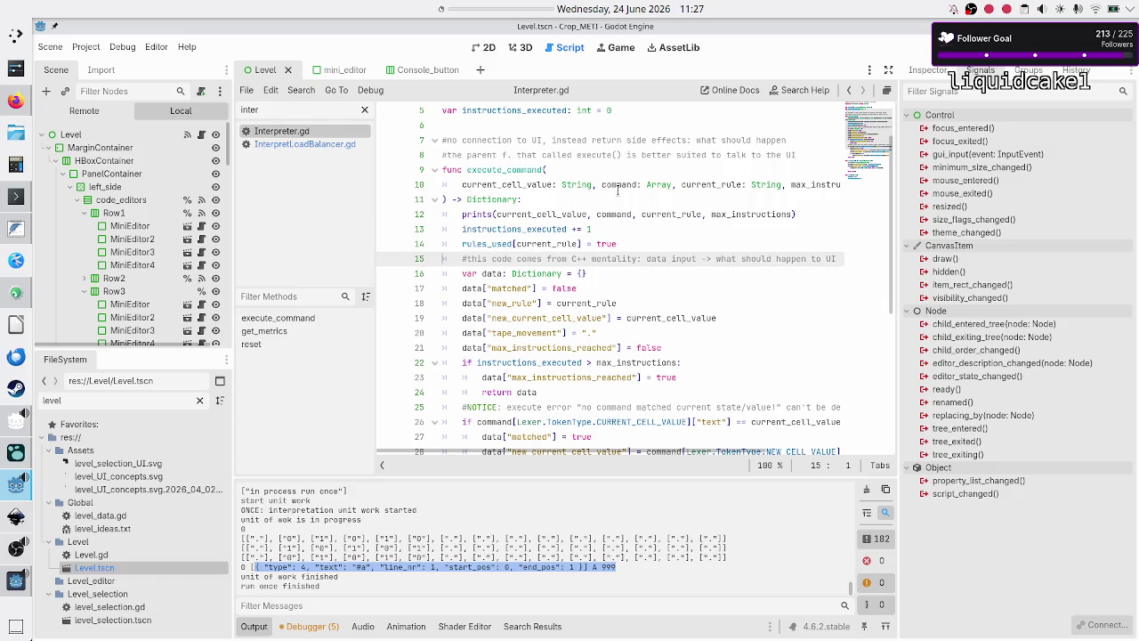
key("Down")
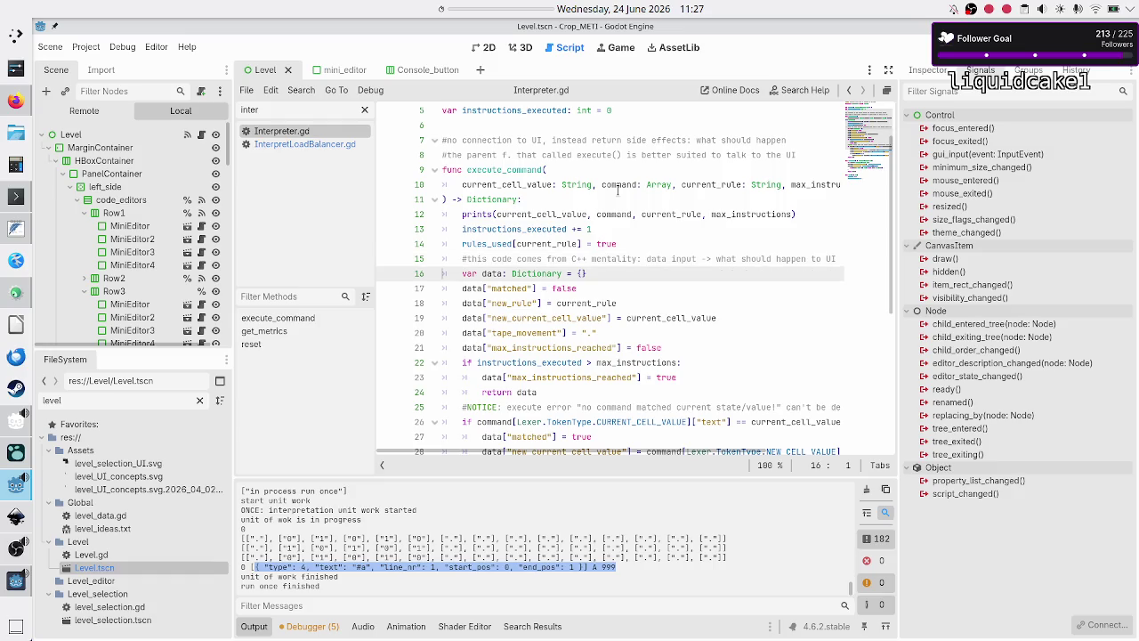
key("Down")
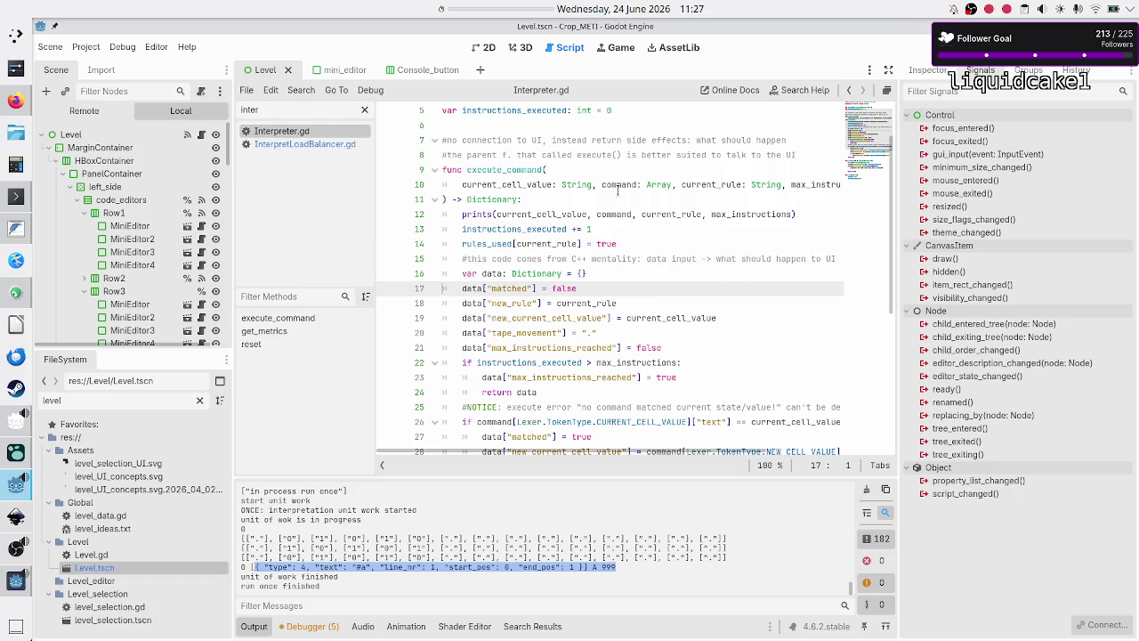
key("Down")
key("Down")
key("Down")
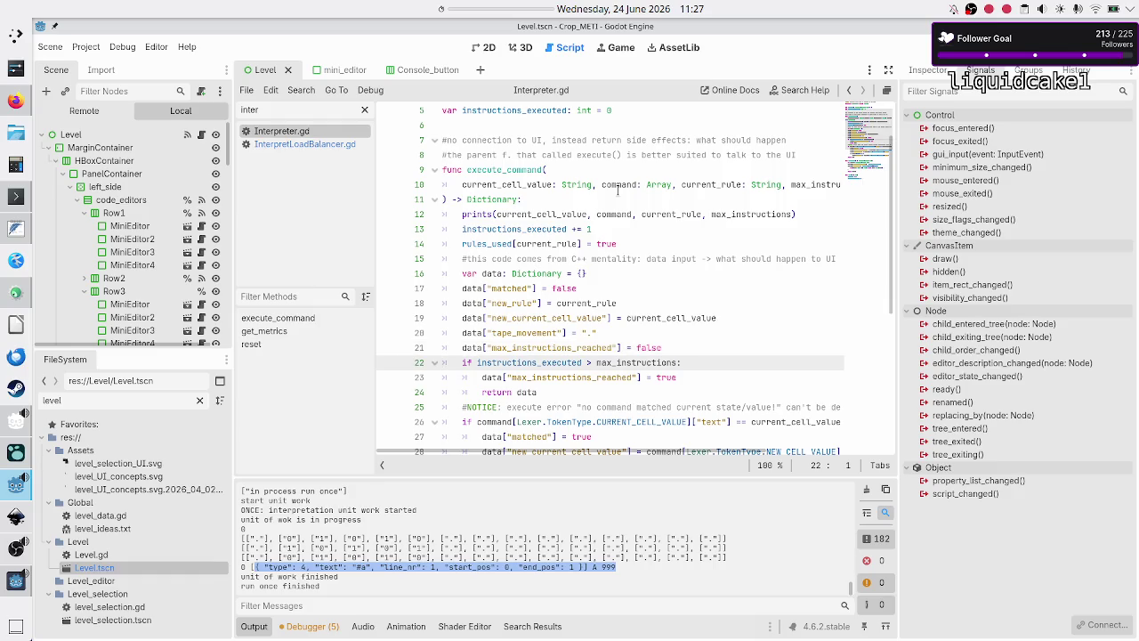
key("Down")
key("Down")
key("Down")
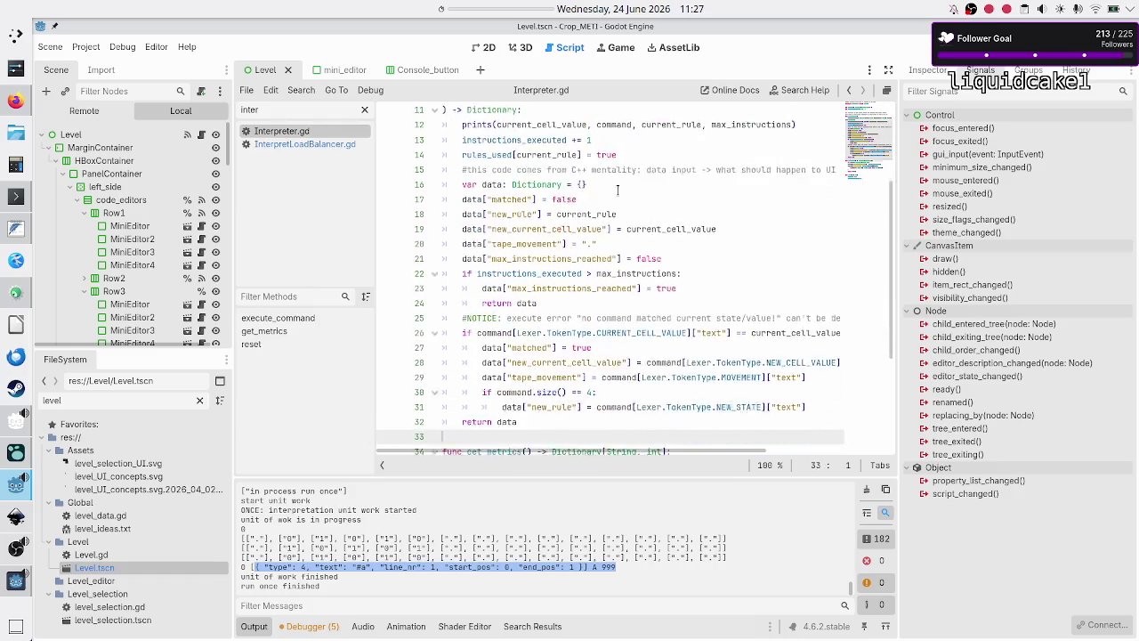
key("Up")
key("Up")
key("Up")
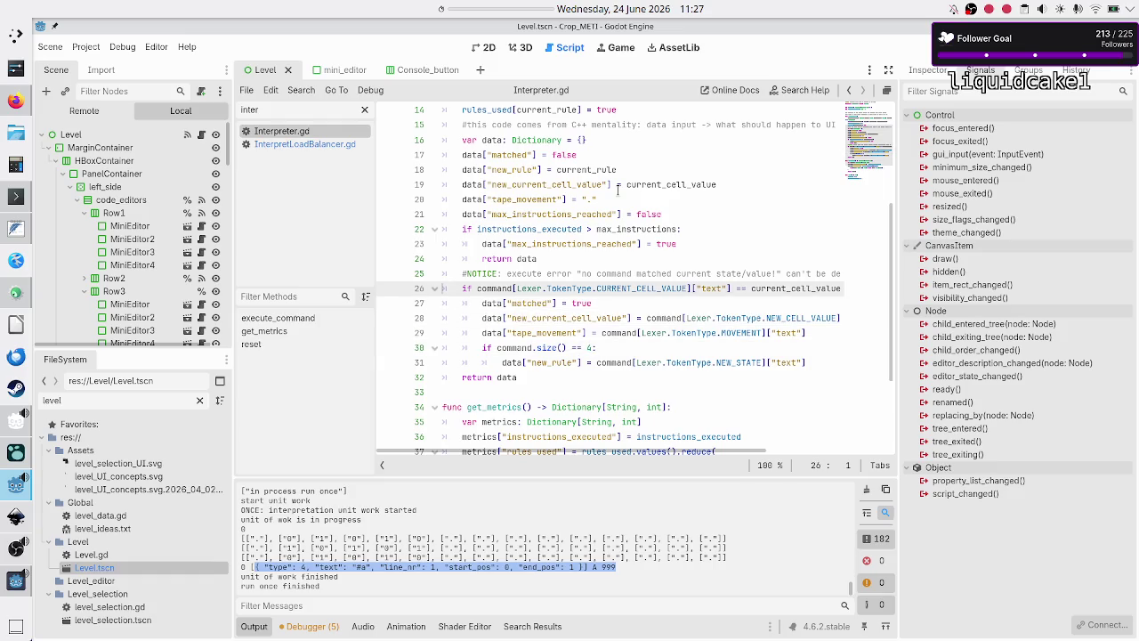
key("shift+End")
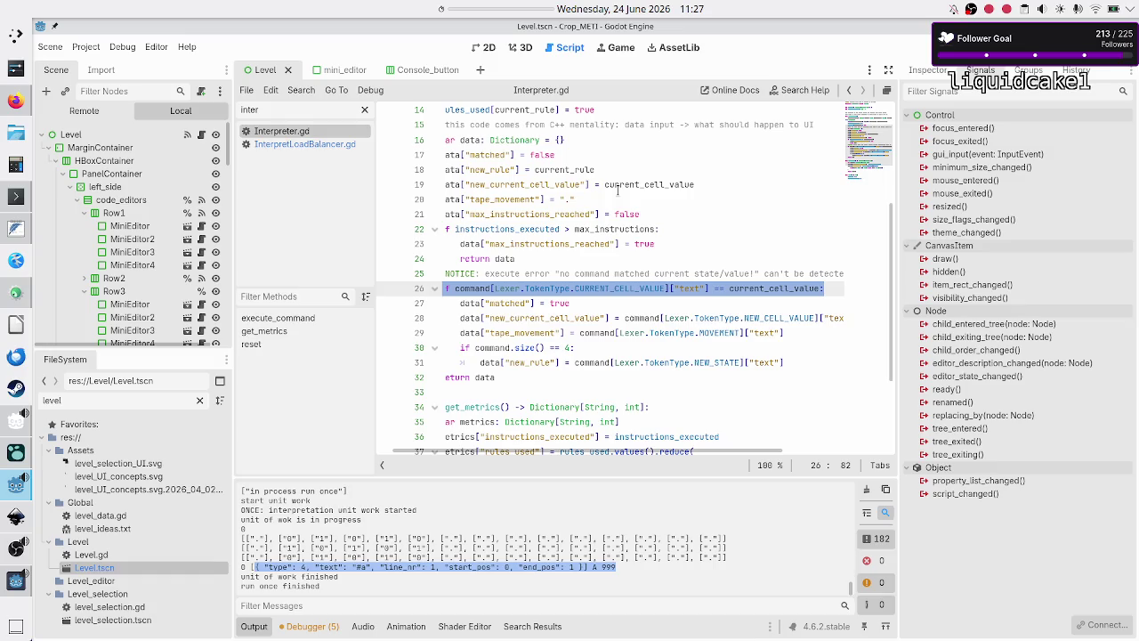
key("Home")
key("Right")
key("Right")
key("Right")
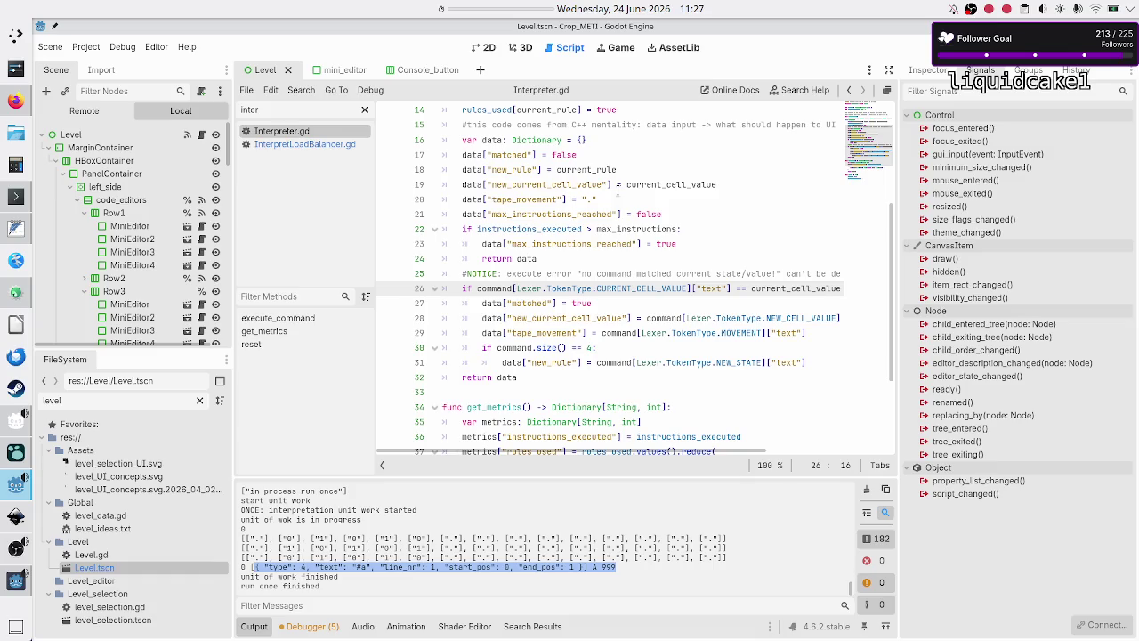
key("Right")
key("shift+Right")
key("shift+Right")
key("shift+Right")
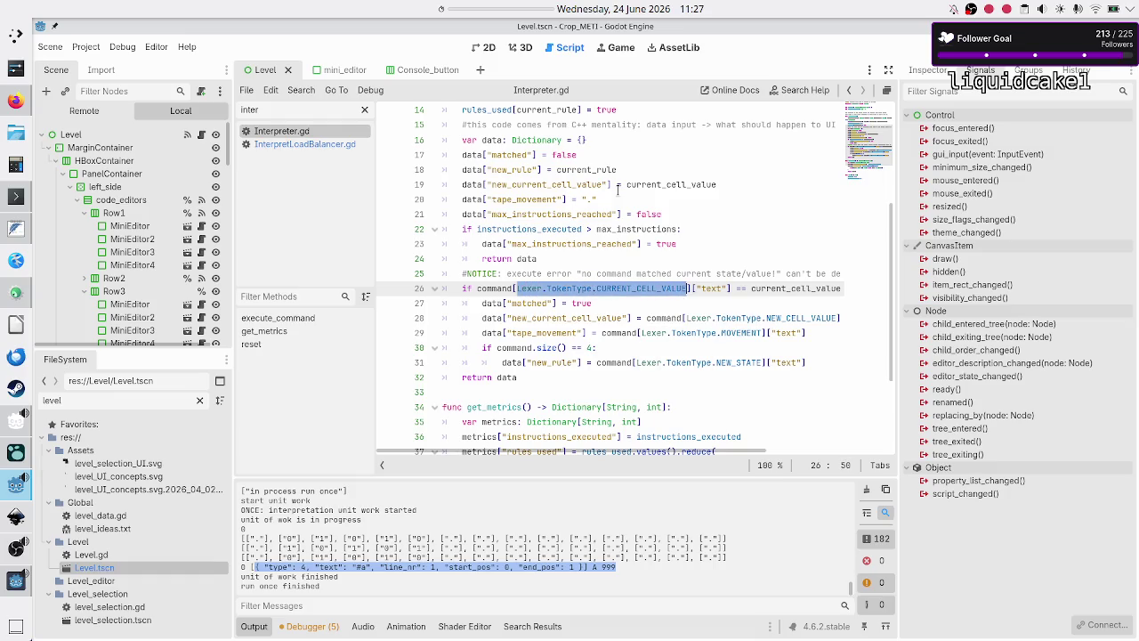
key("shift+Right")
key("shift+Right")
key("shift+Right")
left_click(286, 570)
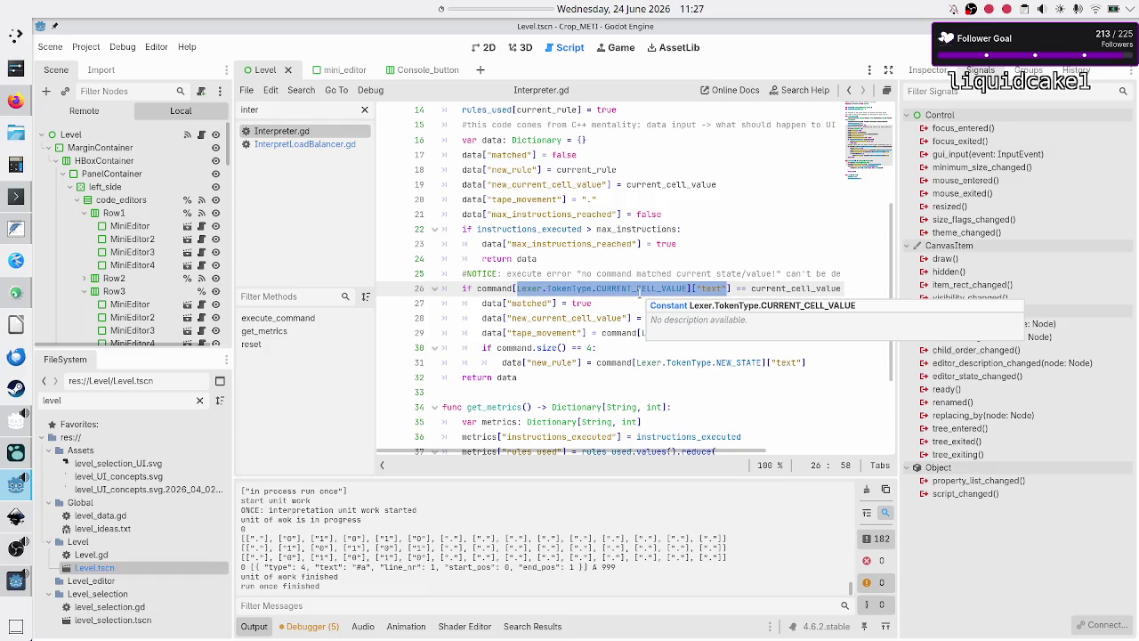
mouse_move(650, 291)
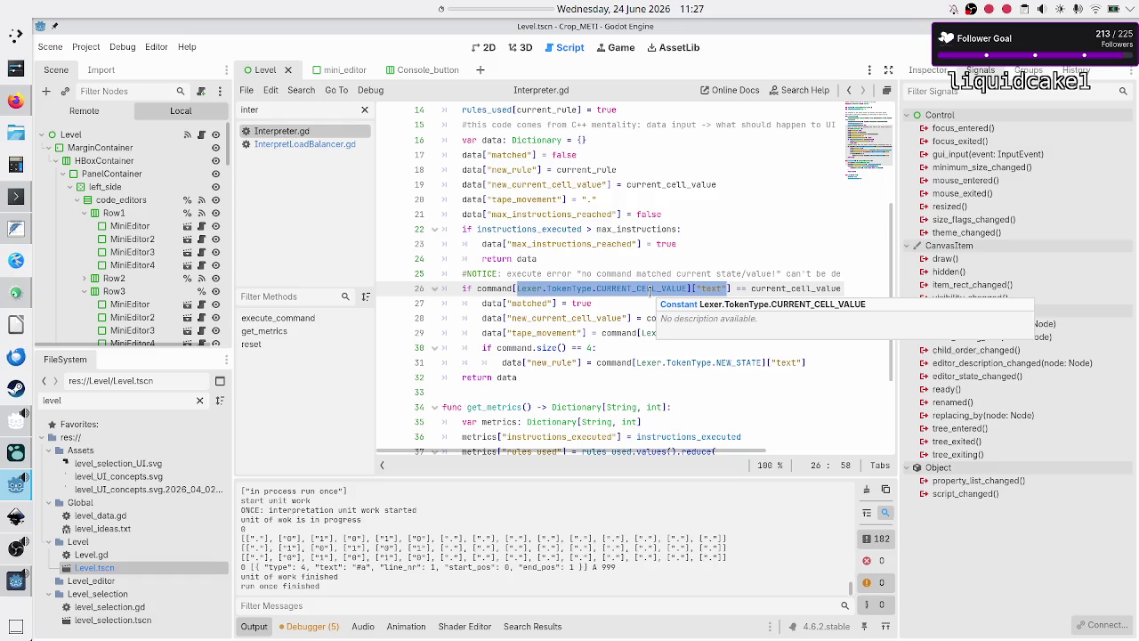
left_click(651, 289)
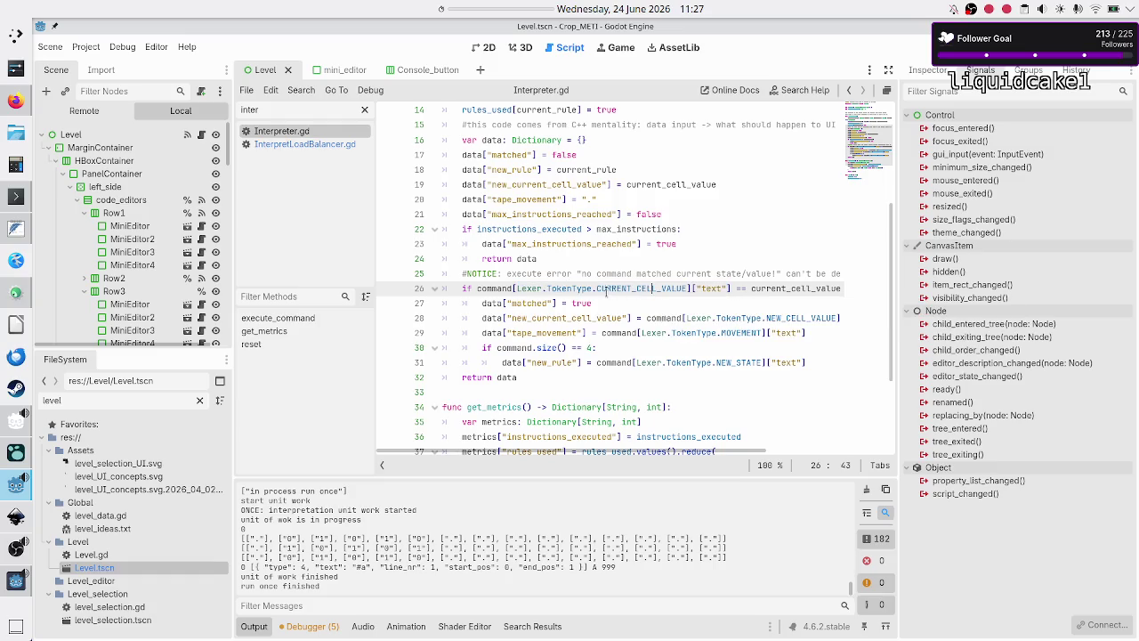
double_click(310, 110)
type("lexe")
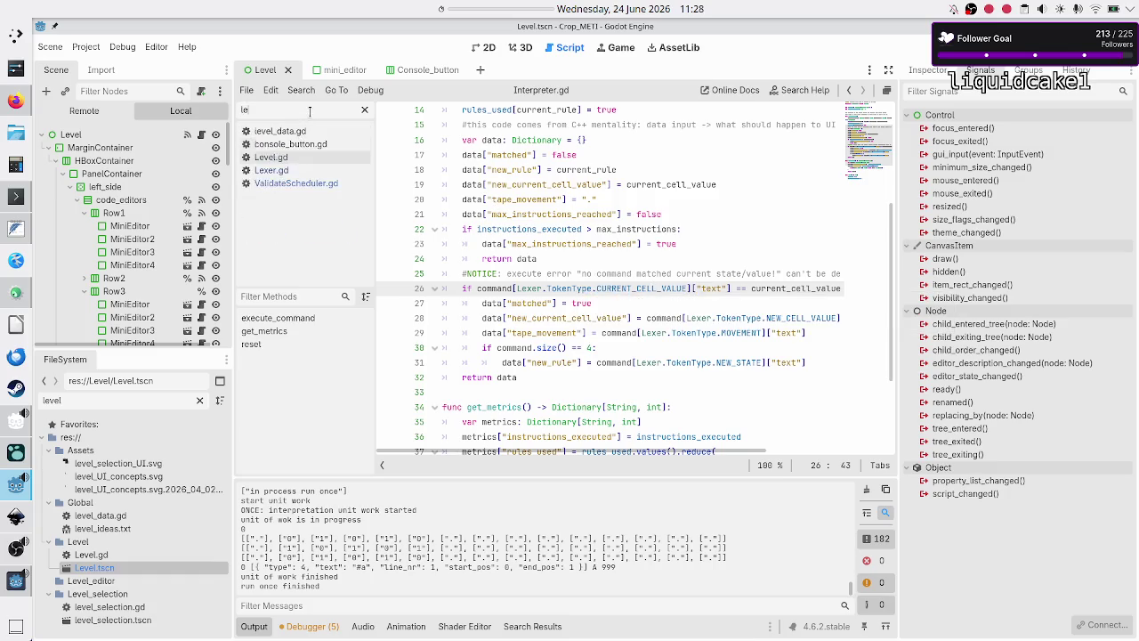
type("r")
left_click(301, 134)
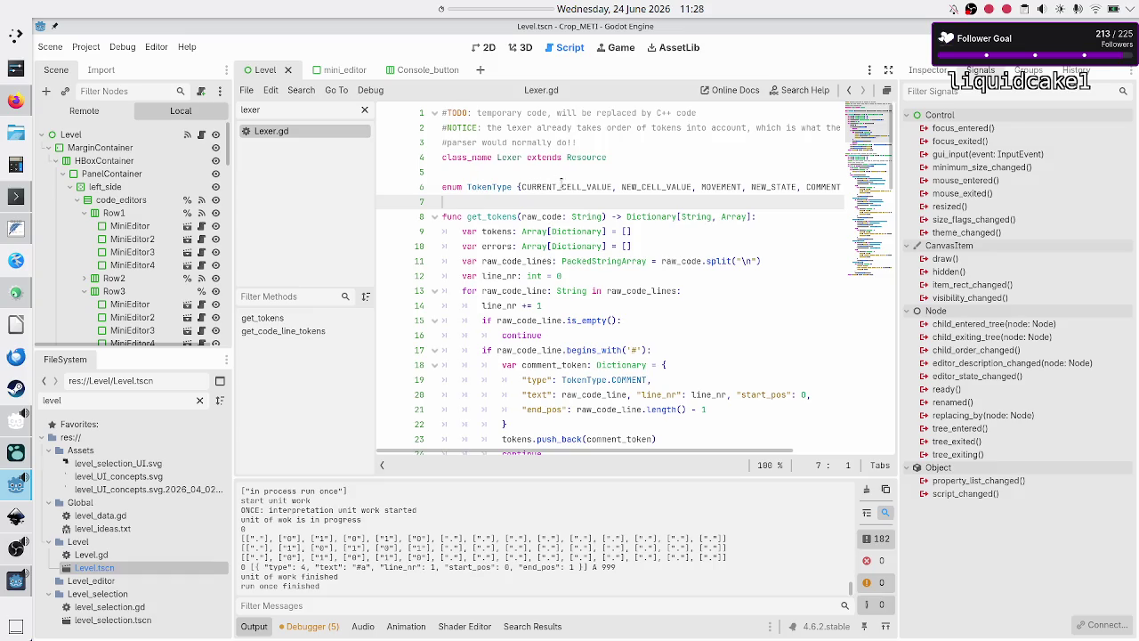
double_click(571, 185)
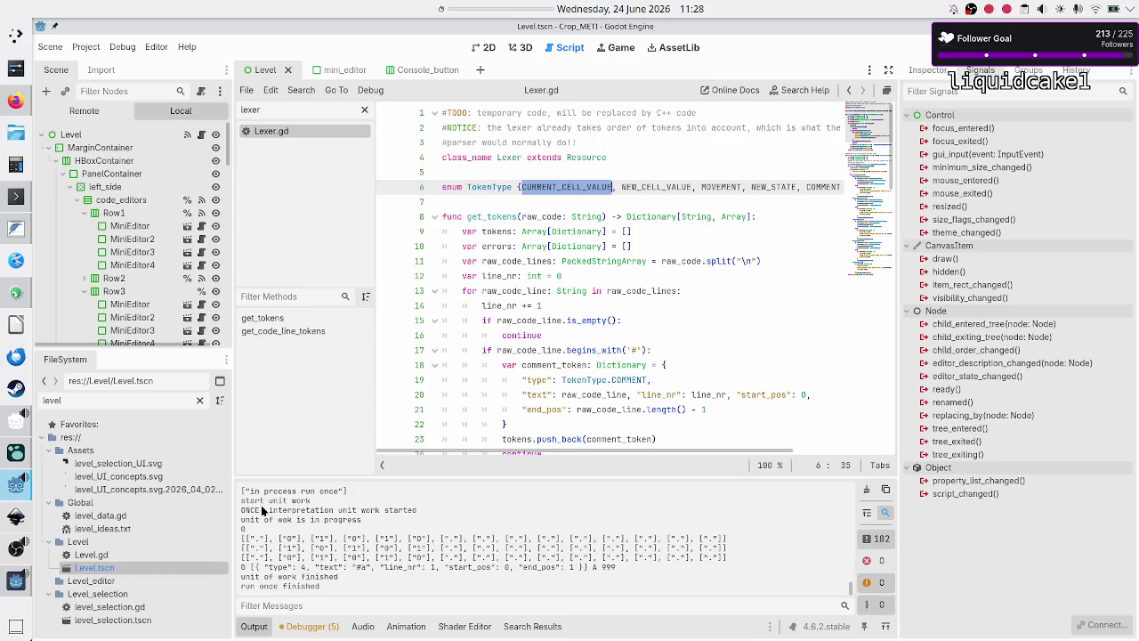
left_click_drag(269, 567, 319, 567)
key("ctrl+a")
type("inter")
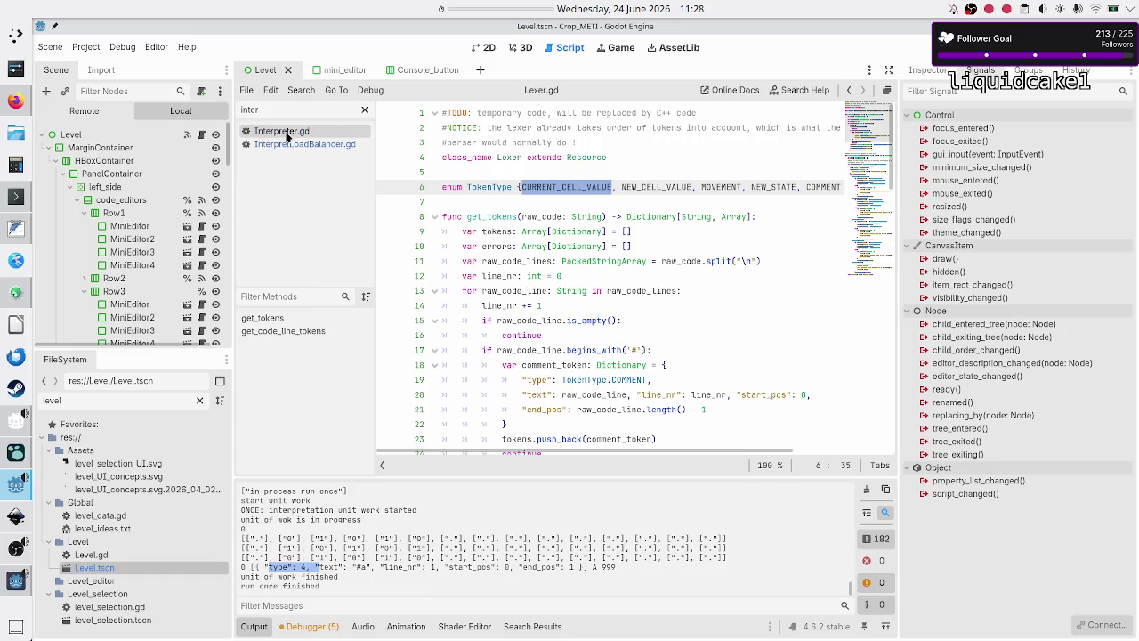
left_click(286, 133)
left_click(580, 269)
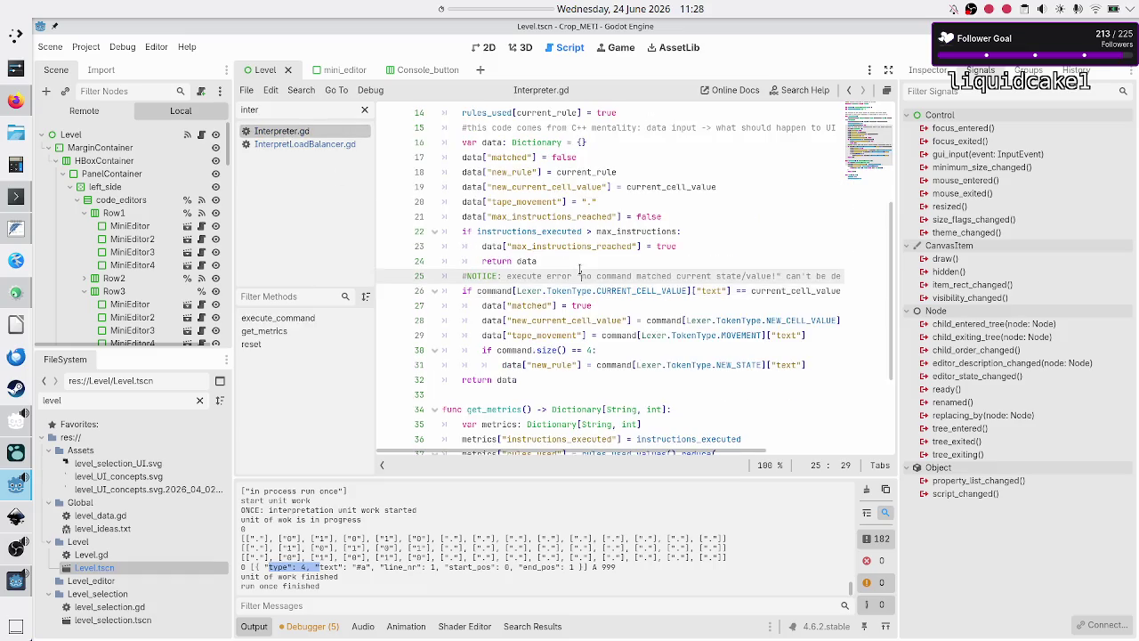
Step: Insert a line above the command-matching check and begin the note '#BUG: pos 0 isn't'
key("Down")
key("Home")
key("ctrl+shift+Return")
type("#BUG: ")
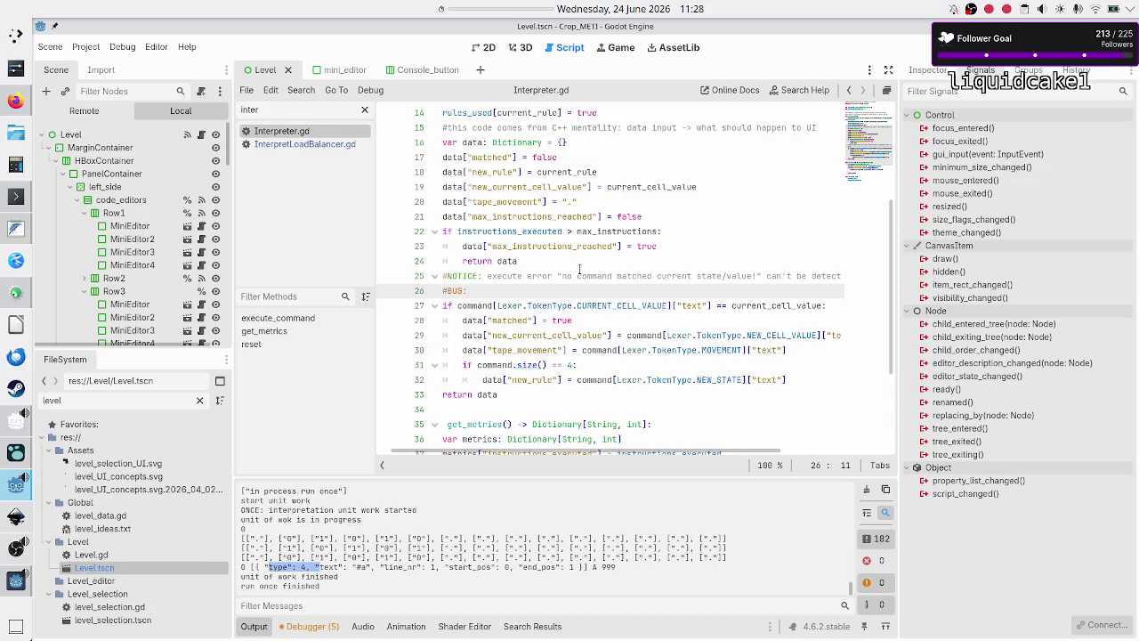
type("pos 0 ")
type("isn't")
Step: Select an entry in the output log for reference
key("Down")
key("Home")
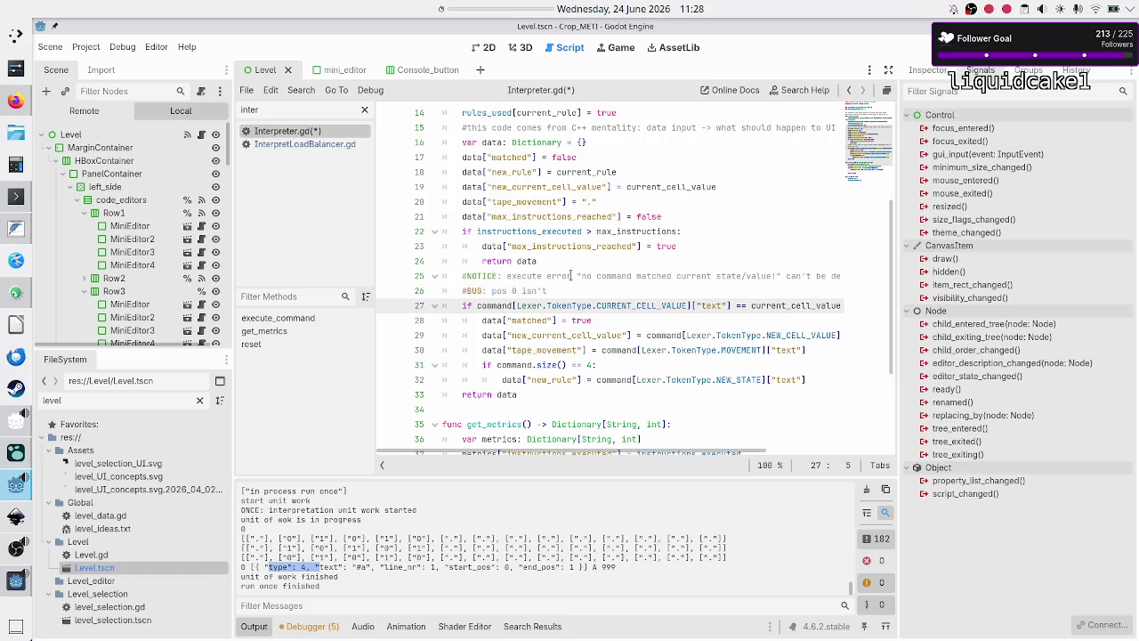
left_click(294, 568)
left_click_drag(263, 569, 384, 568)
left_click(416, 492)
Step: Review the if command matching block and the return data line below the note
double_click(711, 305)
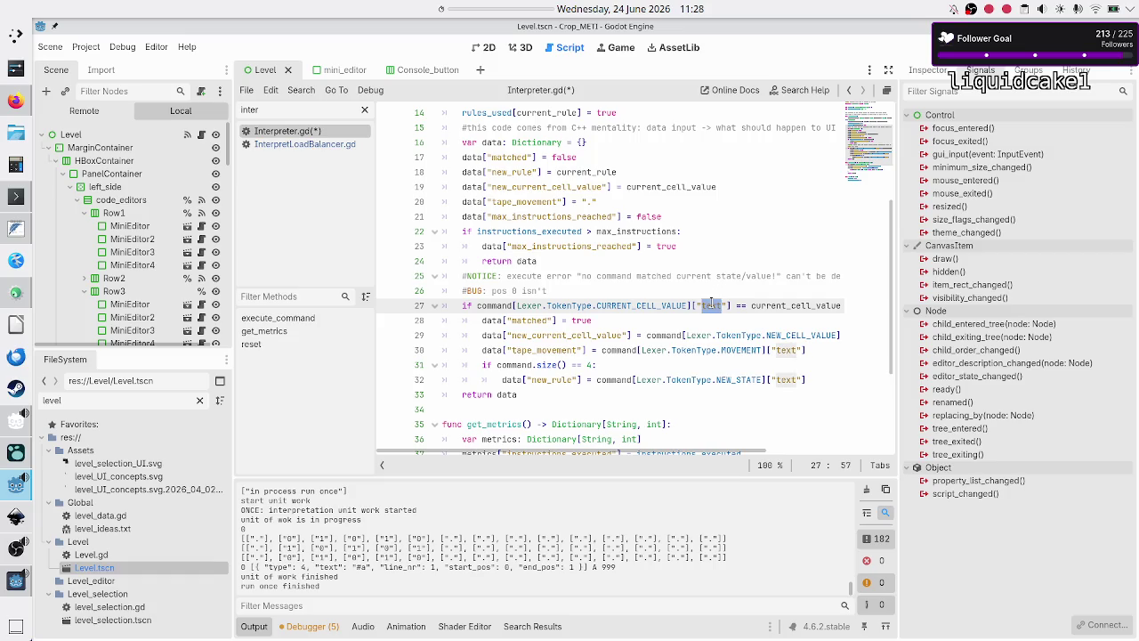
key("Home")
key("Home")
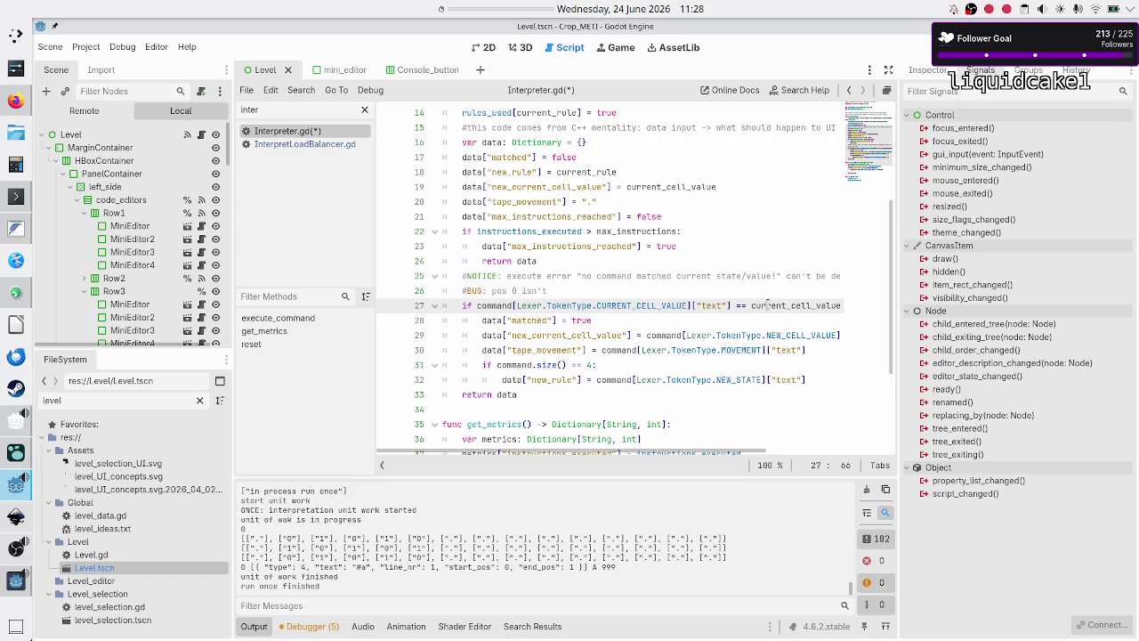
key("shift+Down")
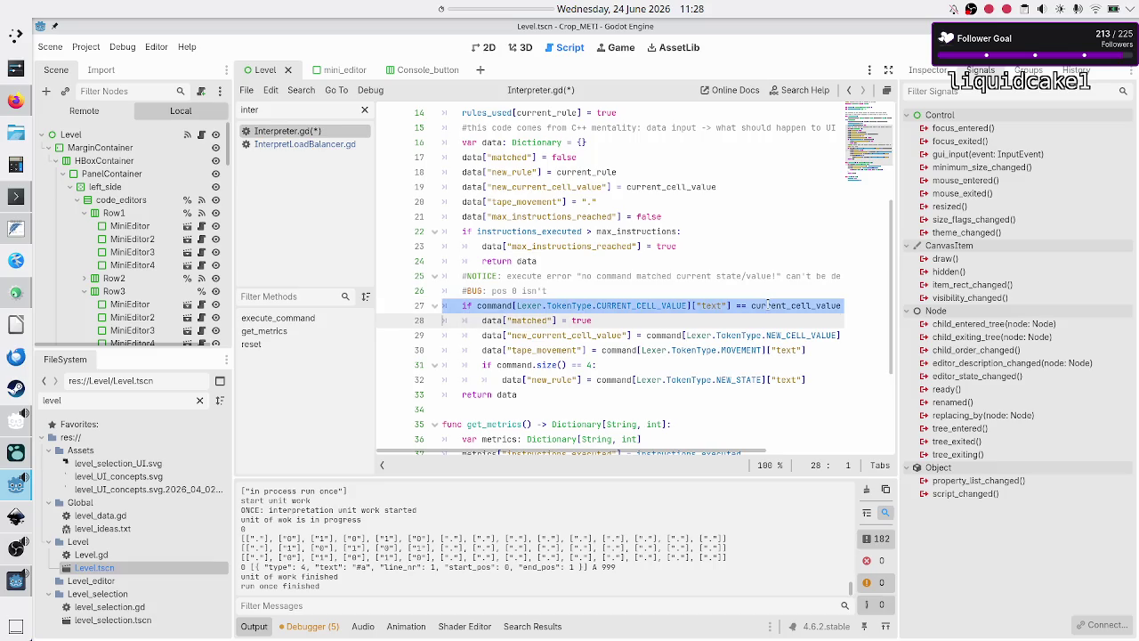
key("shift+Down")
key("shift+Down")
key("shift+Down")
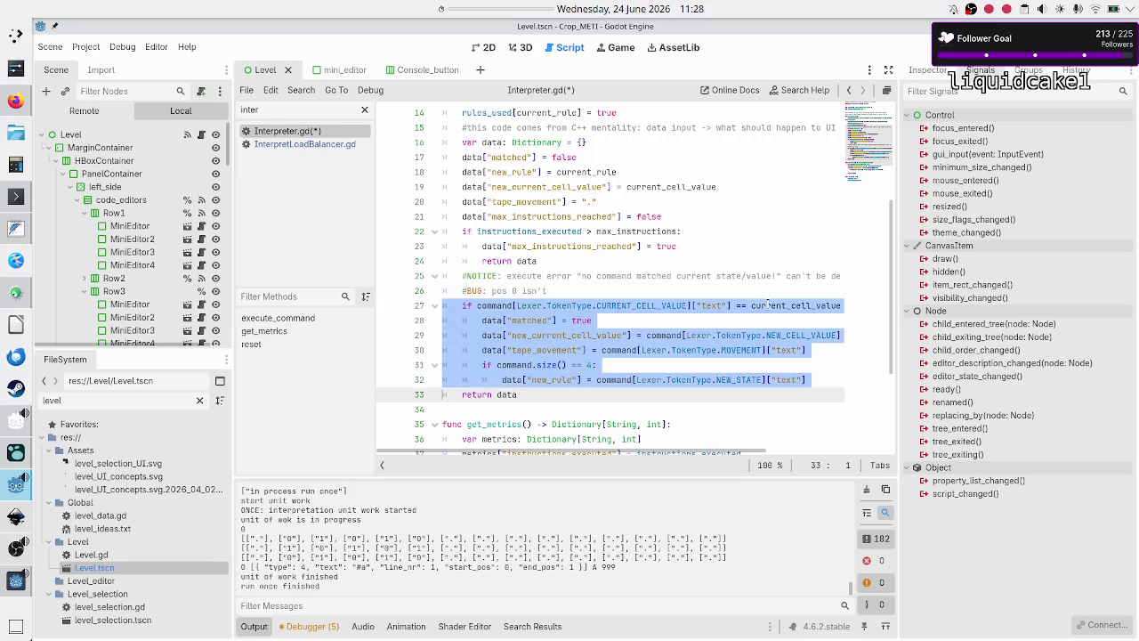
key("shift+End")
key("Down")
key("Home")
key("Home")
key("shift+End")
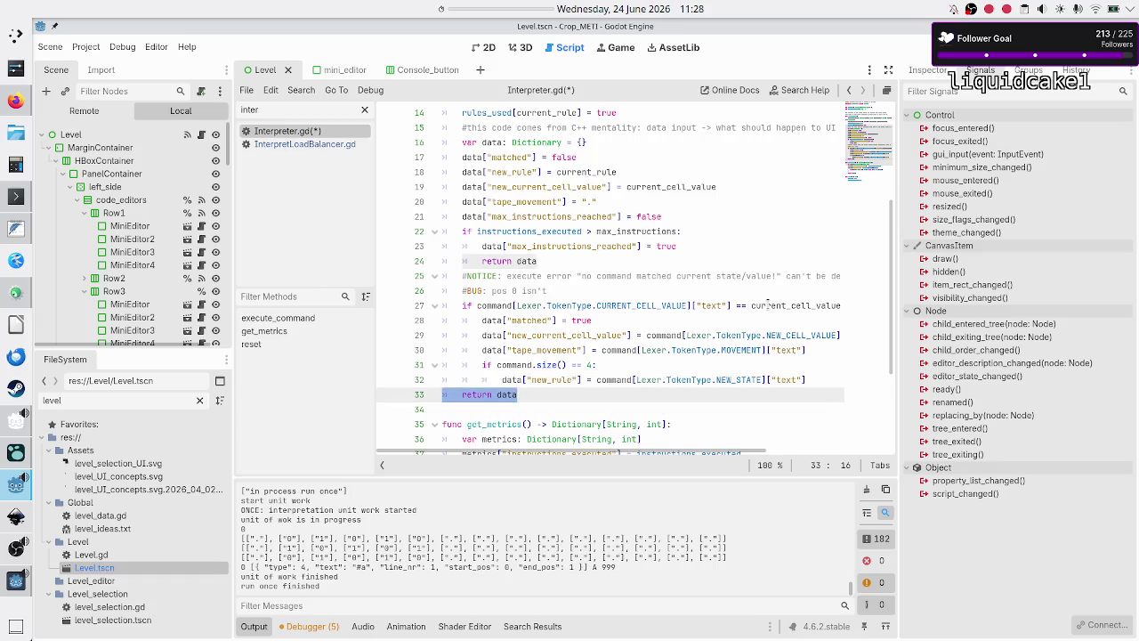
key("Up")
key("Up")
key("Up")
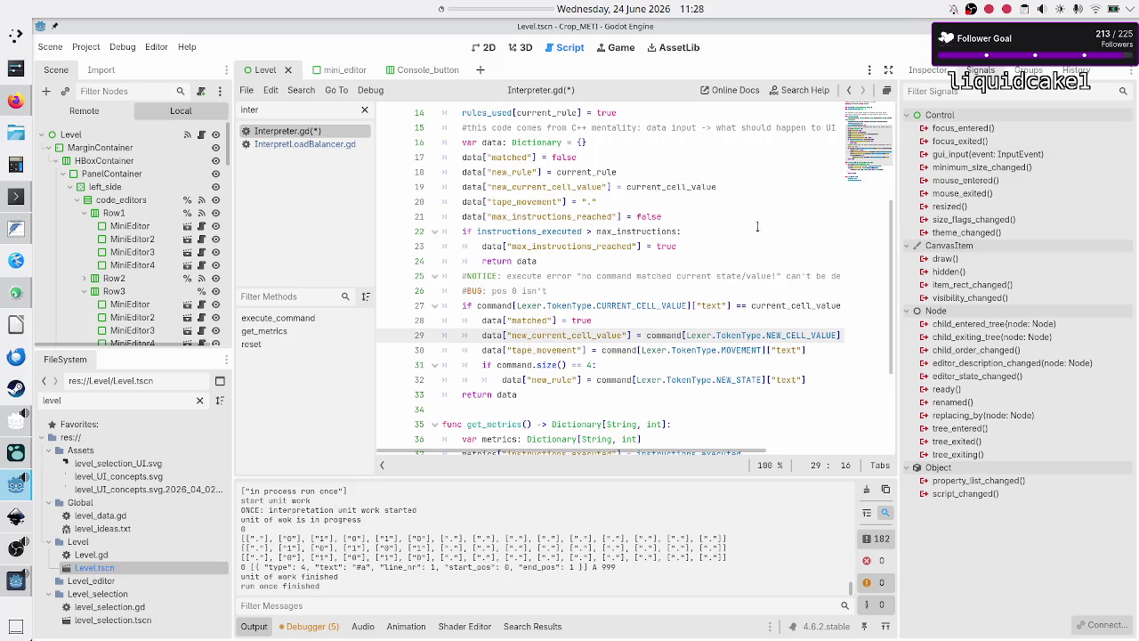
scroll(746, 207, "up", 3)
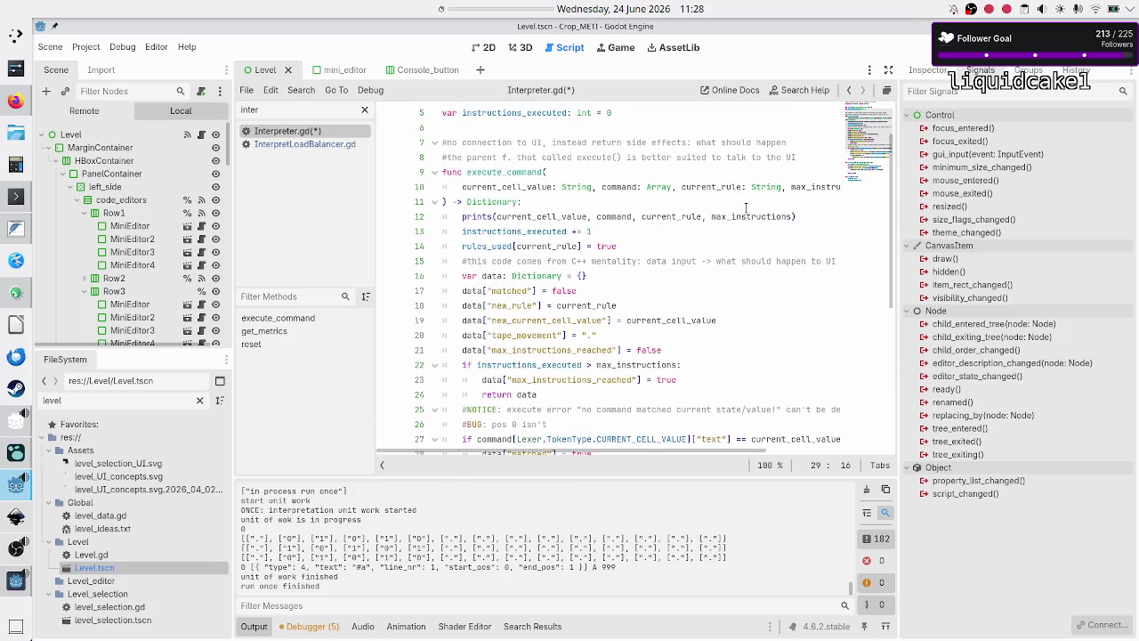
scroll(745, 207, "down", 3)
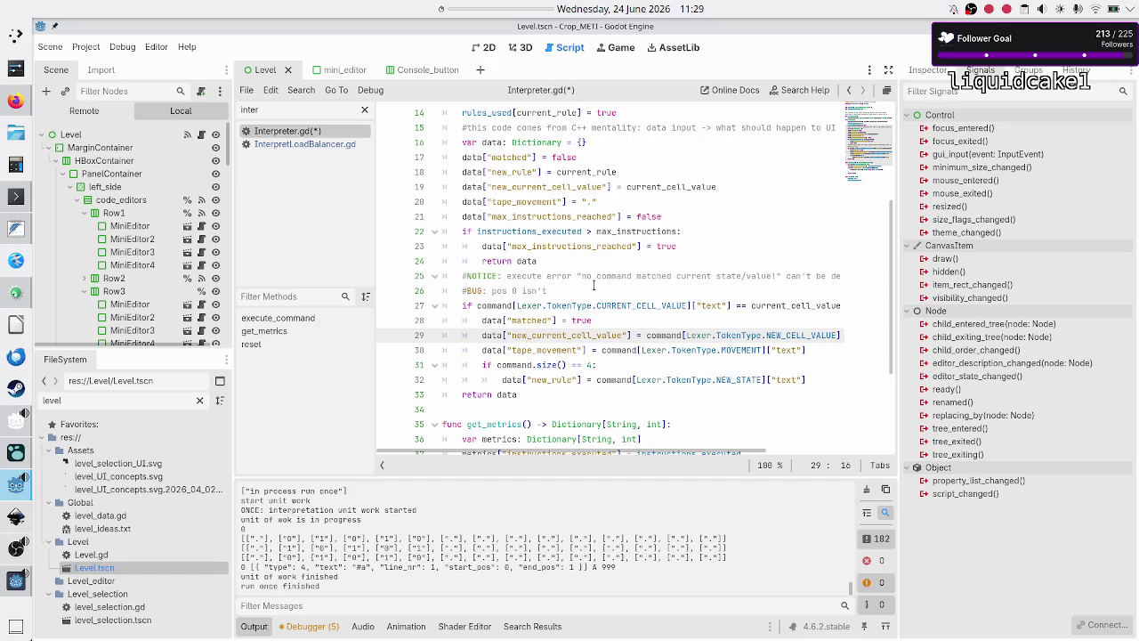
Step: Finish the note with 'always CuRRENT_CELL_VALUE, can be COMMENT too FIX:this from the parser!!!'
left_click(596, 276)
key("Down")
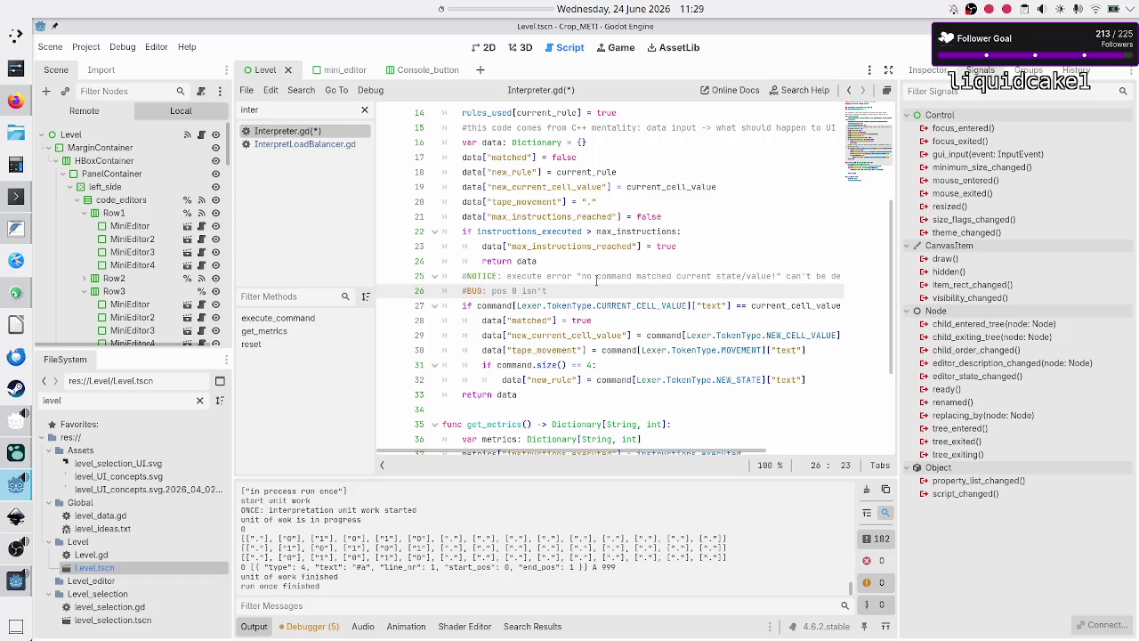
type("always Cu")
type("URRENT_CELL_")
type("VALUE, can b")
type("e COMME")
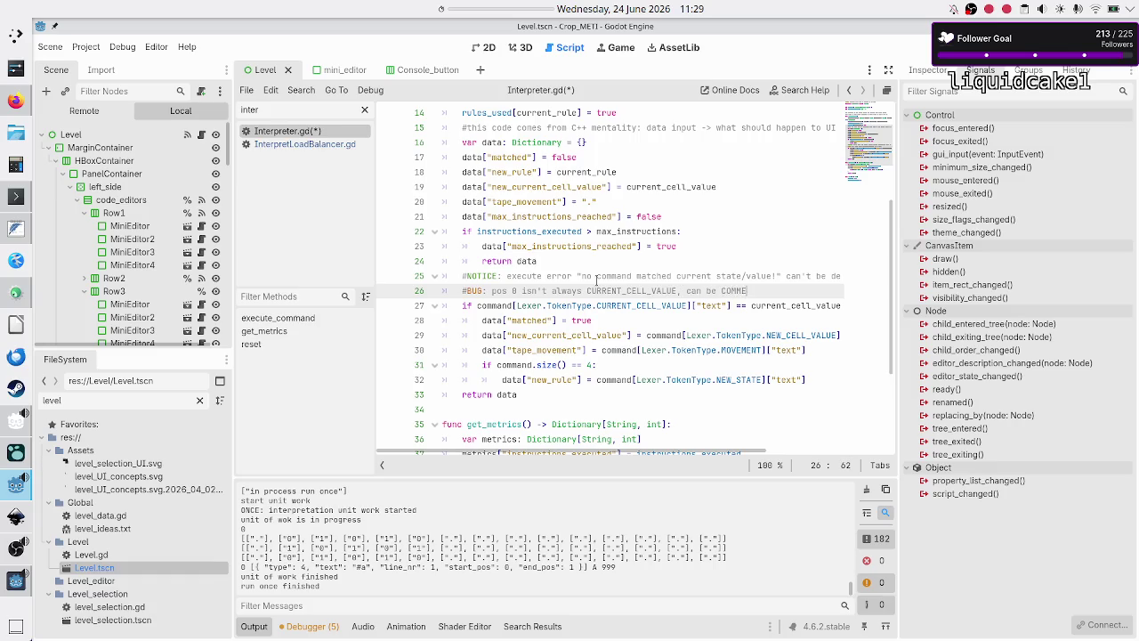
type("NT too.")
type(" FIX:")
type(" this ")
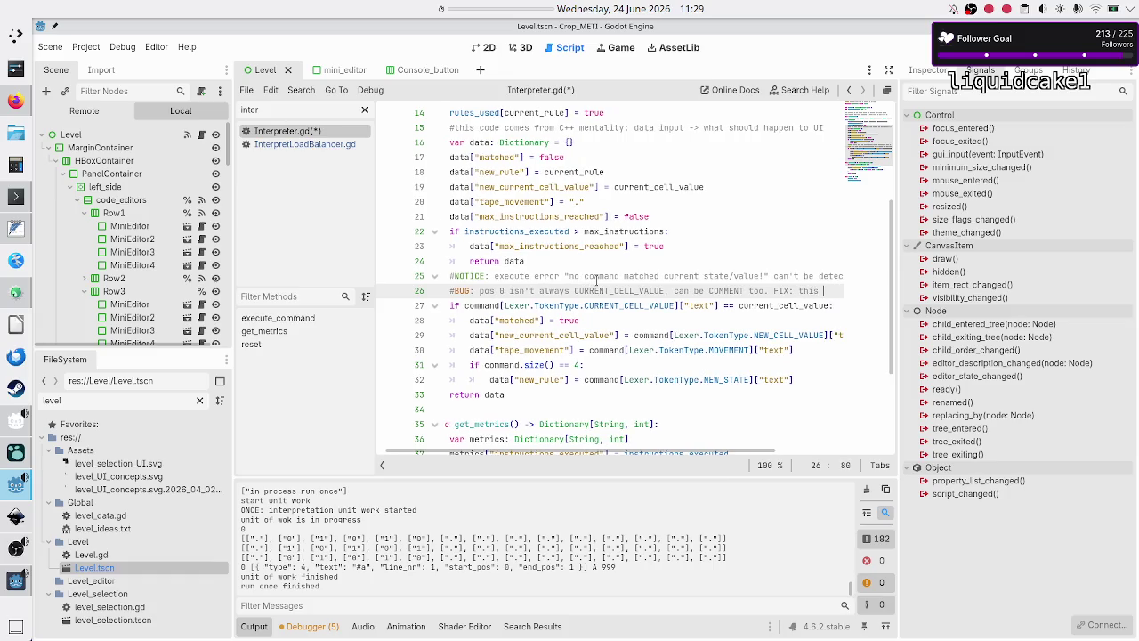
type("from the pa")
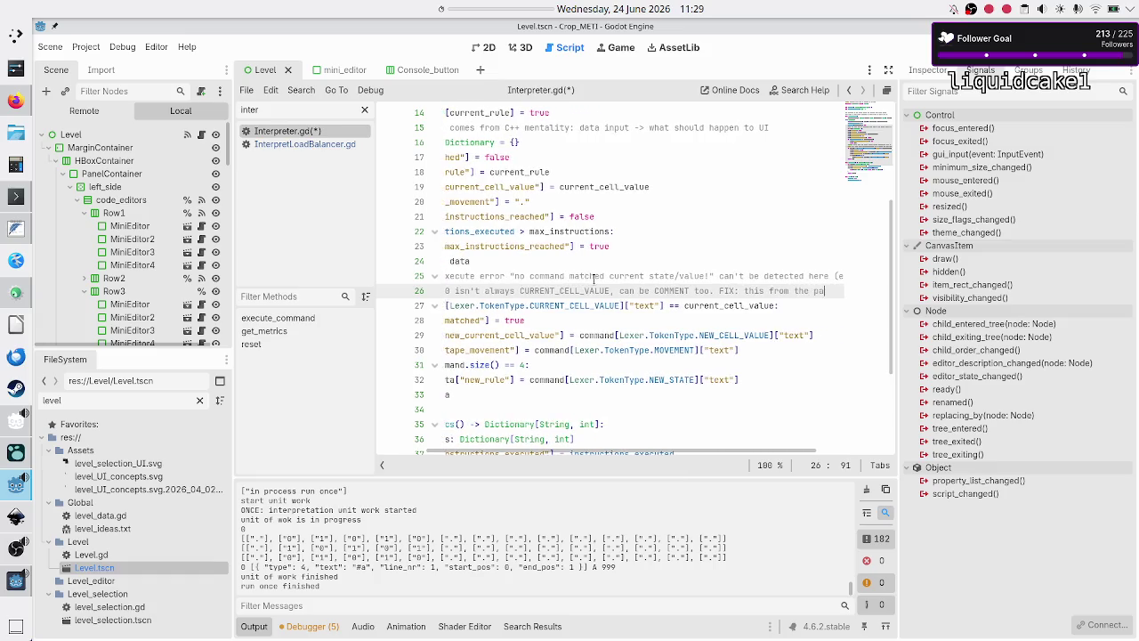
type("rser!!!")
Step: Save Interpreter.gd and clear 'inter' from the script filter
key("ctrl+s")
key("Down")
key("Home")
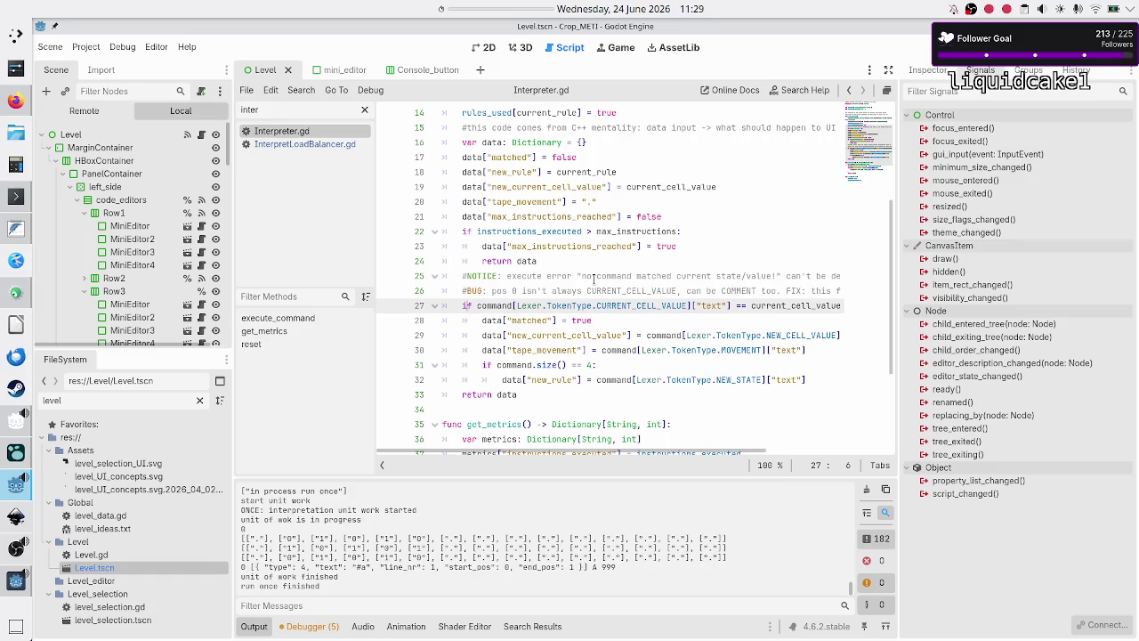
double_click(293, 110)
key("BackSpace")
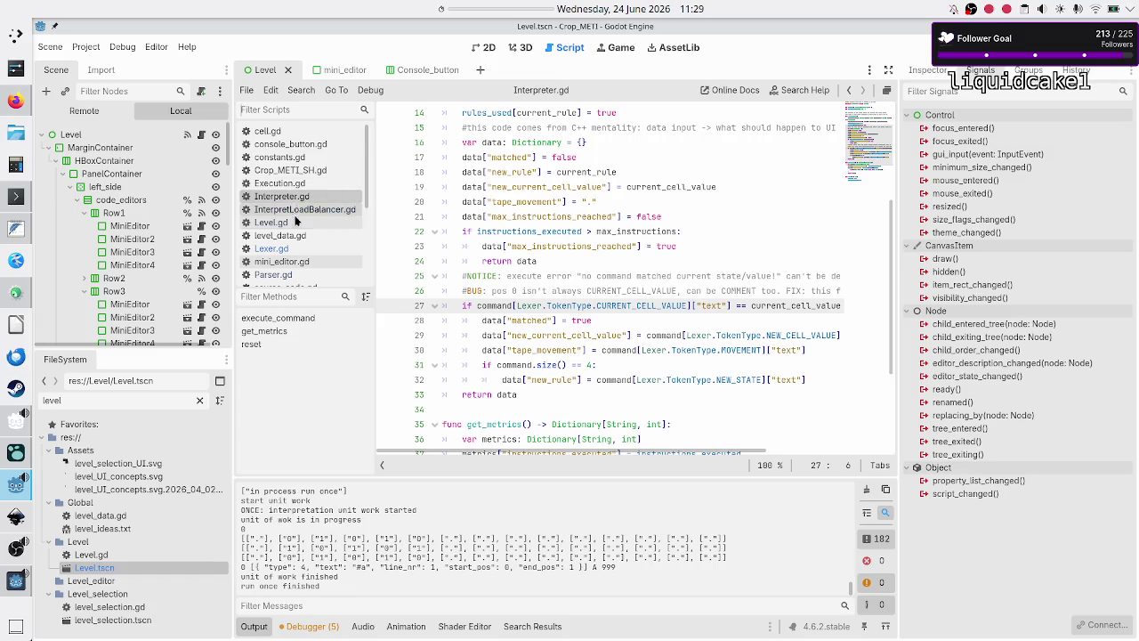
Step: Open Lexer.gd and check COMMENT in the TokenType enum
left_click(291, 248)
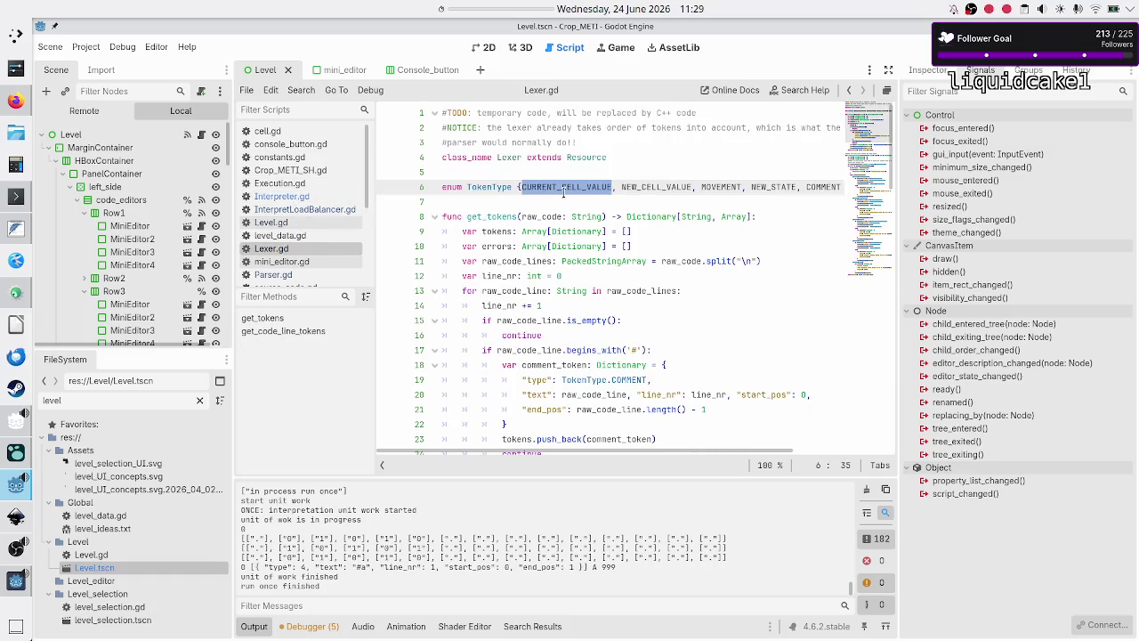
left_click(562, 205)
key("Left")
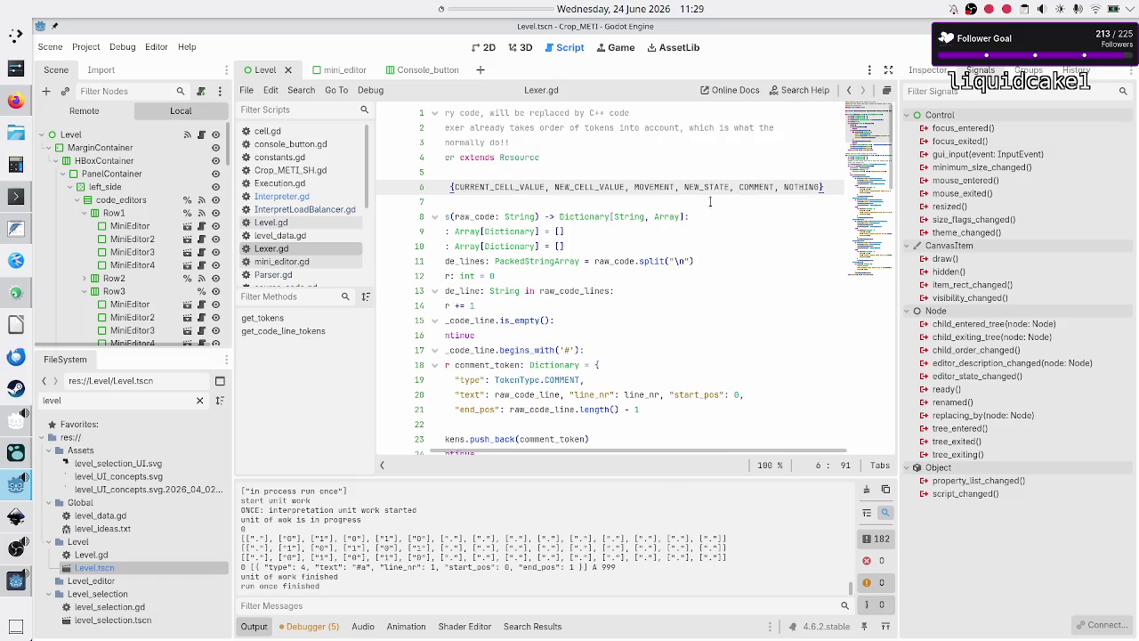
double_click(755, 187)
left_click(737, 189)
left_click(738, 197)
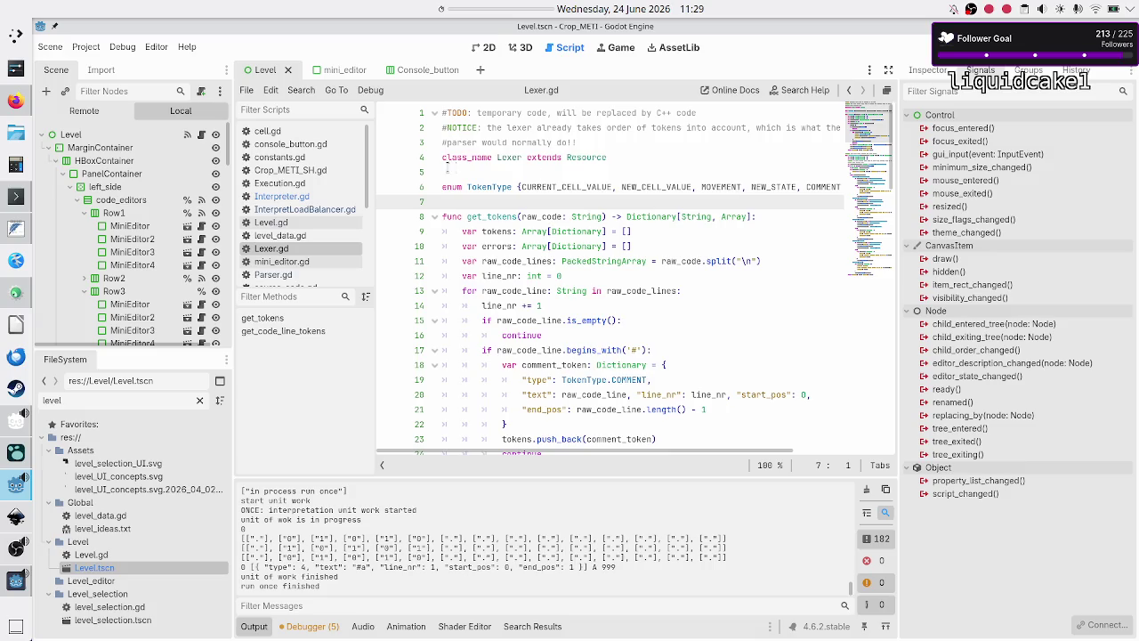
Step: Open Parser.gd and look over its header comment lines
left_click(276, 274)
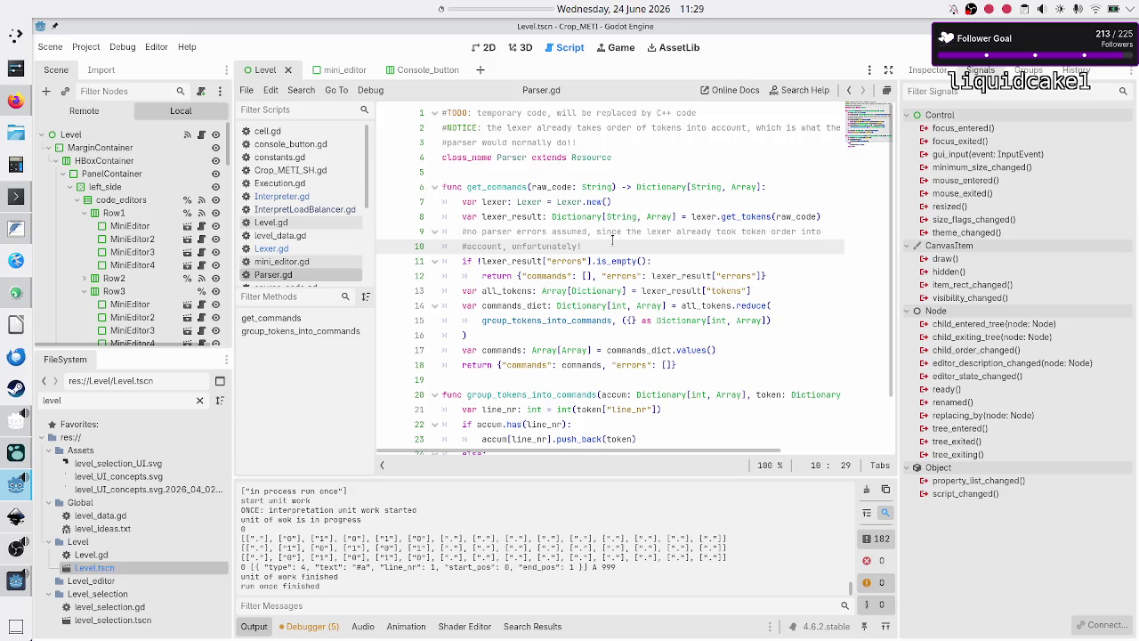
key("Down")
key("Up")
key("Up")
key("Down")
key("Up")
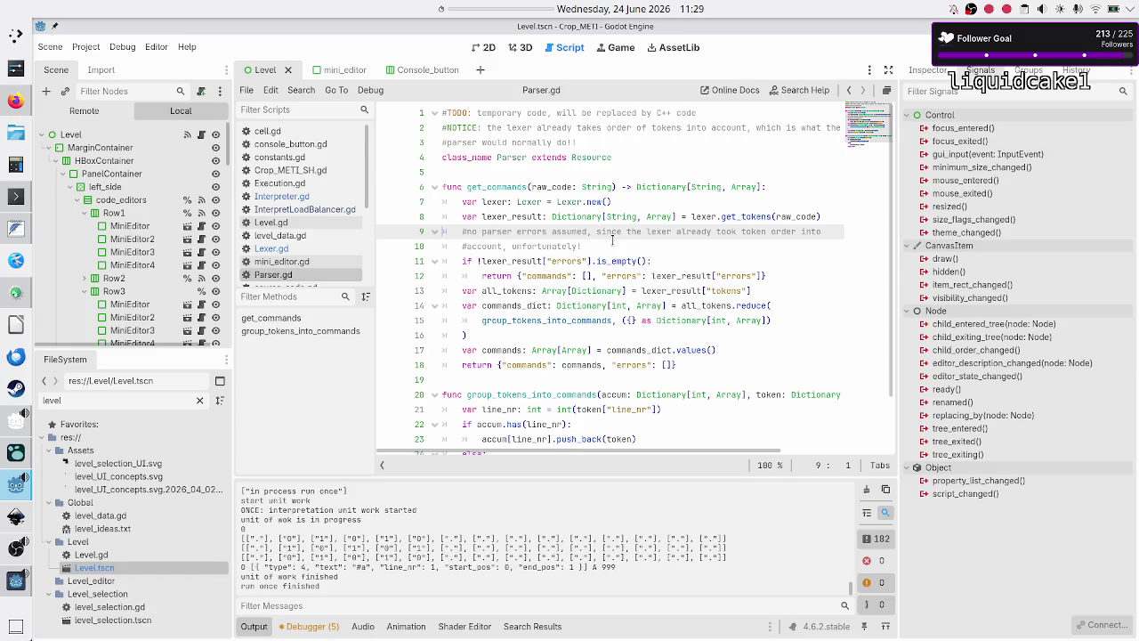
key("Down")
key("Down")
key("Down")
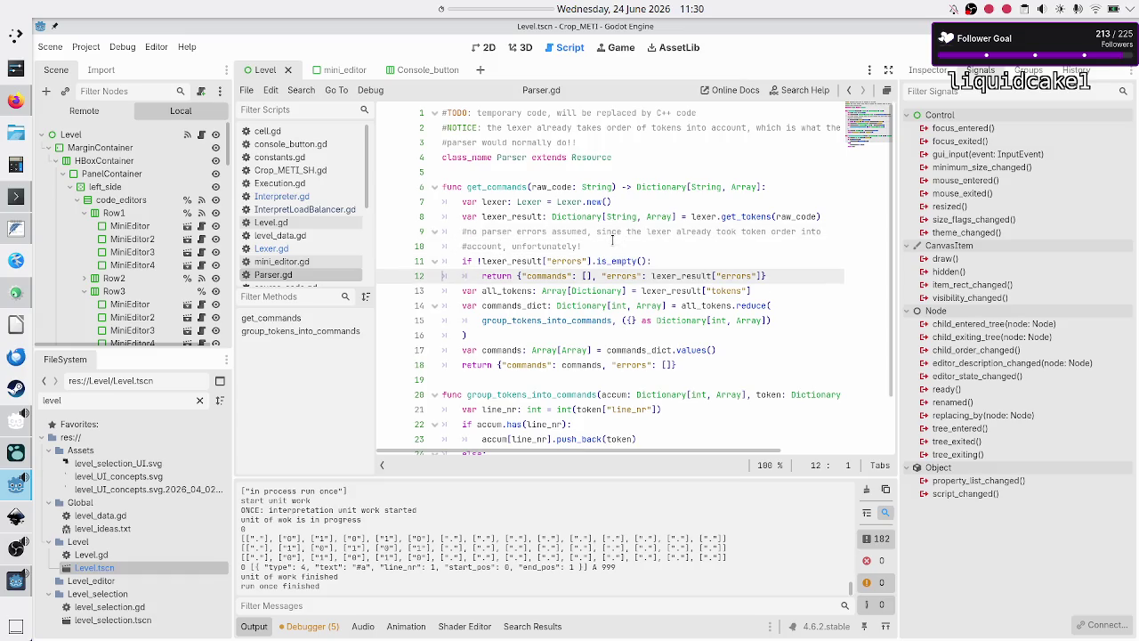
Step: Above get_commands, add '#BUG: parser should strip all comments and empty lines!'
key("Left")
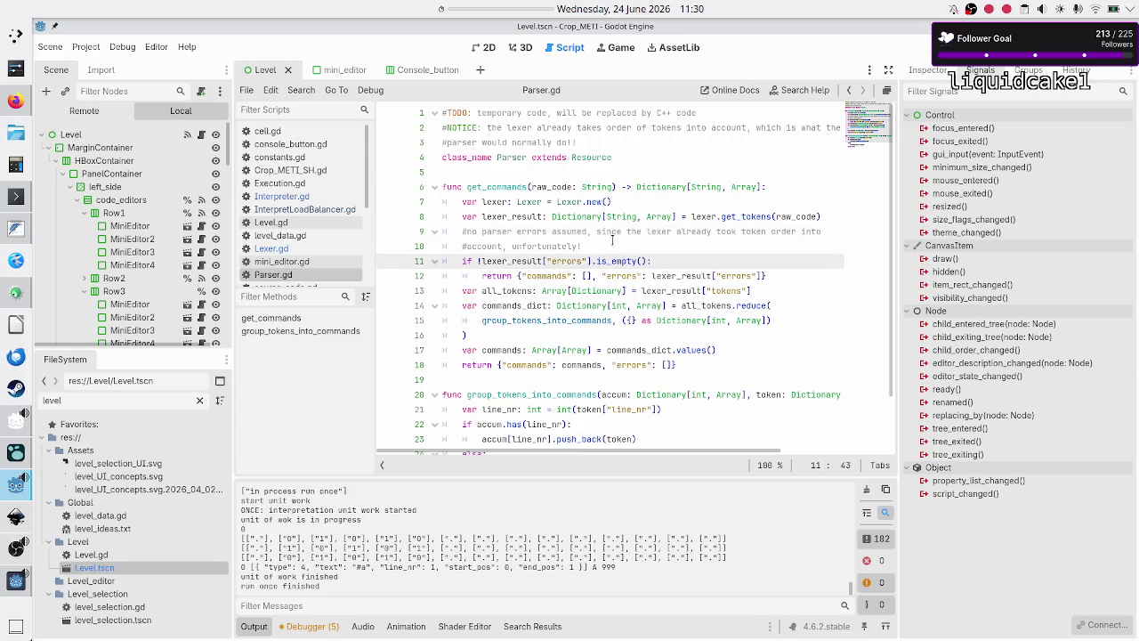
key("Up")
key("Up")
key("Up")
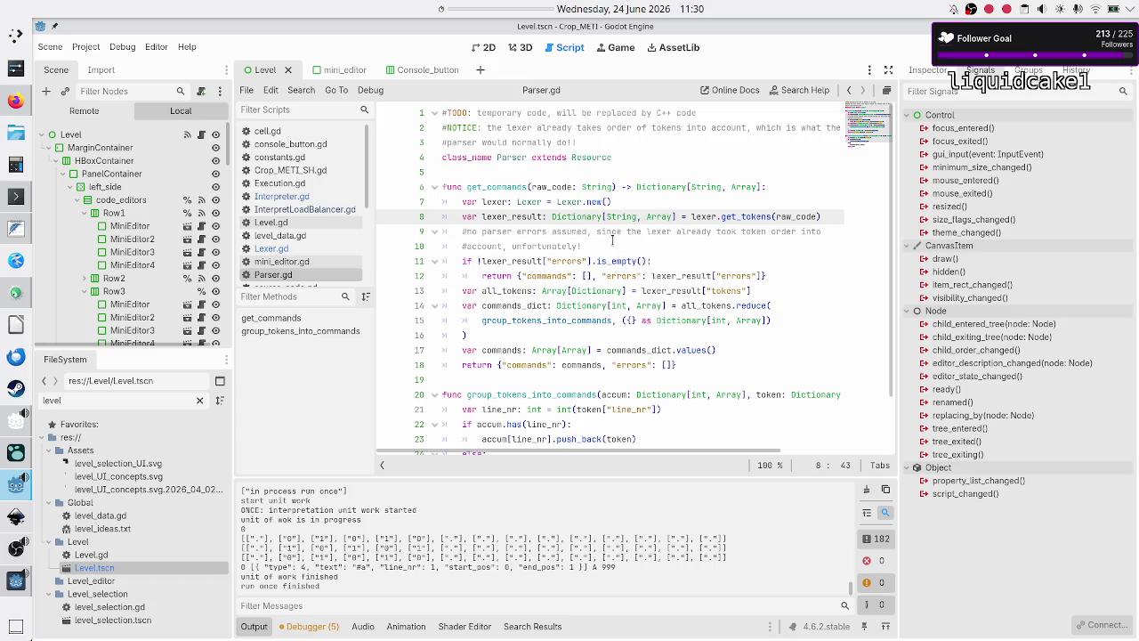
key("Down")
key("Down")
key("Down")
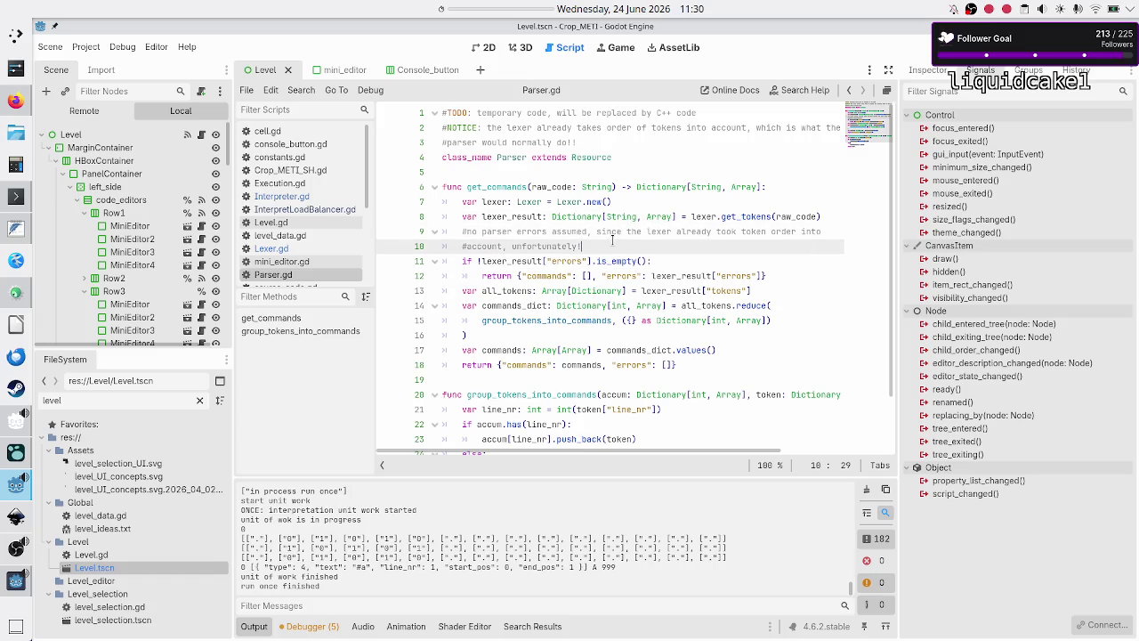
key("Home")
key("Left")
key("Up")
key("Up")
key("Up")
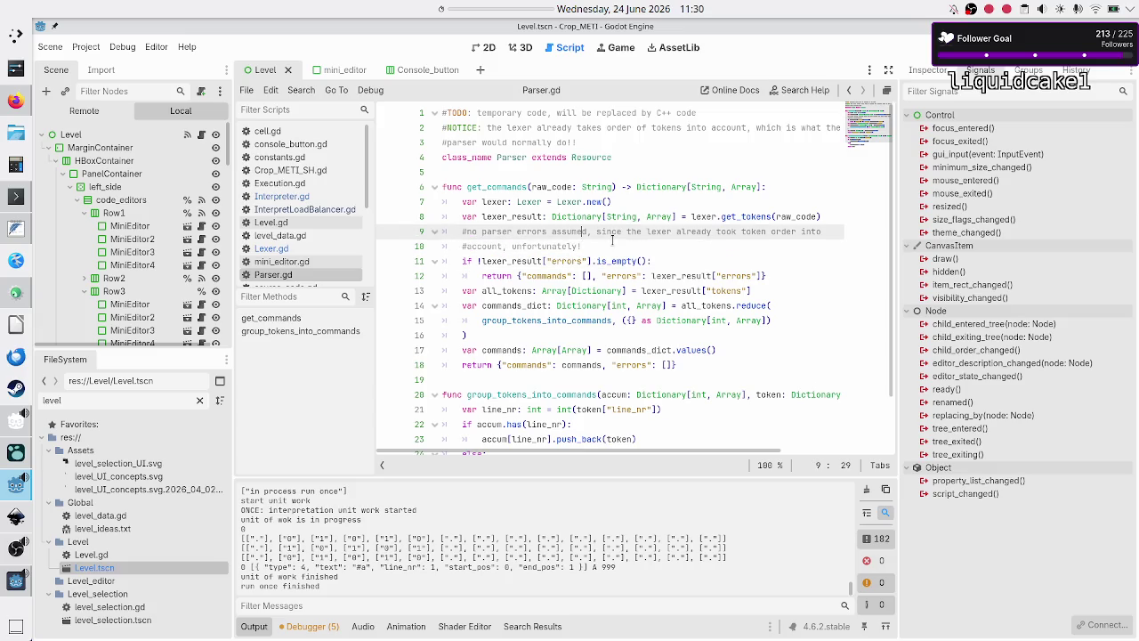
key("Return")
type("#BUG: ")
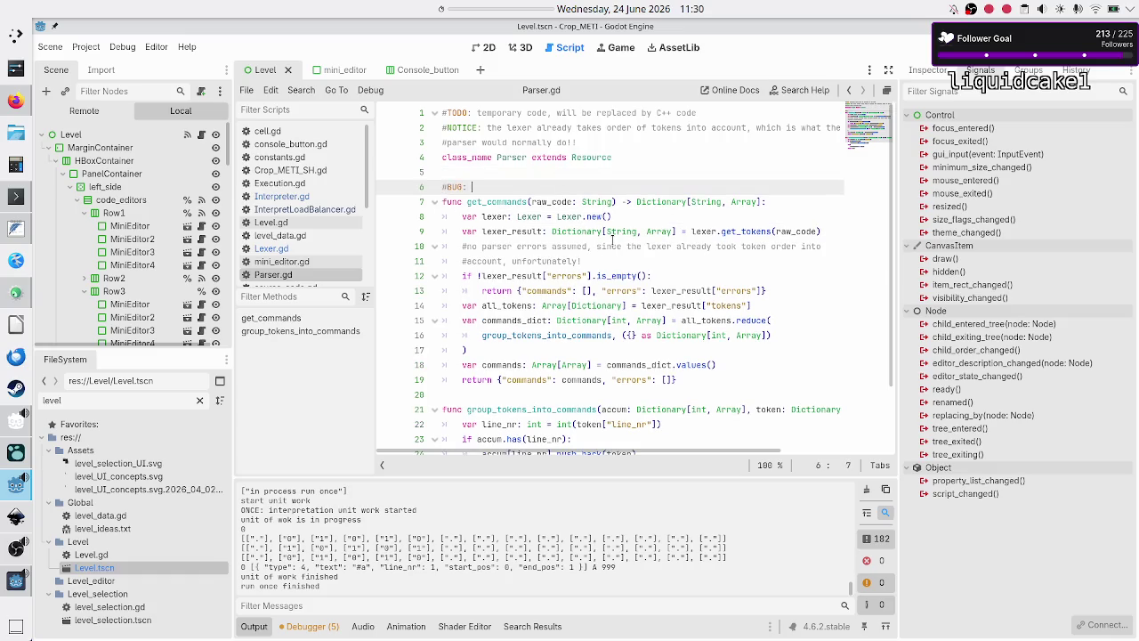
type("parser shoul")
type("d strip all co")
type("mments and emp")
type("ty line")
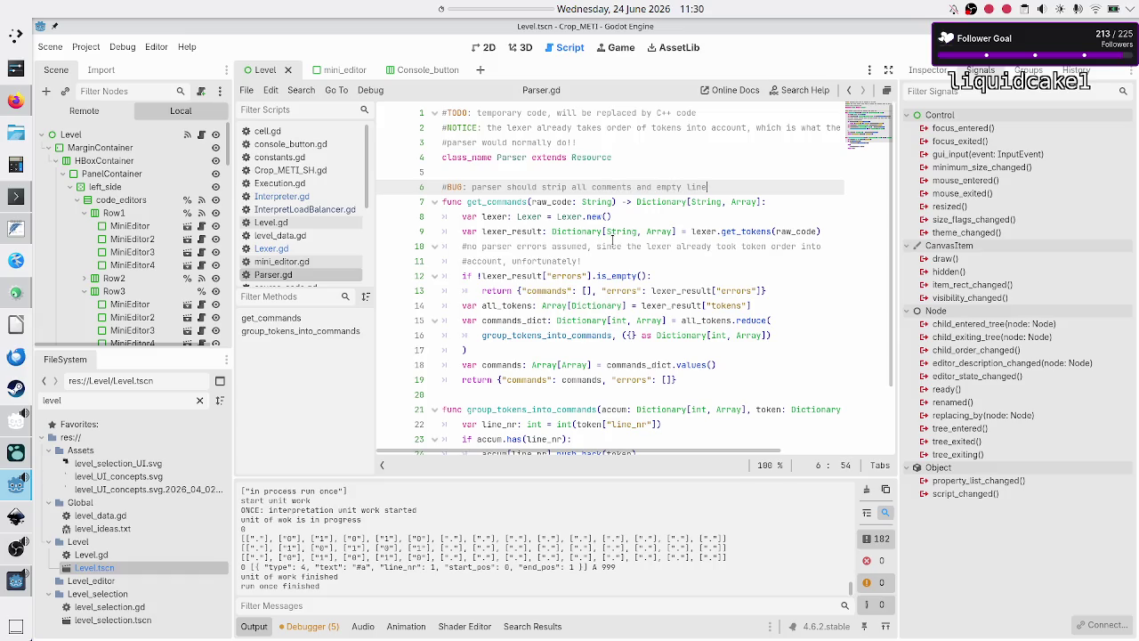
type("s!!!!")
Step: Start a 3-minute panel countdown timer and switch to OBS Studio
right_click(515, 11)
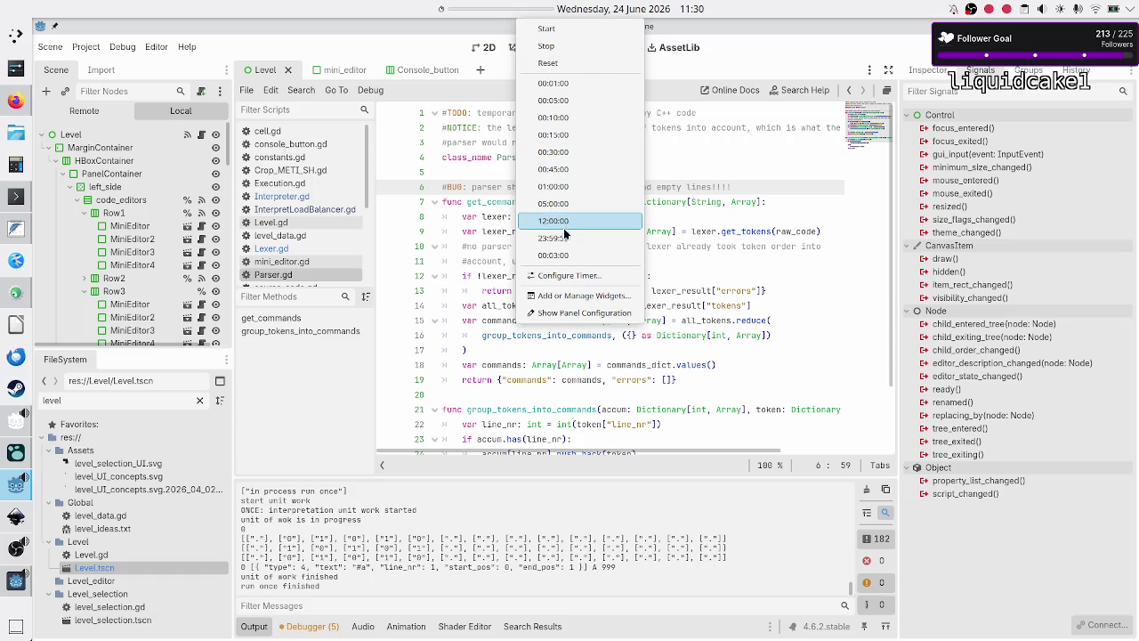
left_click(552, 255)
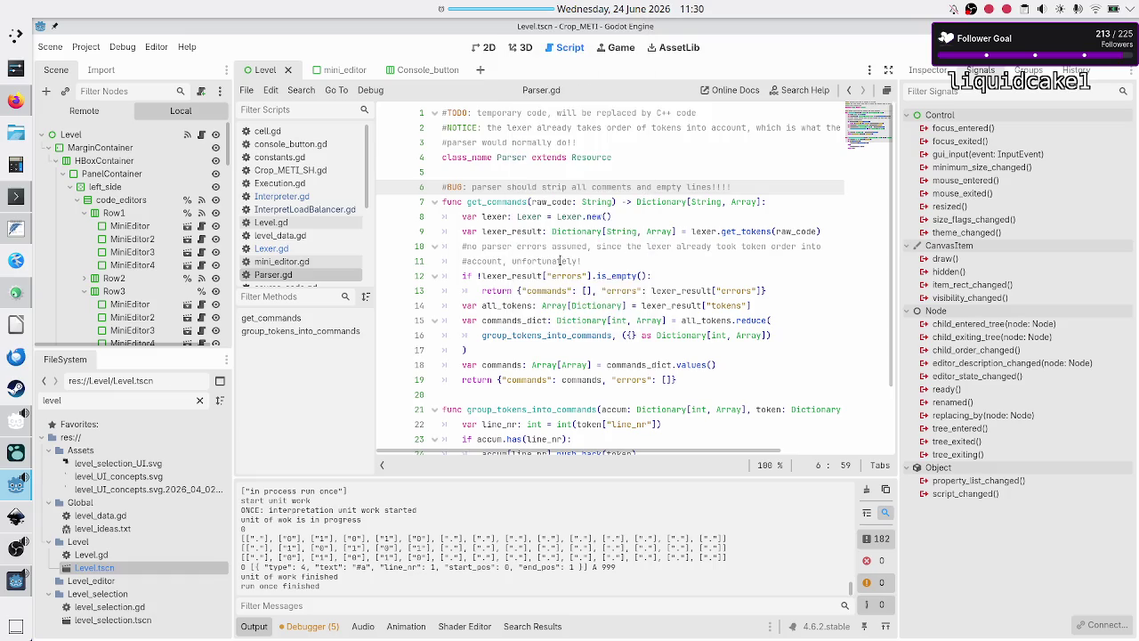
left_click(16, 547)
Step: Mute the OBS microphone, minimize OBS, and check the countdown timer
left_click(384, 528)
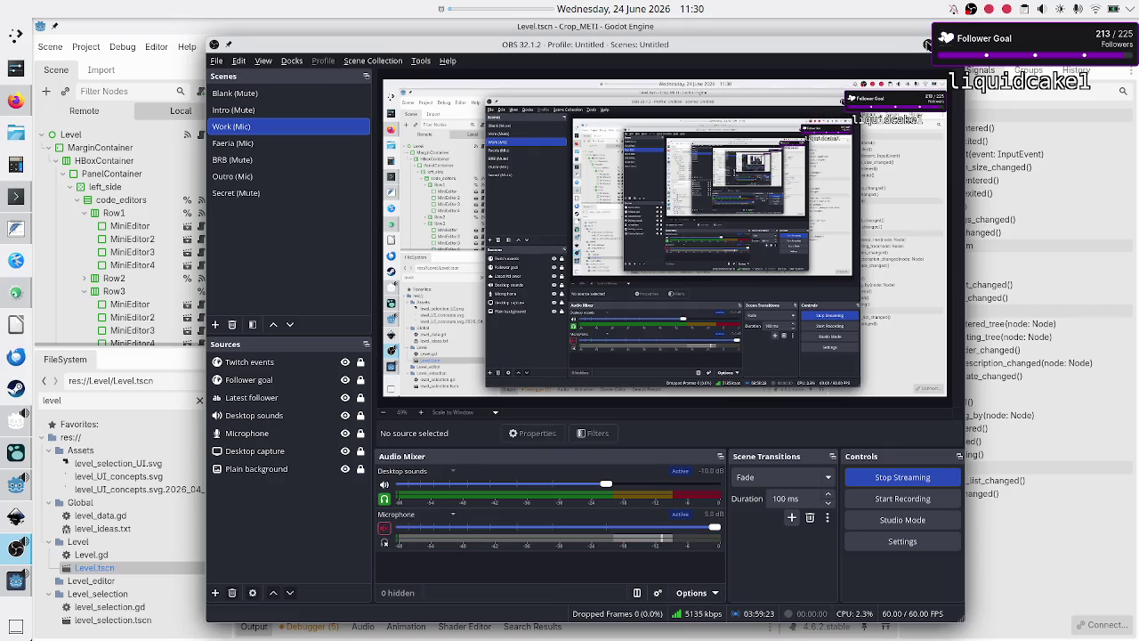
left_click(927, 46)
left_click(488, 5)
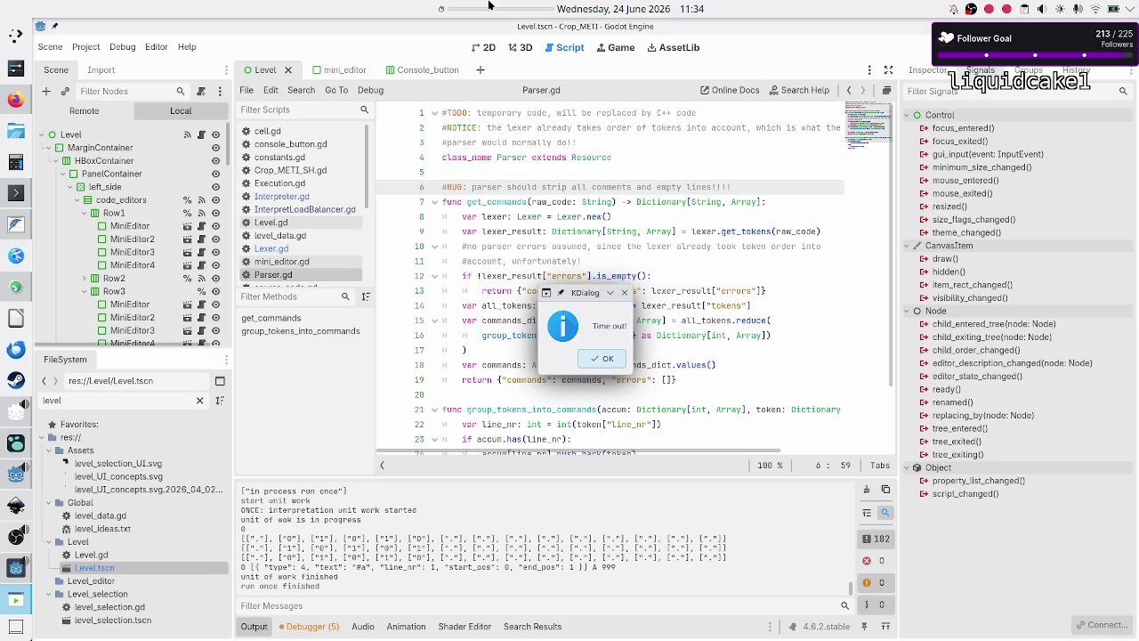
Step: Close the 'Time out!' message with OK and switch back to OBS Studio
left_click(594, 359)
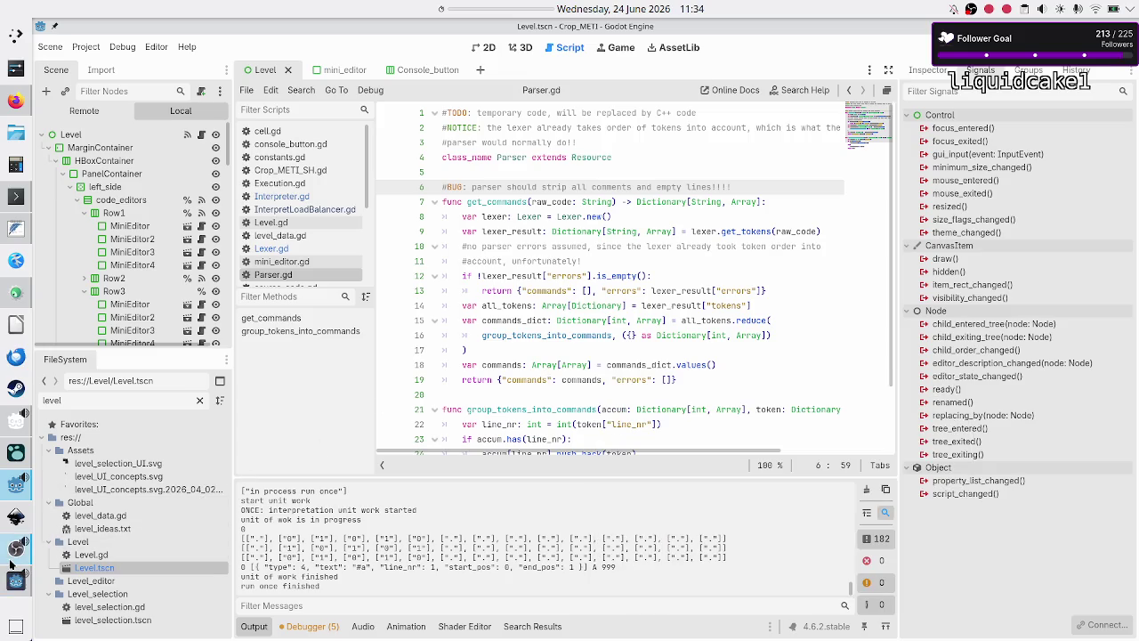
left_click(11, 557)
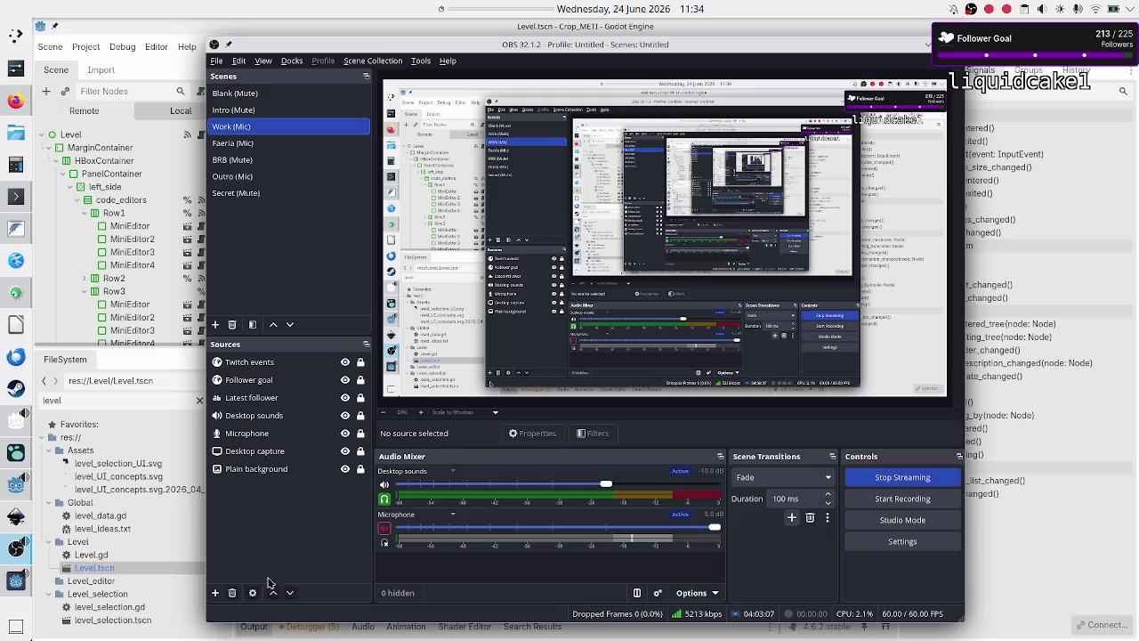
Step: Unmute the OBS microphone, minimize OBS, and switch to Firefox
left_click(385, 529)
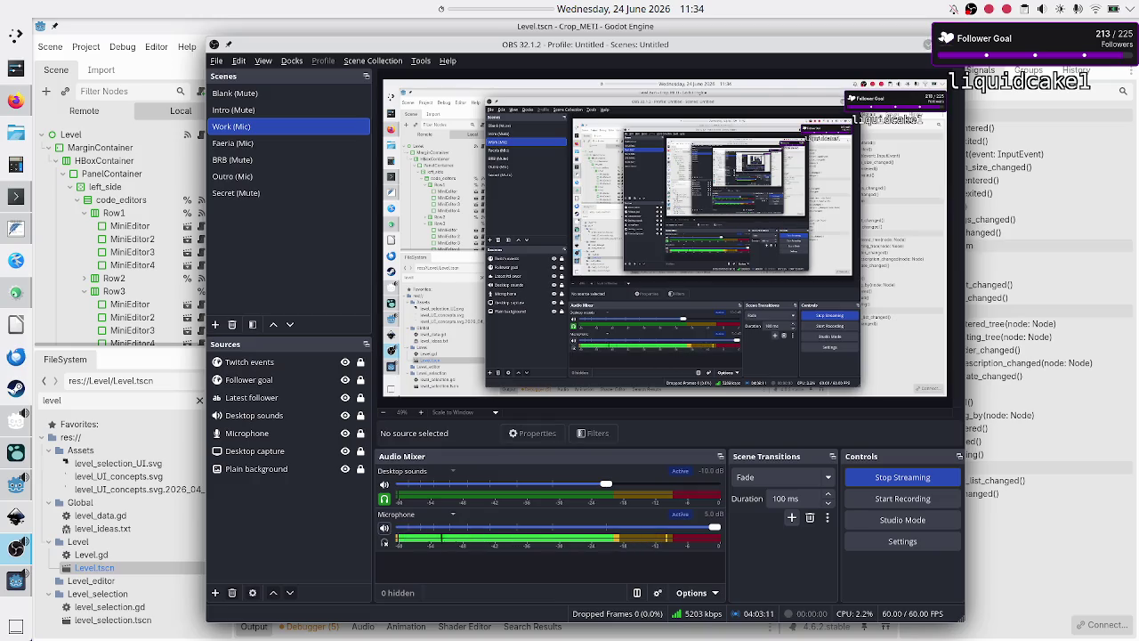
left_click(929, 44)
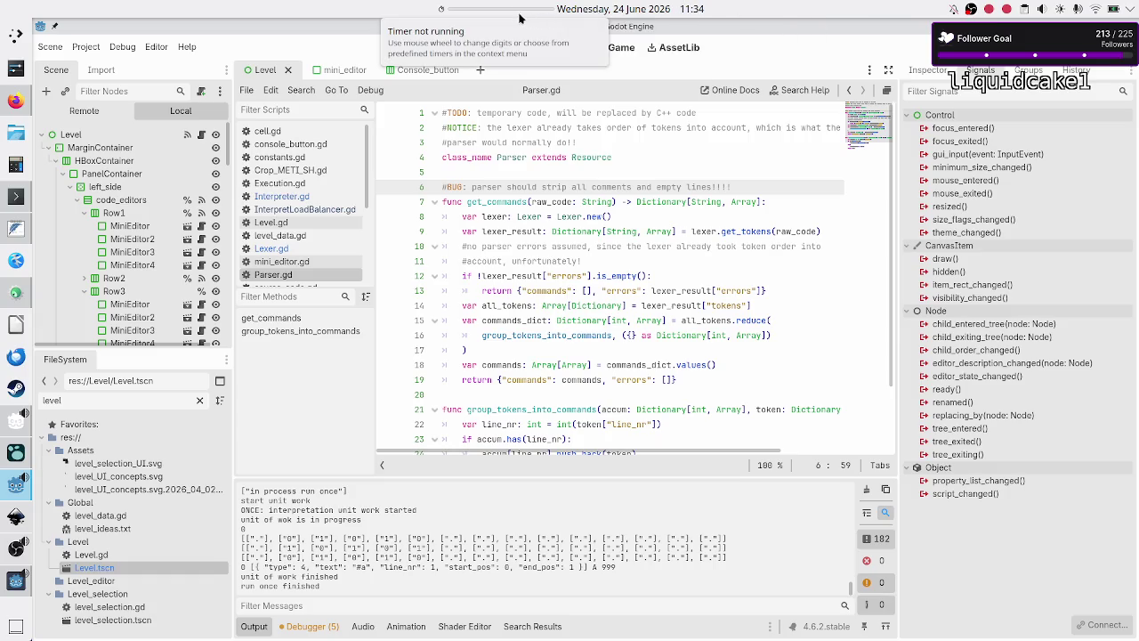
left_click(12, 113)
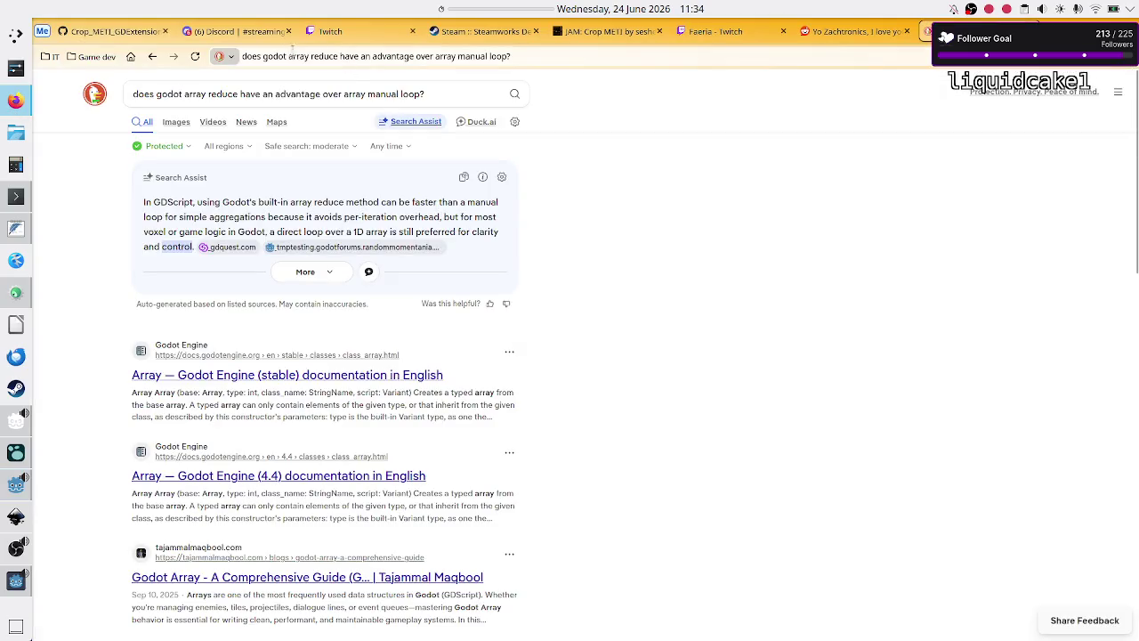
Step: View the enlarged stream schedule image on the Discord streaming channel
left_click(248, 35)
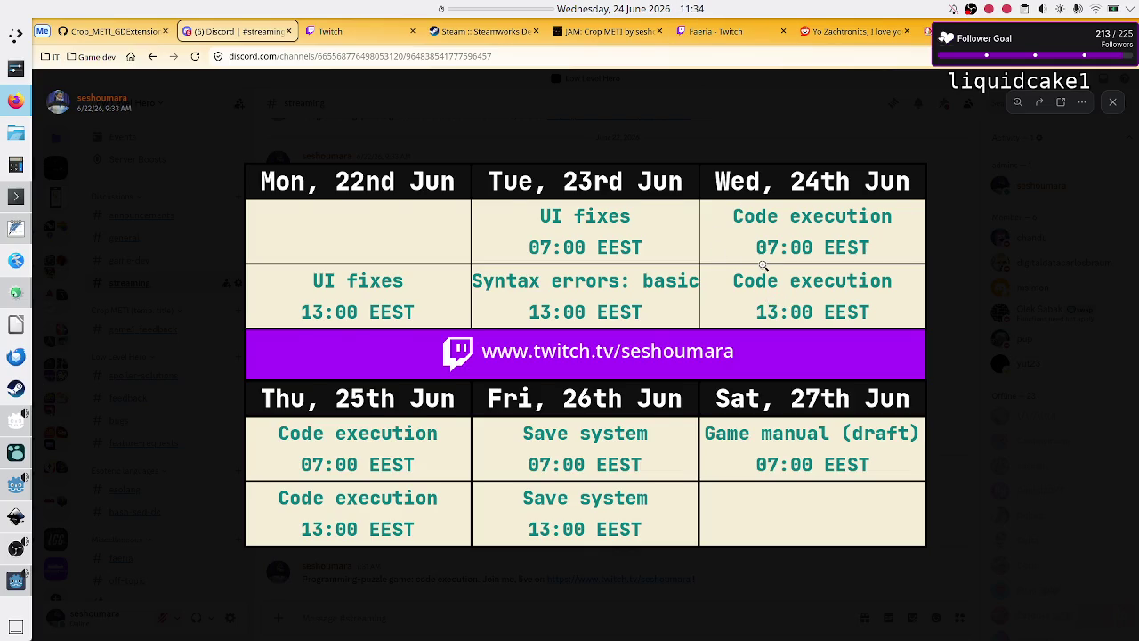
key("alt")
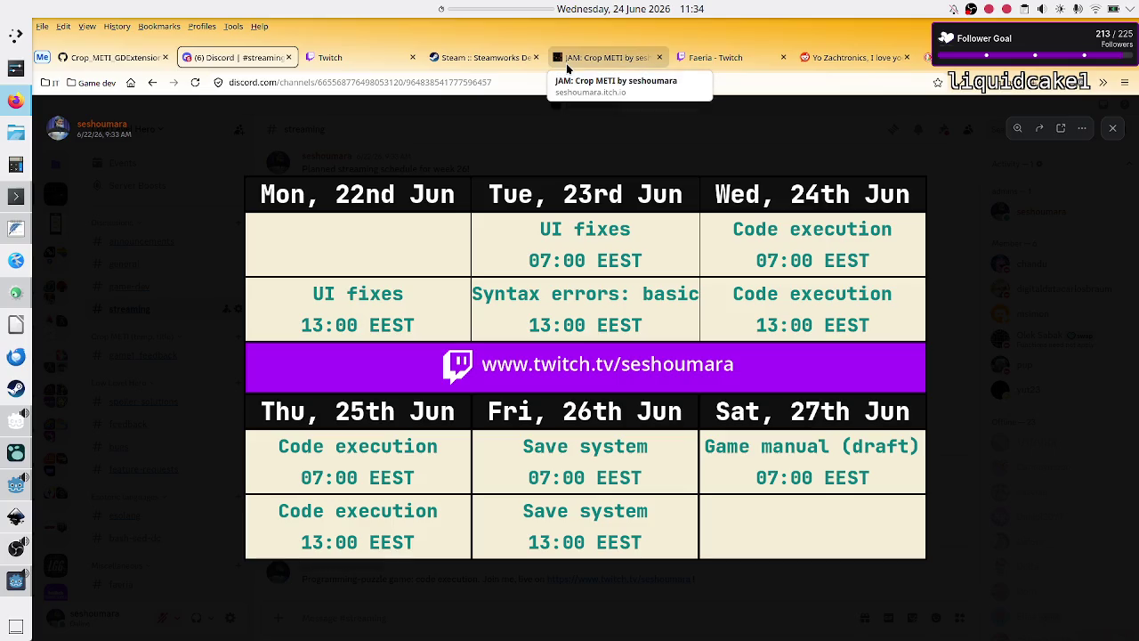
left_click(507, 143)
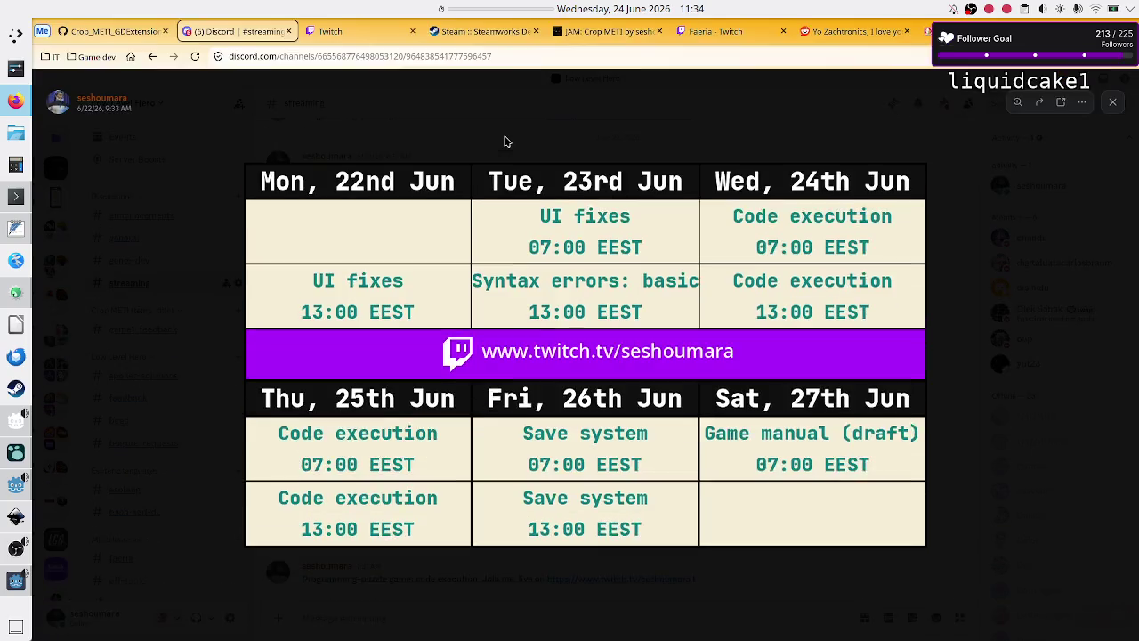
left_click(508, 143)
left_click(492, 223)
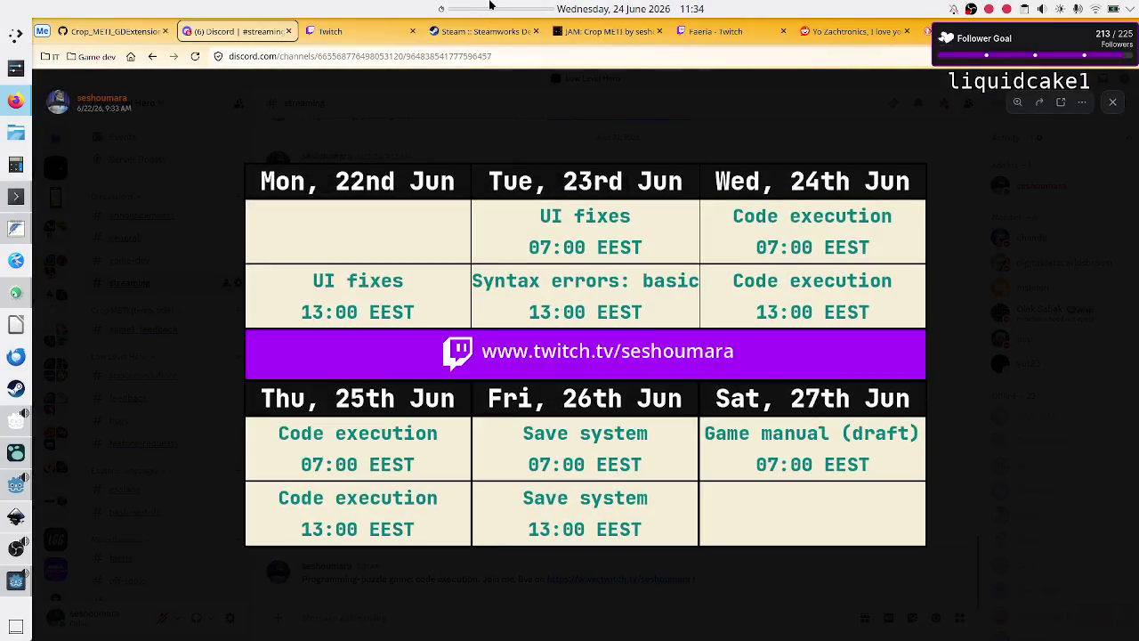
Step: Start a 30-minute countdown timer, return to Godot, and open Lexer.gd
right_click(489, 5)
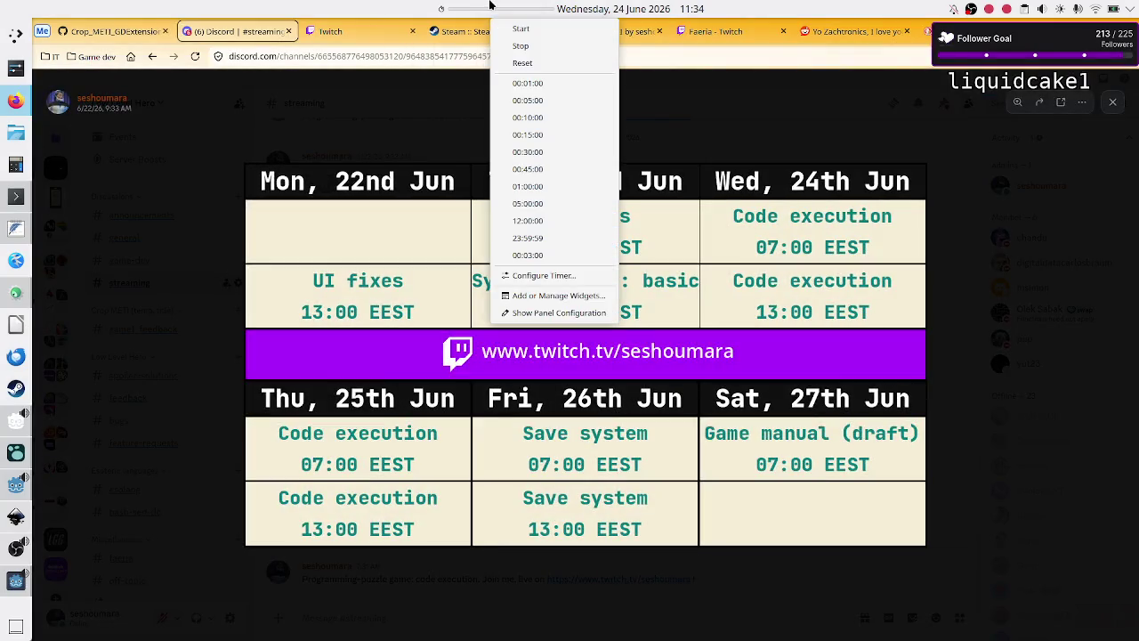
left_click(540, 151)
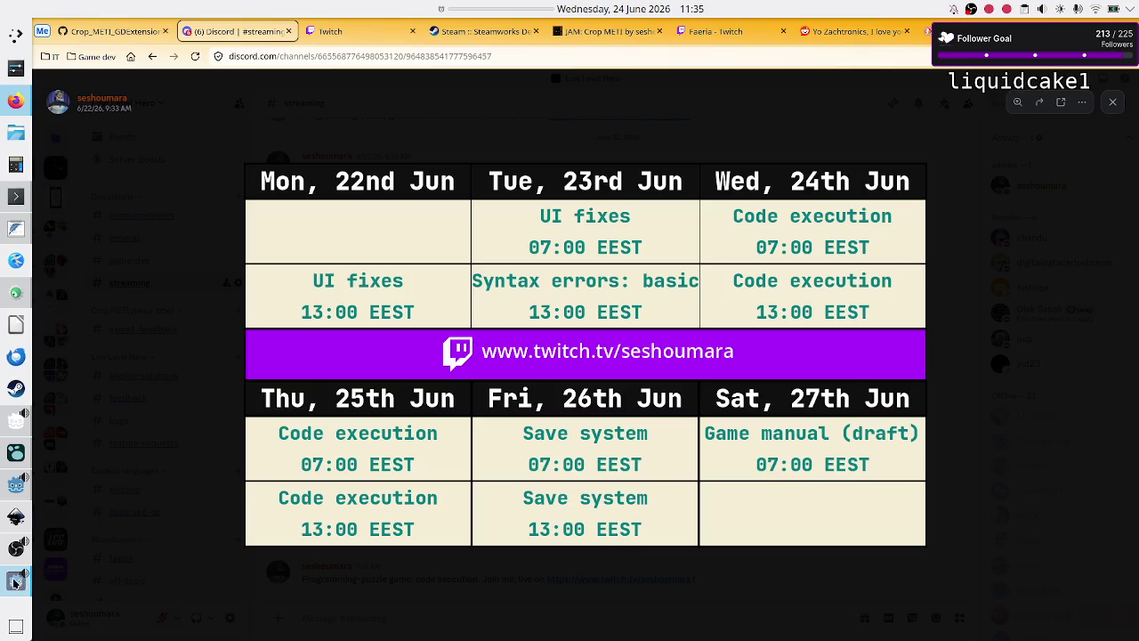
left_click(12, 493)
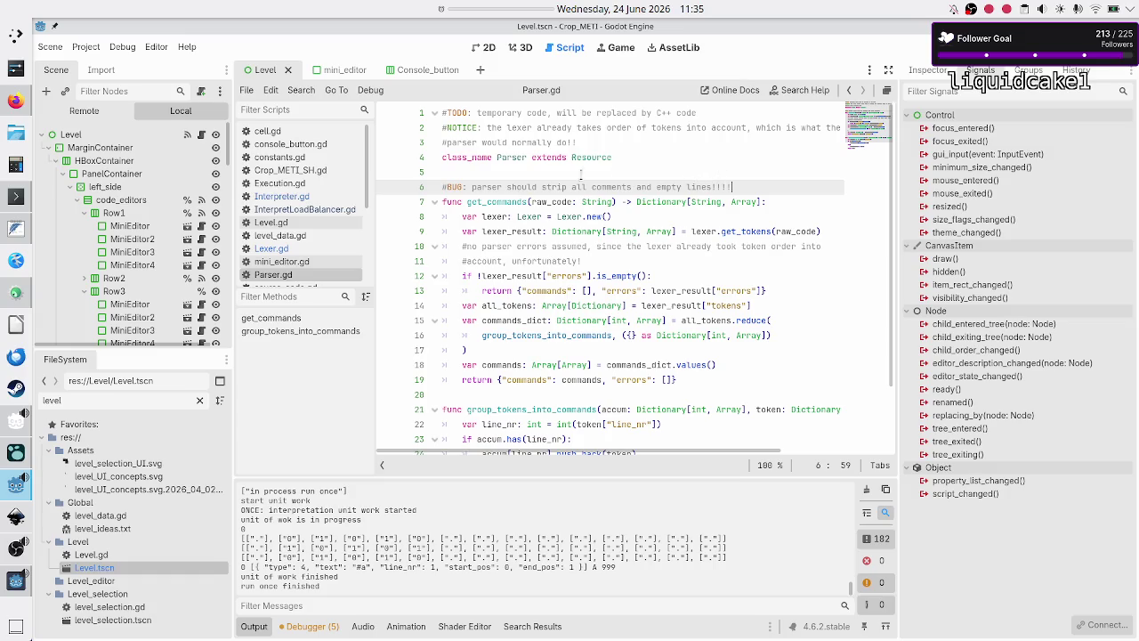
left_click(300, 249)
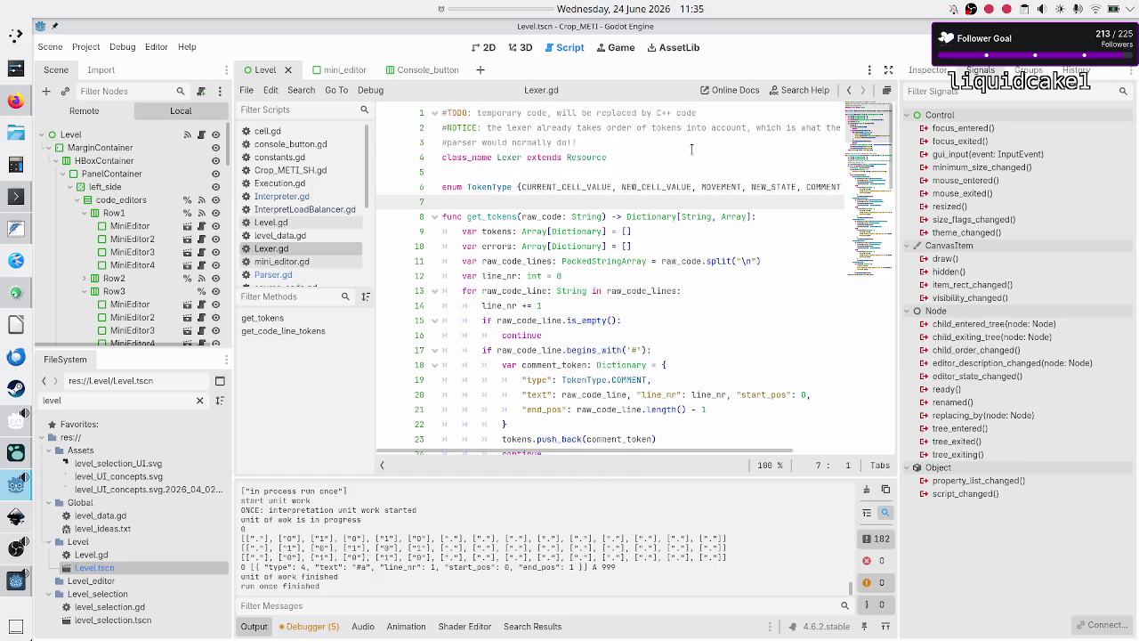
double_click(820, 186)
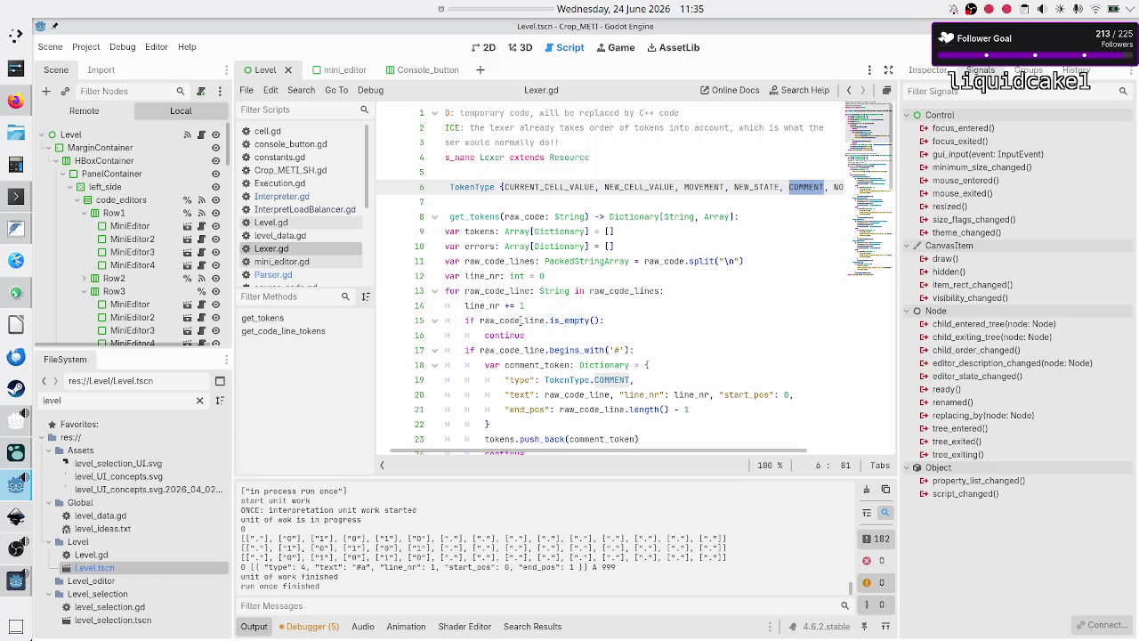
left_click(521, 320)
key("Home")
key("Home")
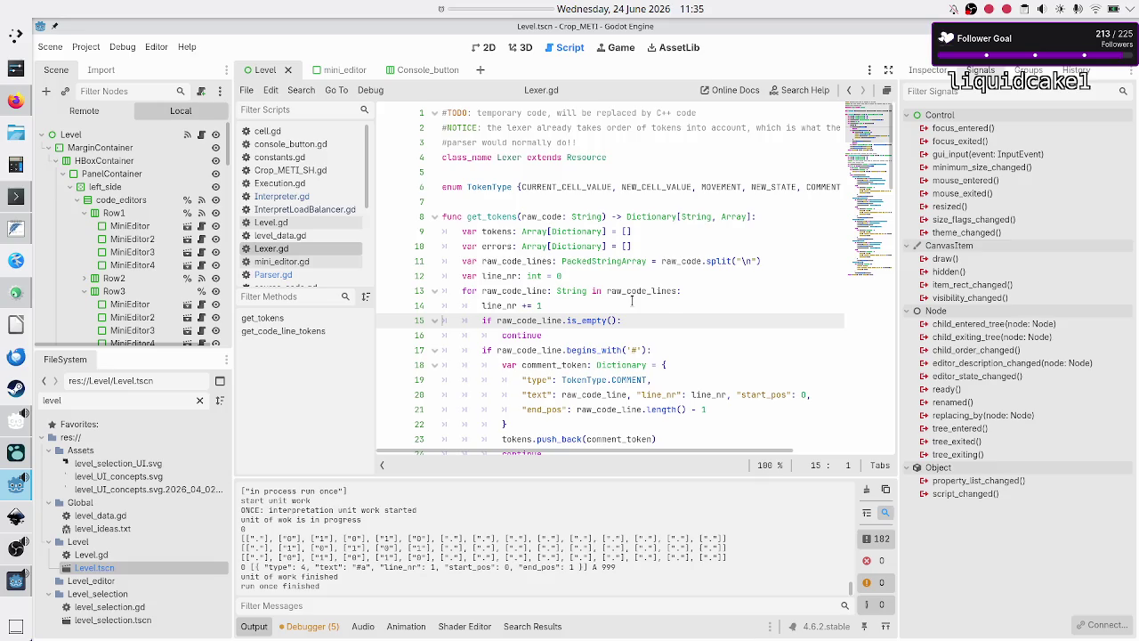
key("shift+Down")
key("shift+End")
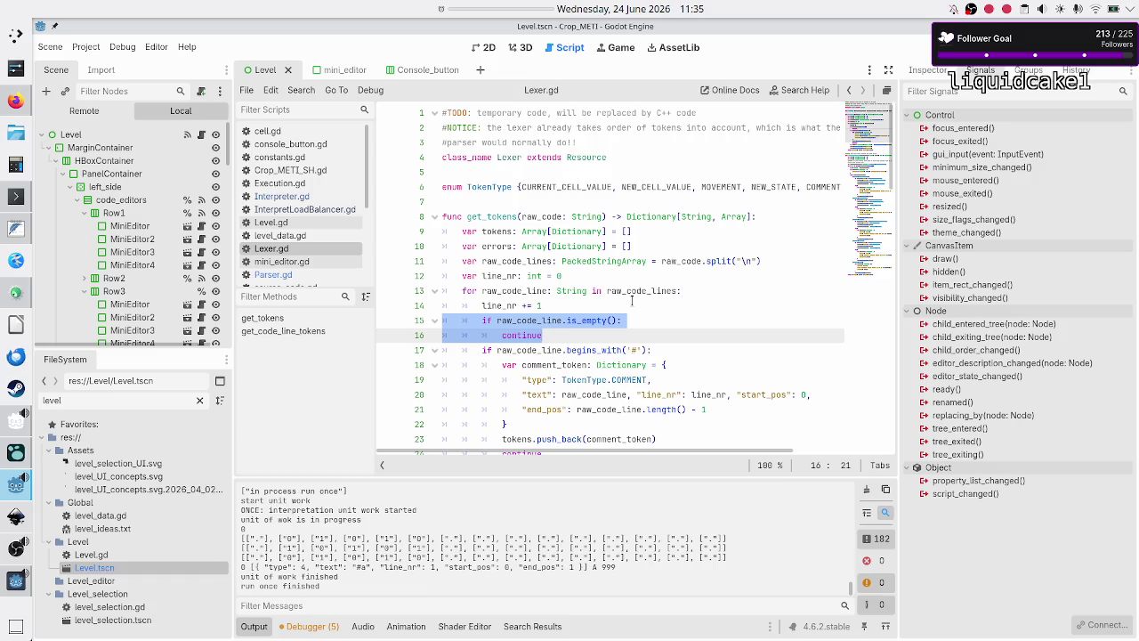
key("Left")
key("Right")
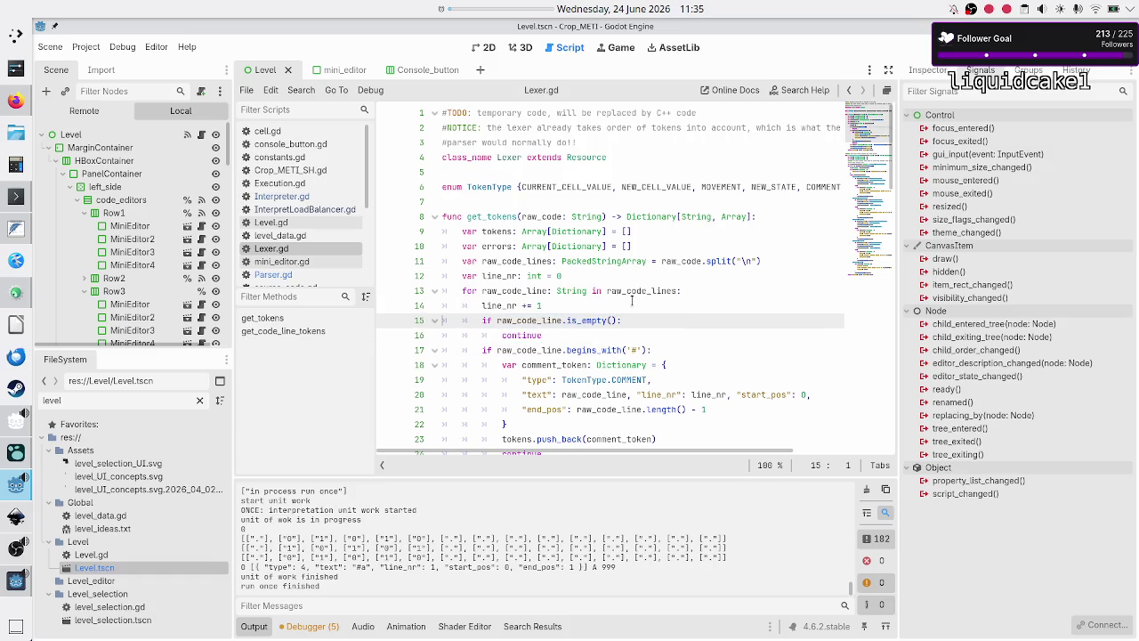
key("shift+Down")
key("shift+End")
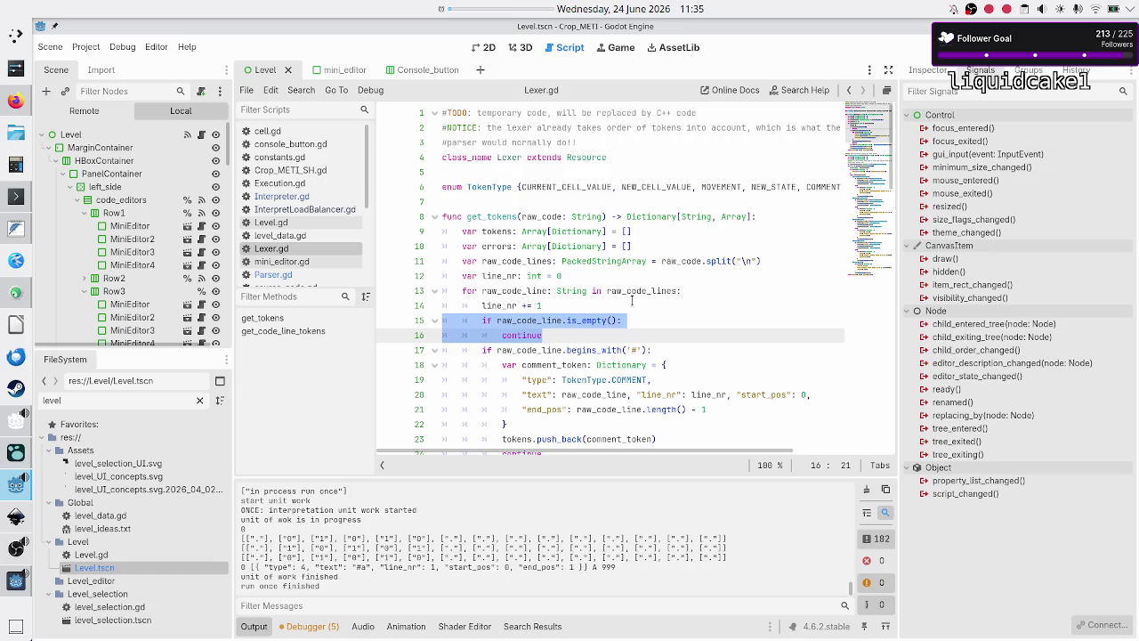
key("Right")
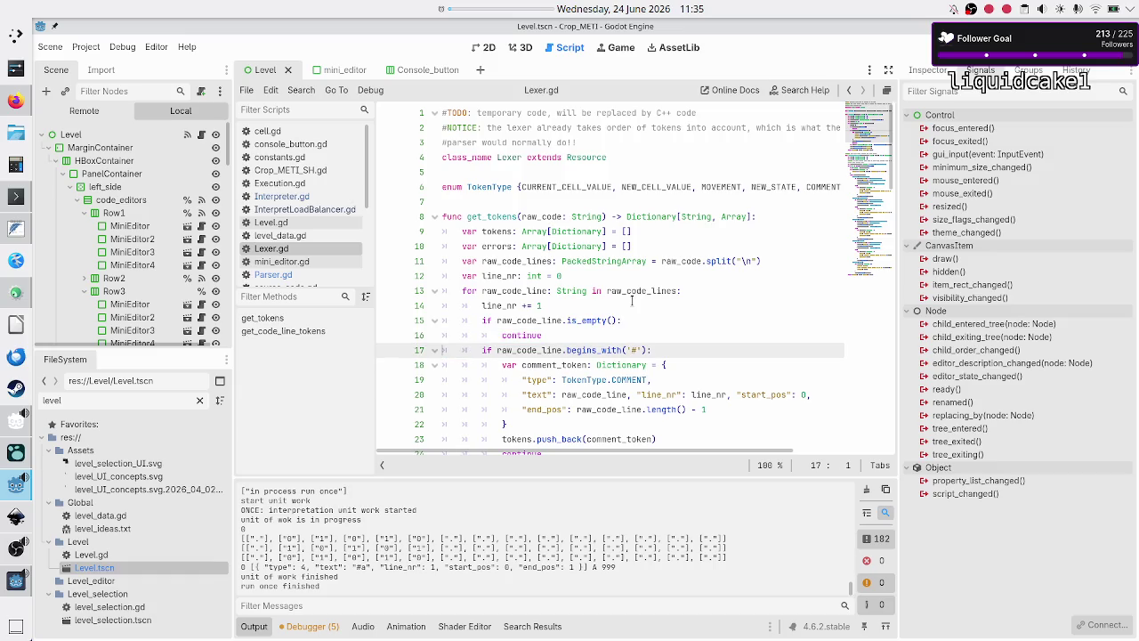
key("shift+End")
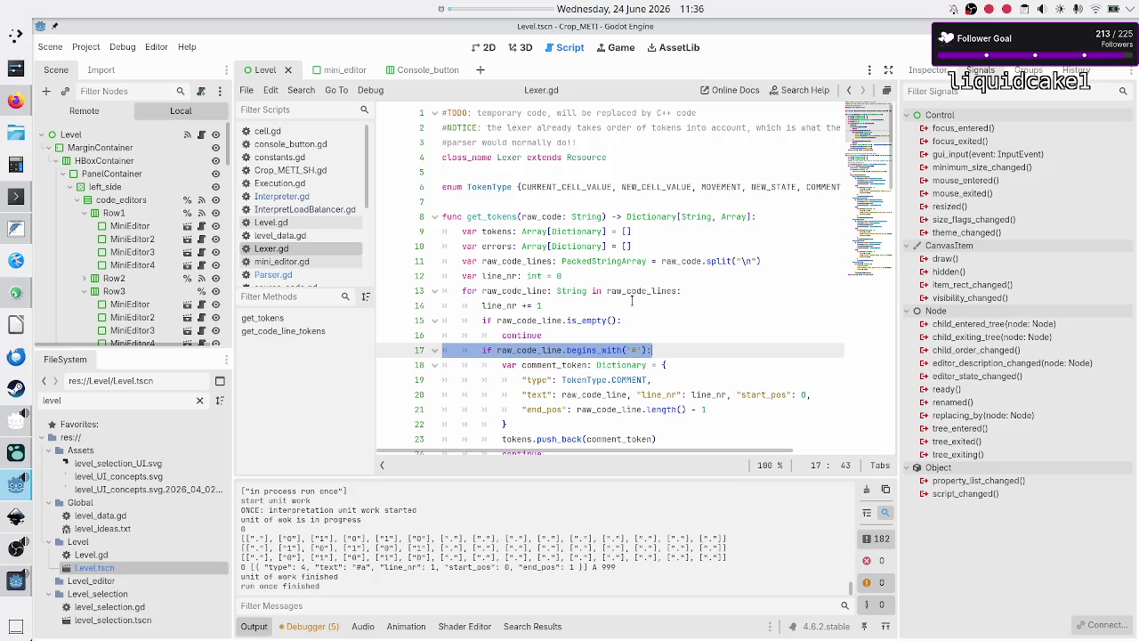
key("Right")
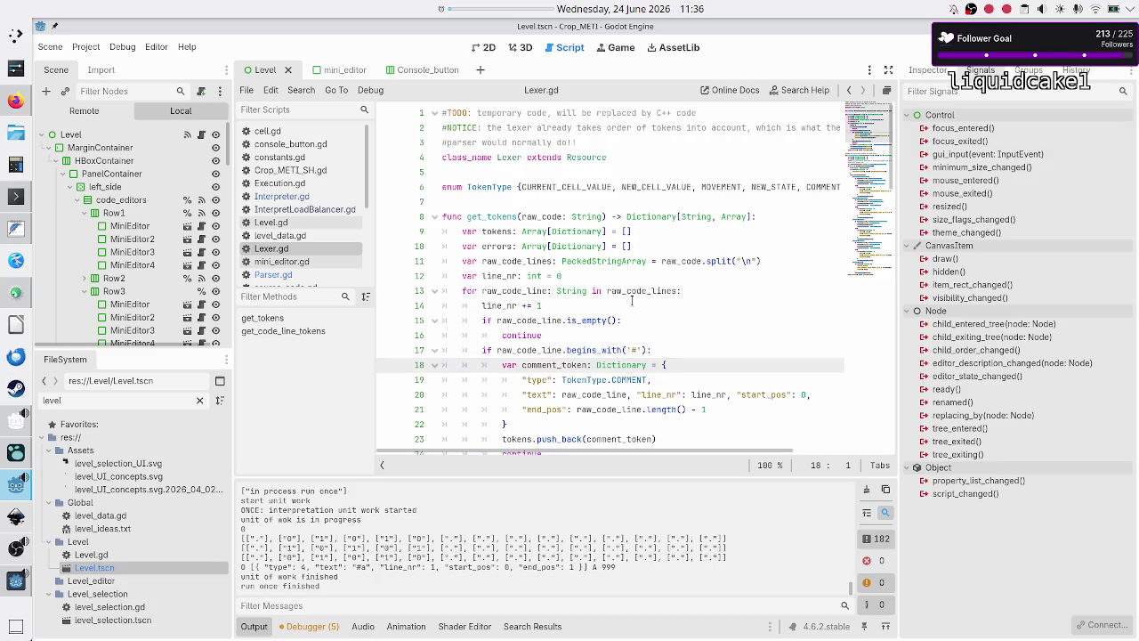
key("shift+End")
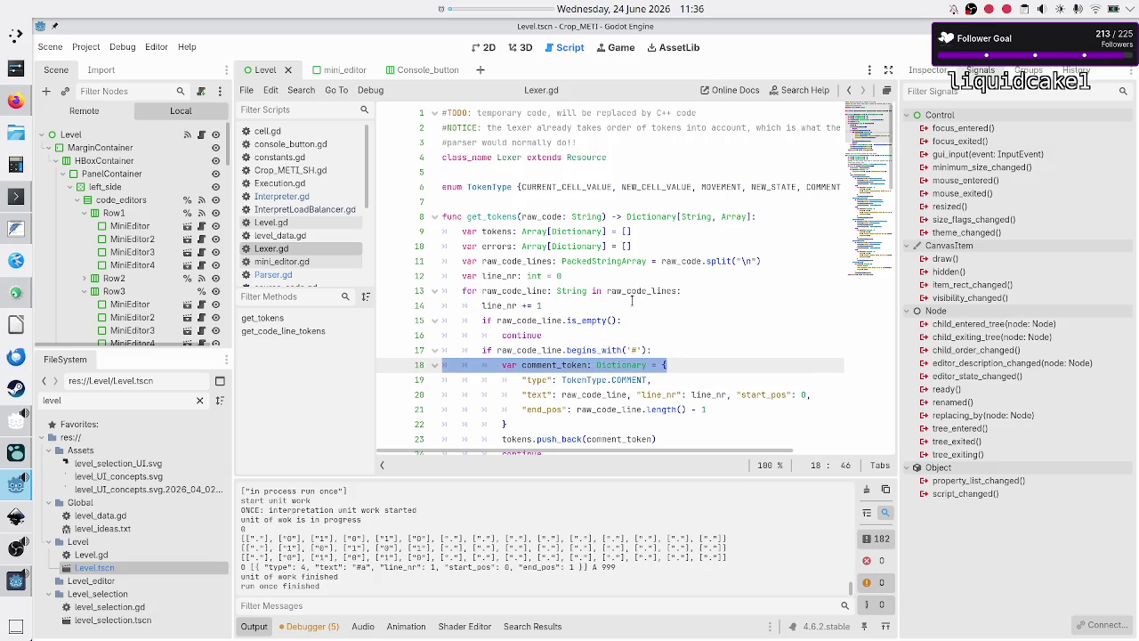
key("Down")
key("Down")
key("Down")
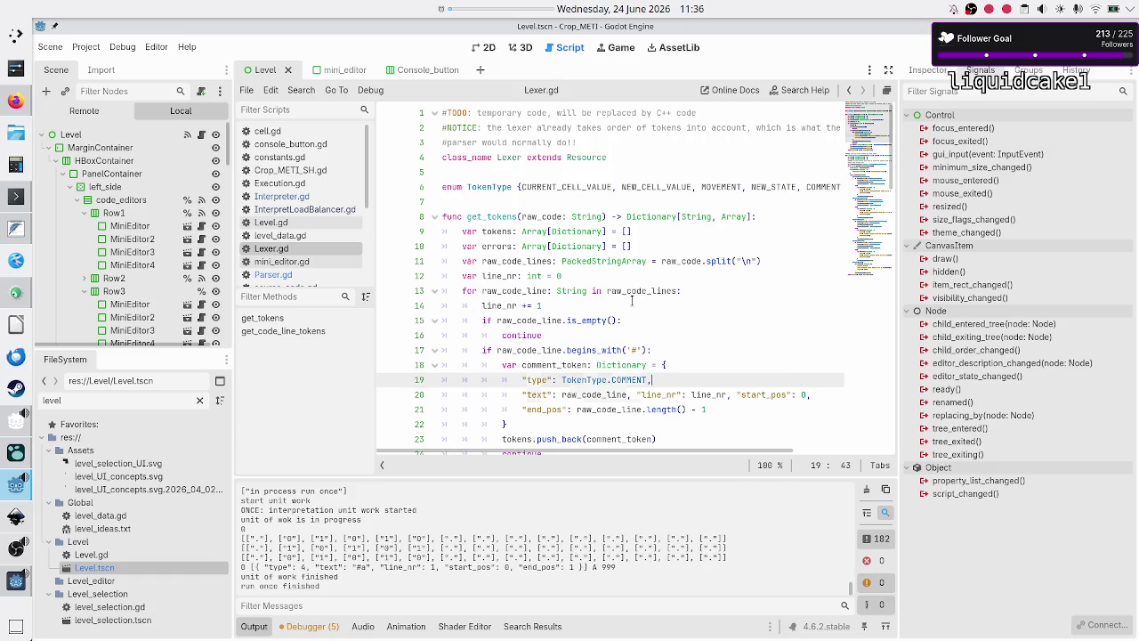
key("Up")
key("Up")
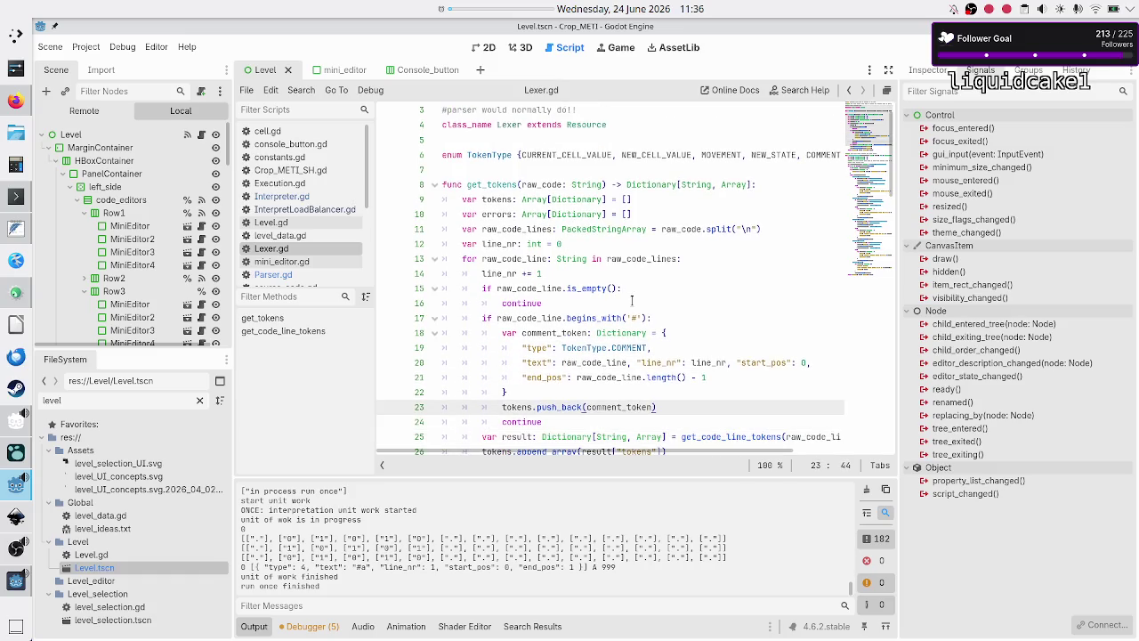
key("Right")
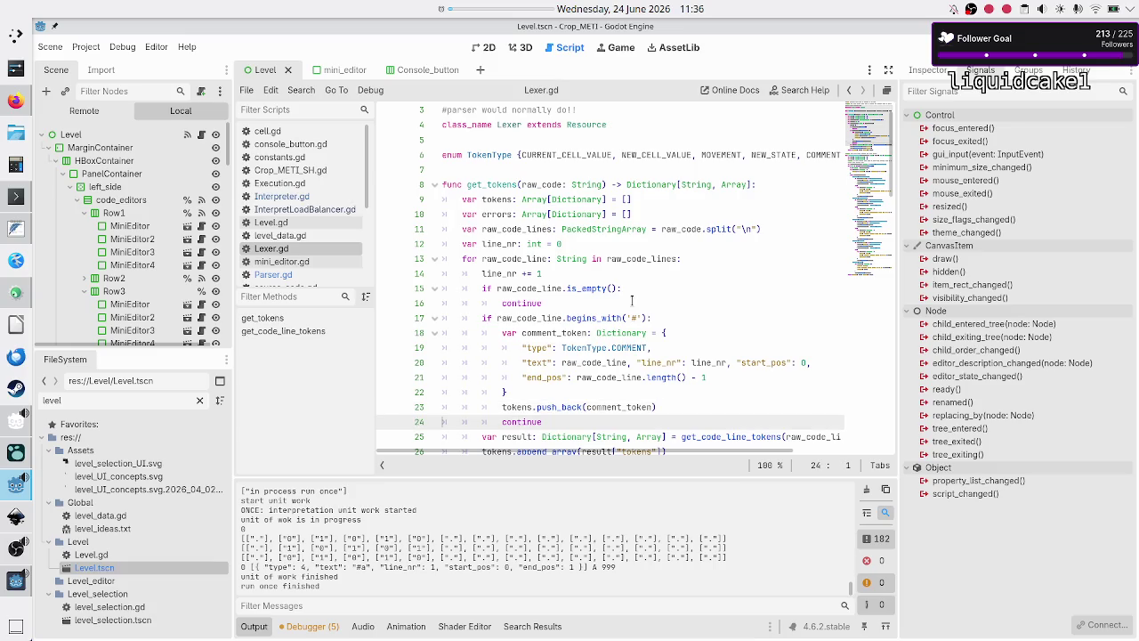
key("Down")
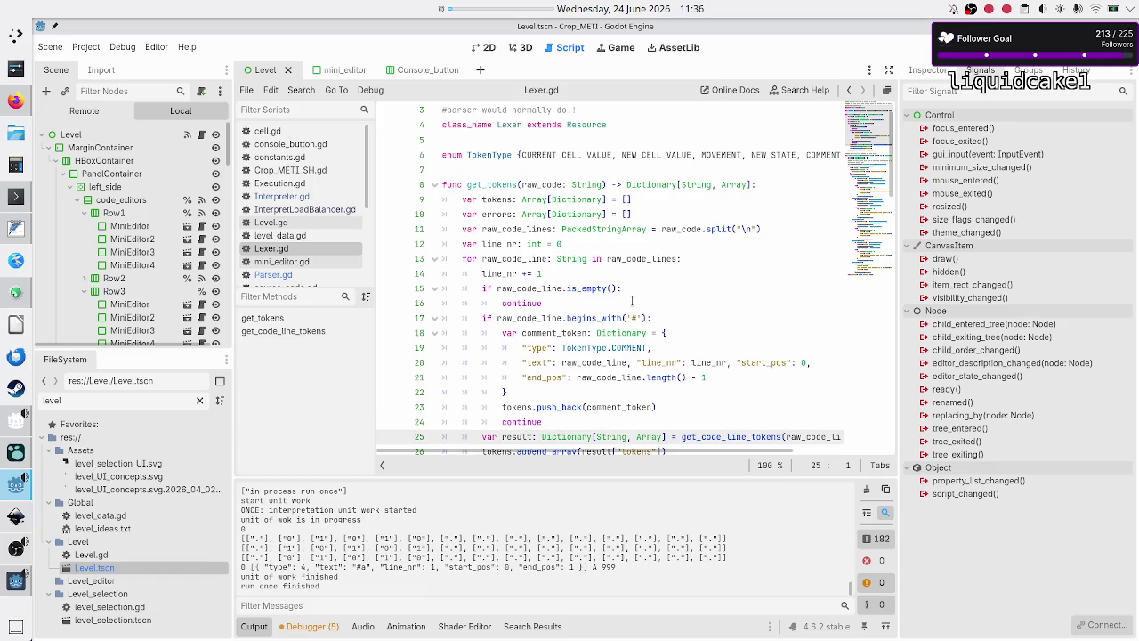
scroll(632, 300, "down", 2)
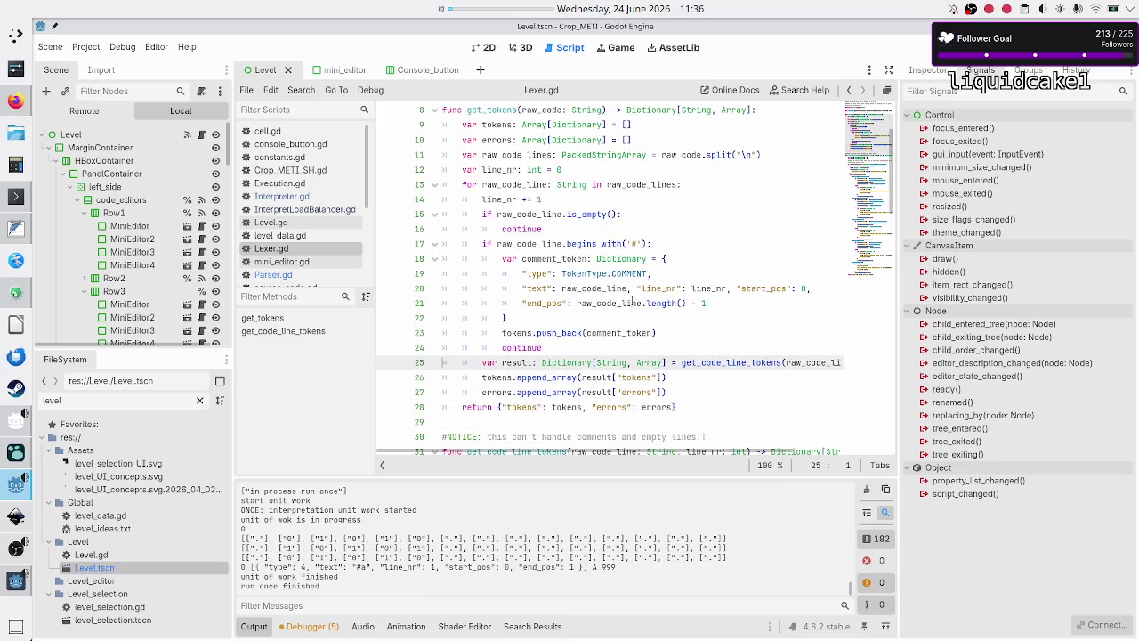
key("End")
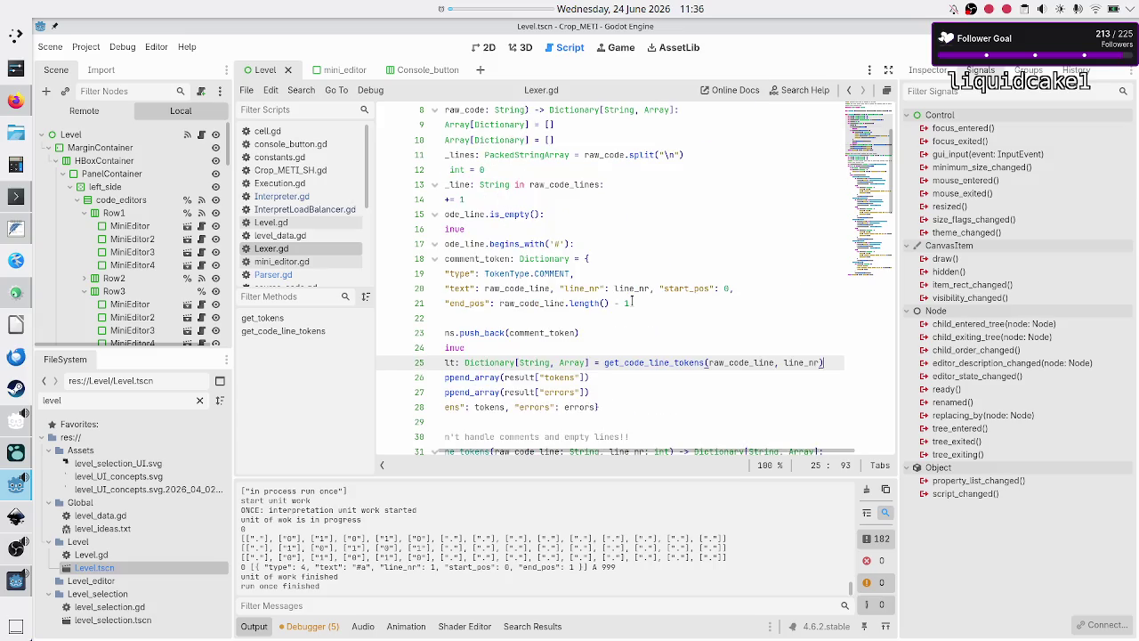
key("Home")
key("Up")
key("Up")
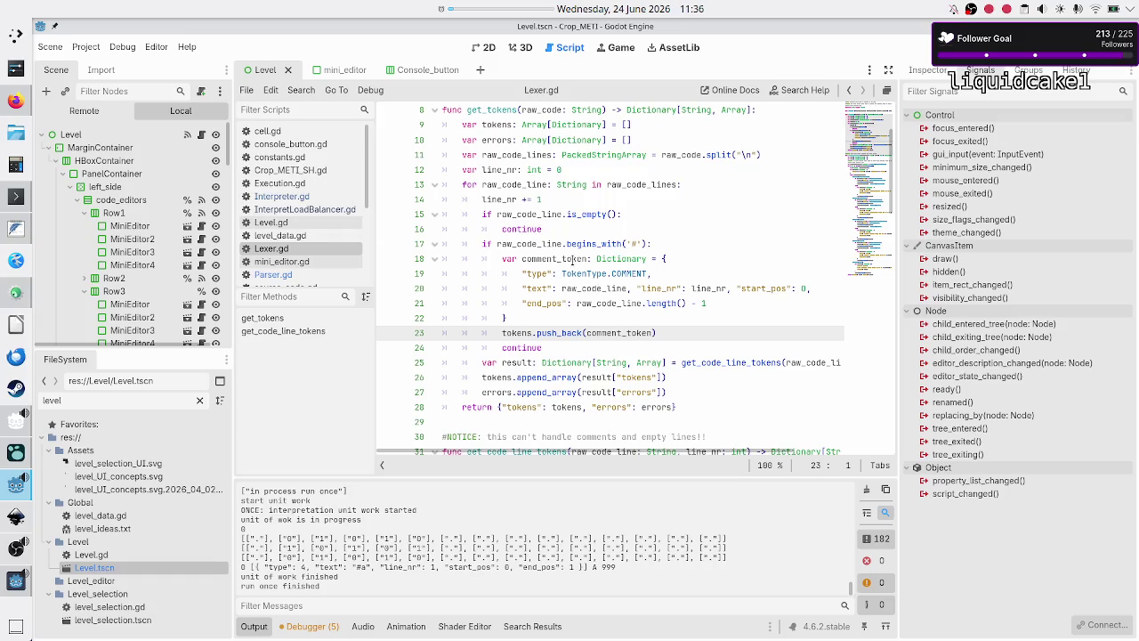
mouse_move(608, 255)
left_click(302, 276)
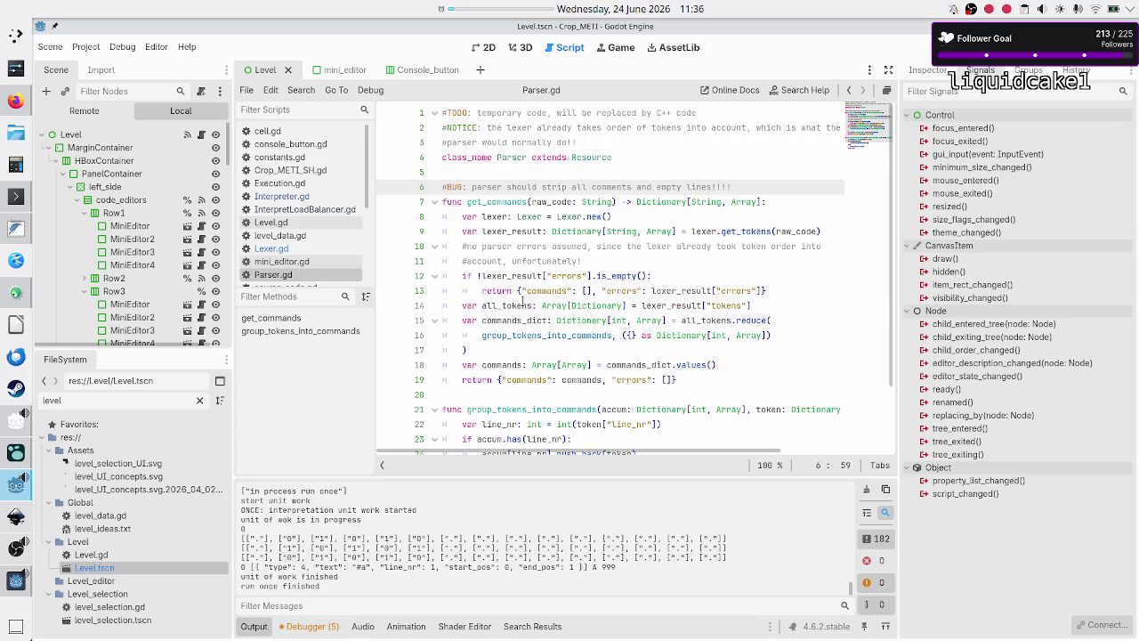
Step: Highlight all_tokens and group_tokens_into_commands in get_commands to see their occurrences
double_click(689, 320)
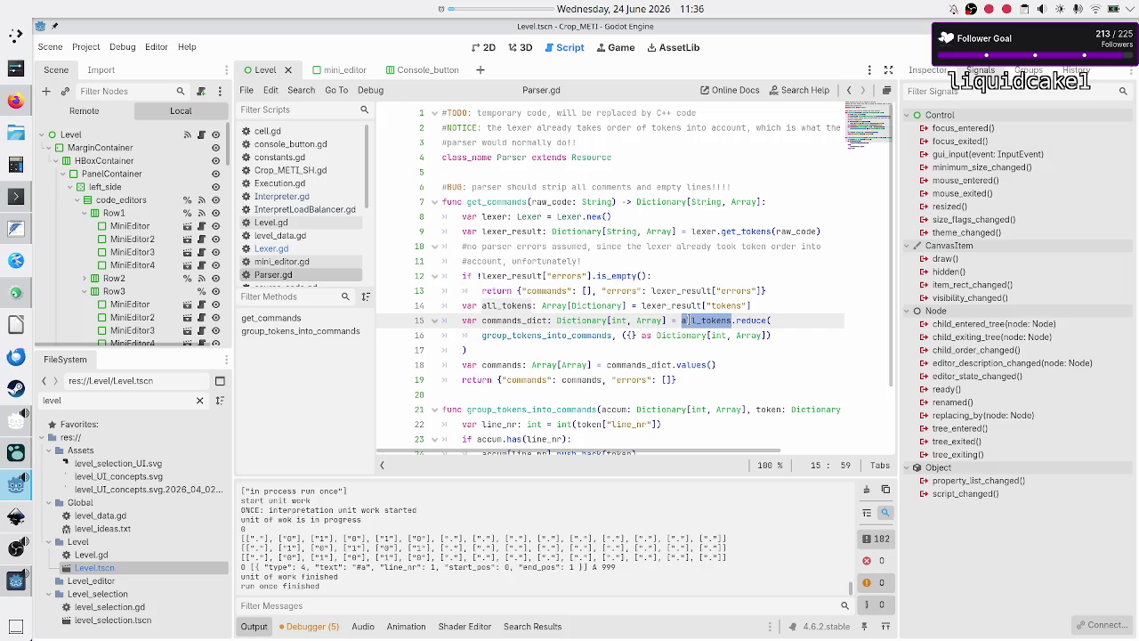
double_click(557, 336)
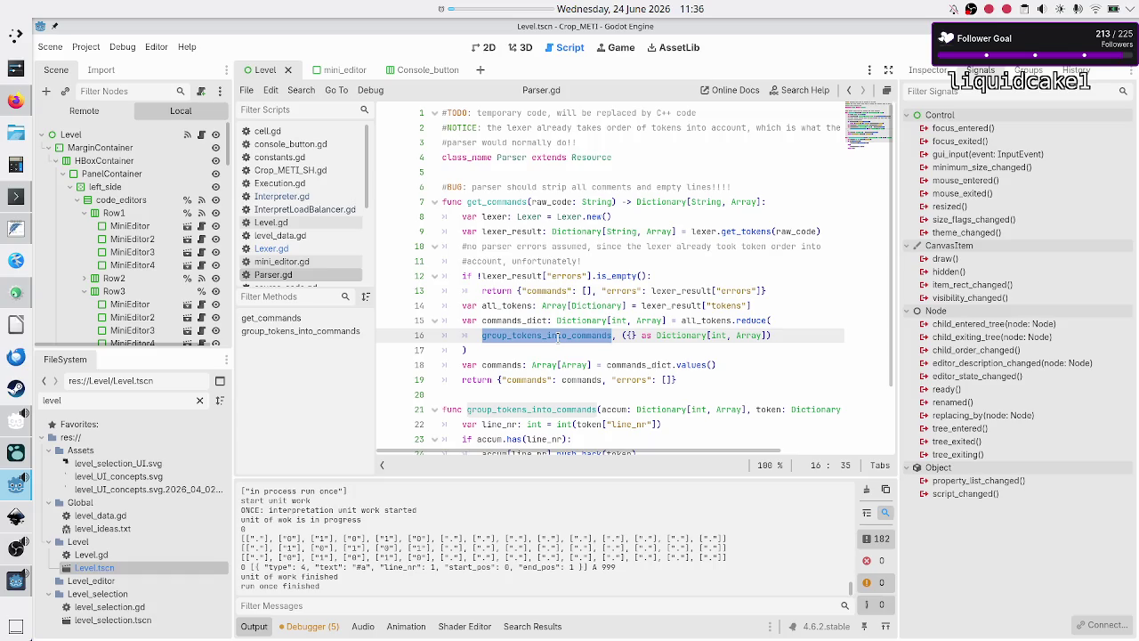
left_click(558, 336)
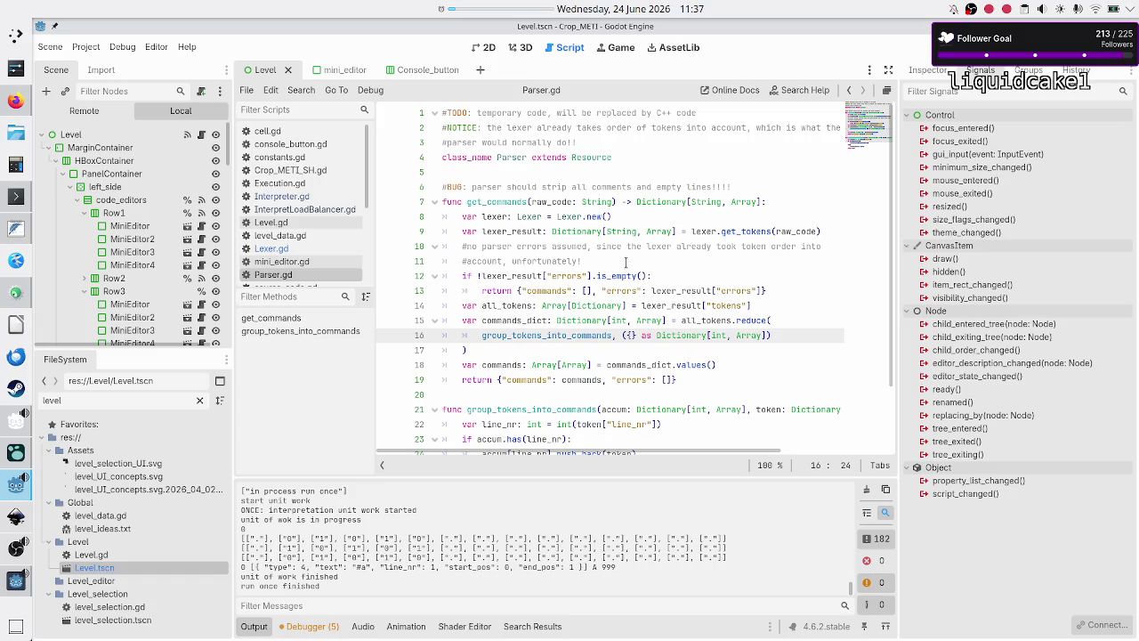
Step: Step through get_commands, selecting the errors check and early return on lines 12–13
key("Up")
key("Up")
key("Up")
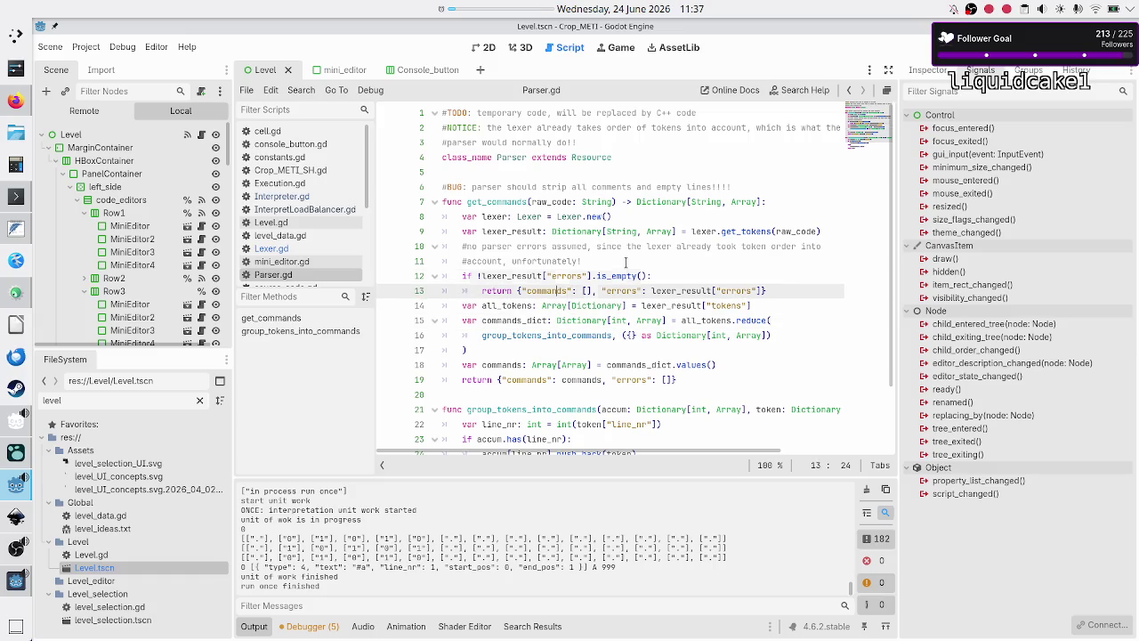
key("Right")
key("Right")
key("Right")
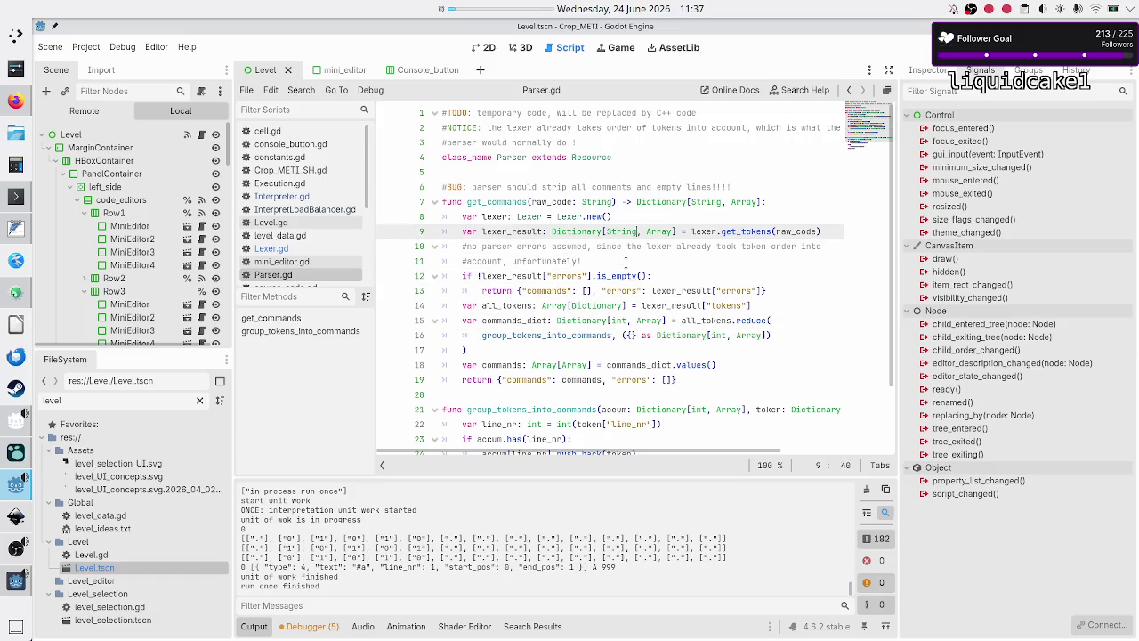
key("Down")
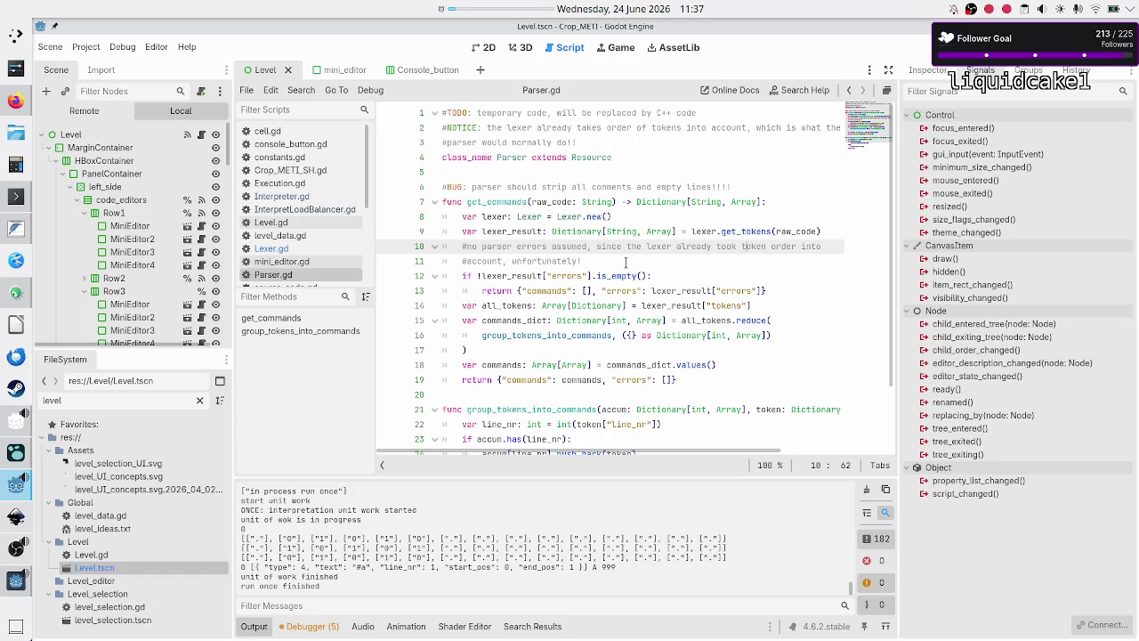
key("Down")
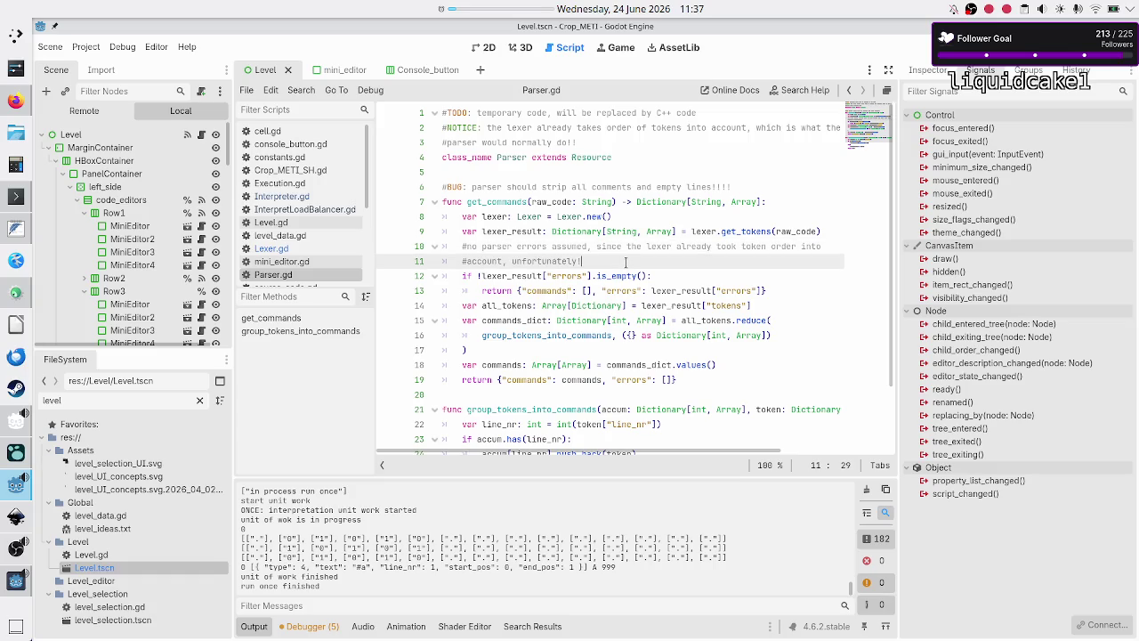
key("Right")
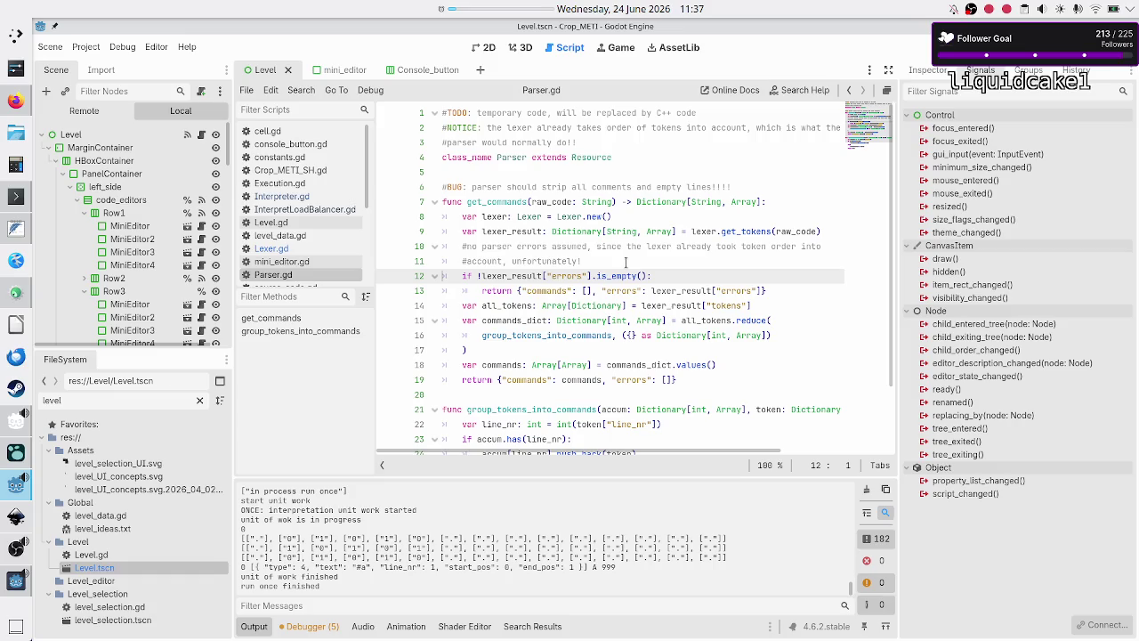
key("shift+Down")
key("shift+Left")
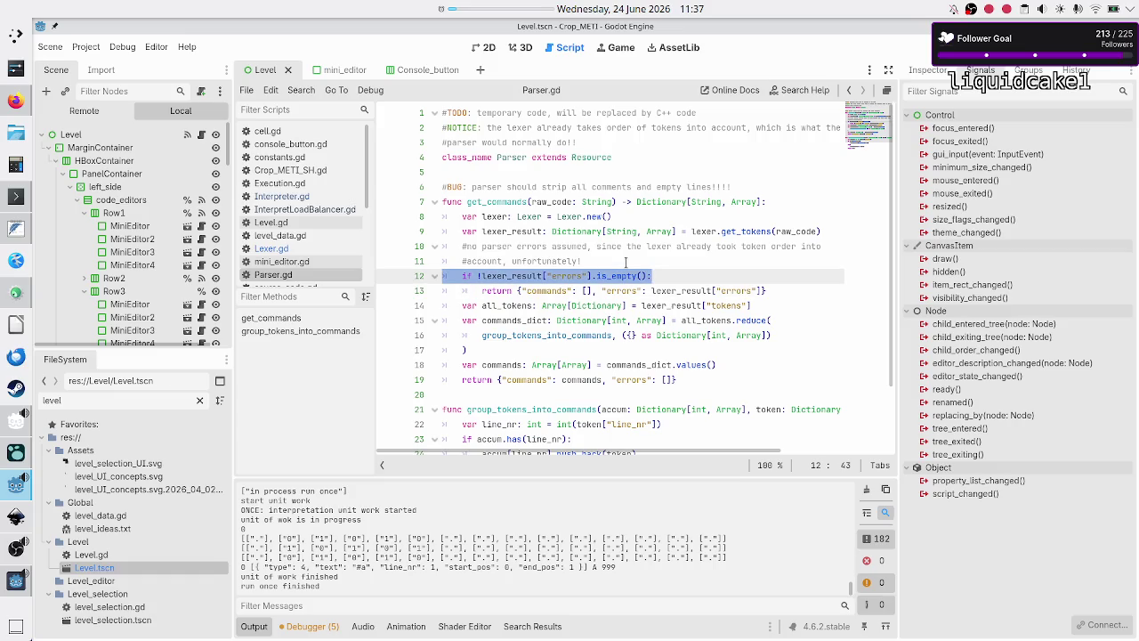
key("Left")
key("Down")
key("shift+Down")
key("shift+Left")
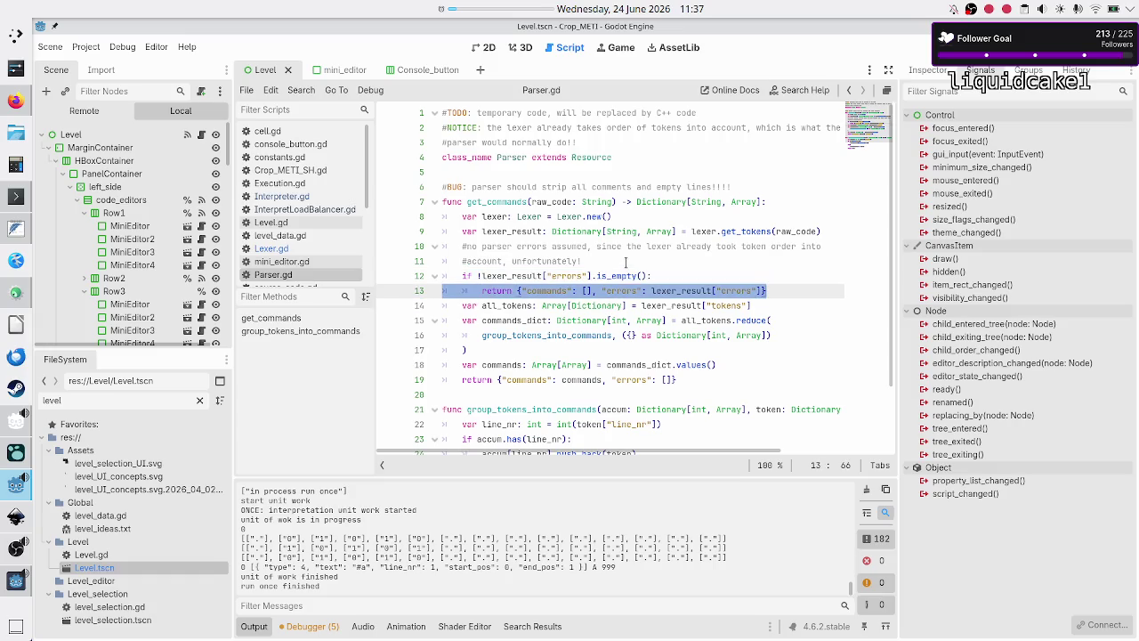
key("Right")
key("Right")
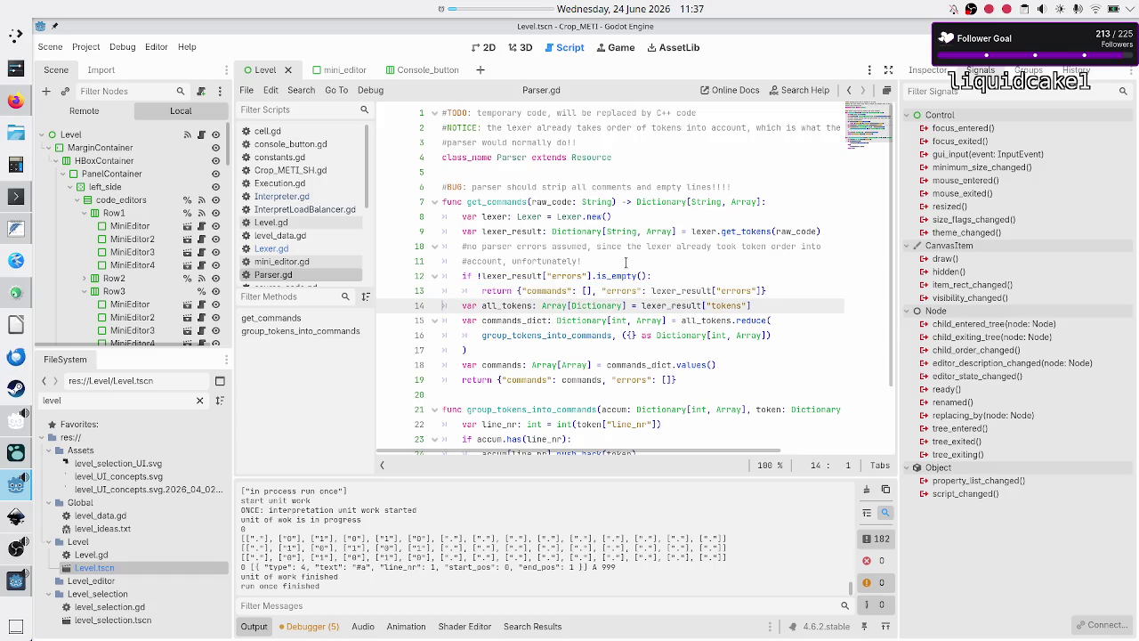
Step: Inspect the all_tokens line and commands_dict's int key and Array value types
key("shift+Down")
key("shift+Left")
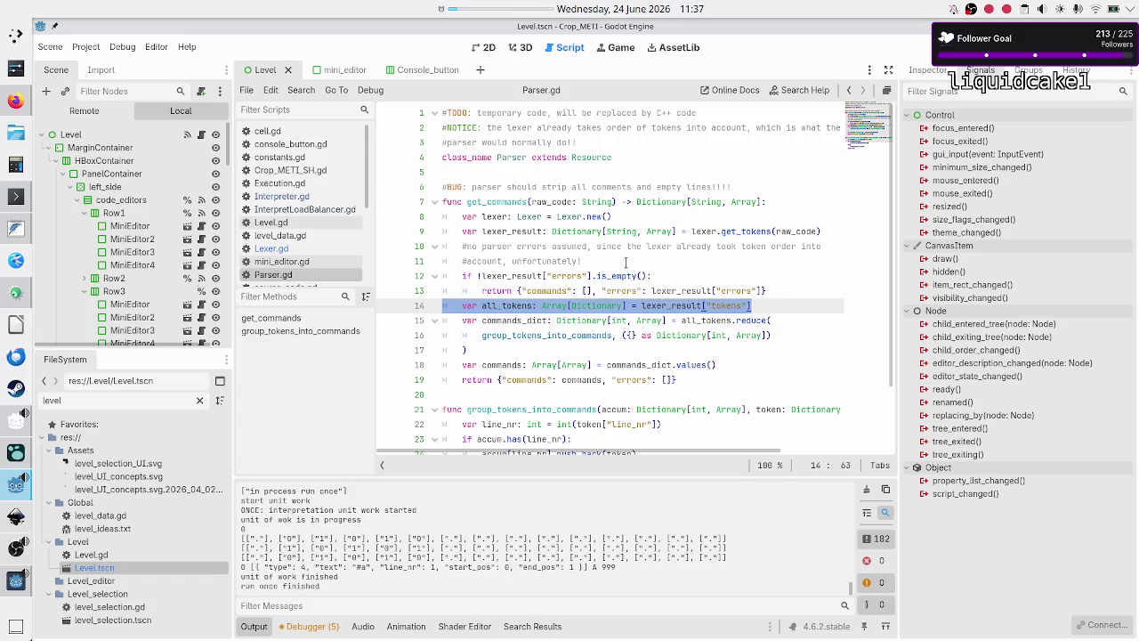
key("Right")
key("Right")
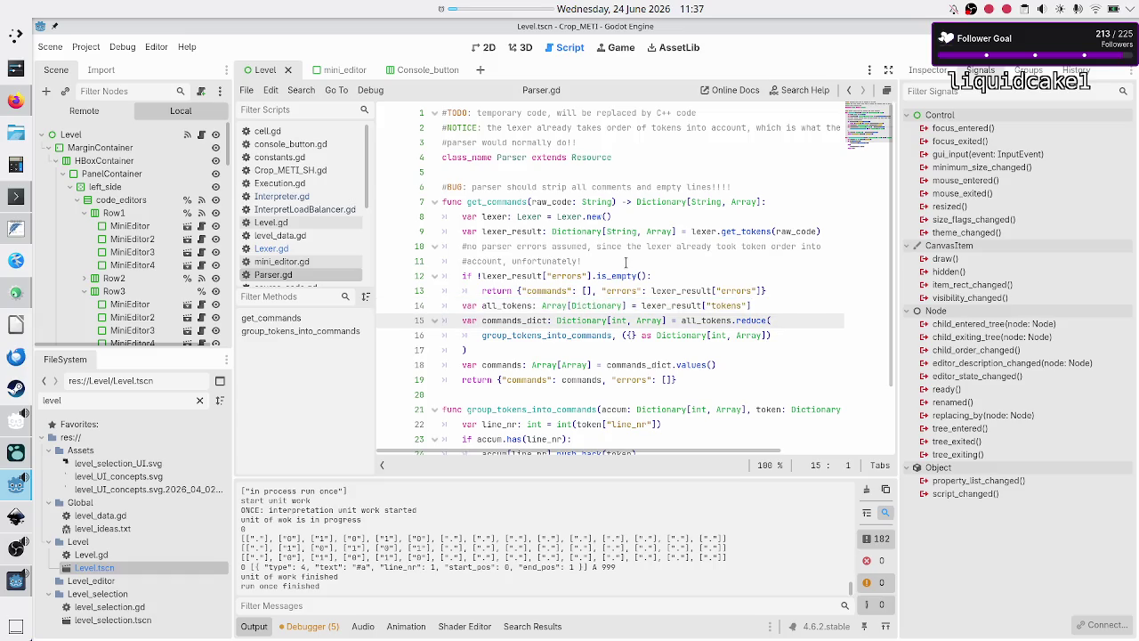
key("Right")
key("Right")
key("Right")
key("Left")
key("Right")
key("Right")
key("Right")
key("Right")
key("Right")
key("Right")
key("shift+Left")
key("shift+Left")
key("shift+Left")
key("Right")
key("Right")
key("Right")
key("shift+Right")
key("shift+Right")
key("shift+Right")
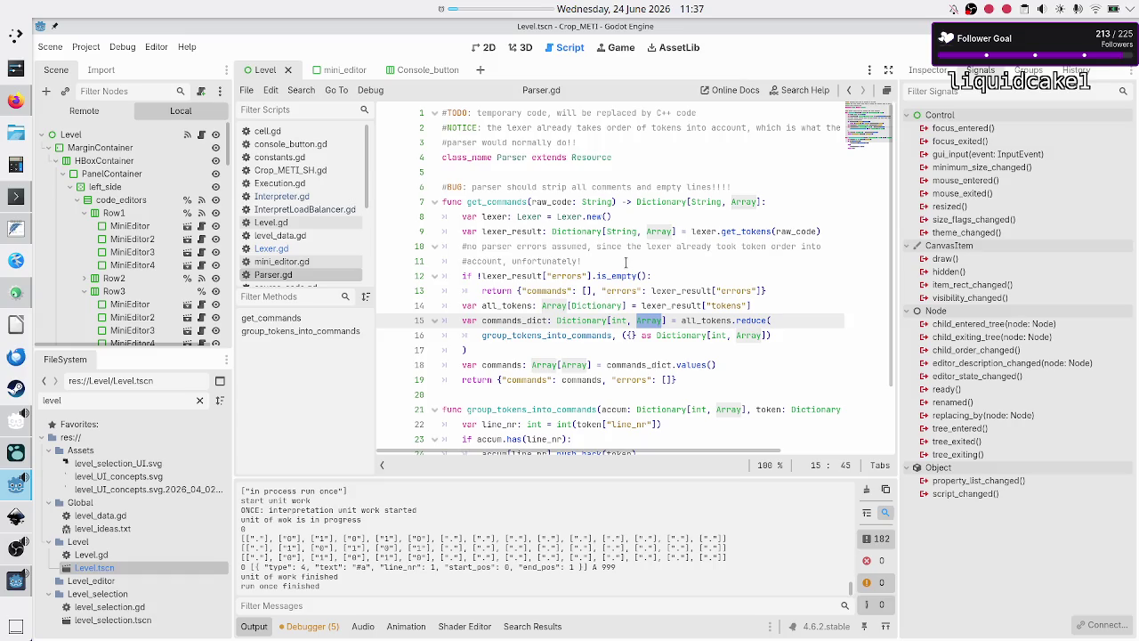
key("Right")
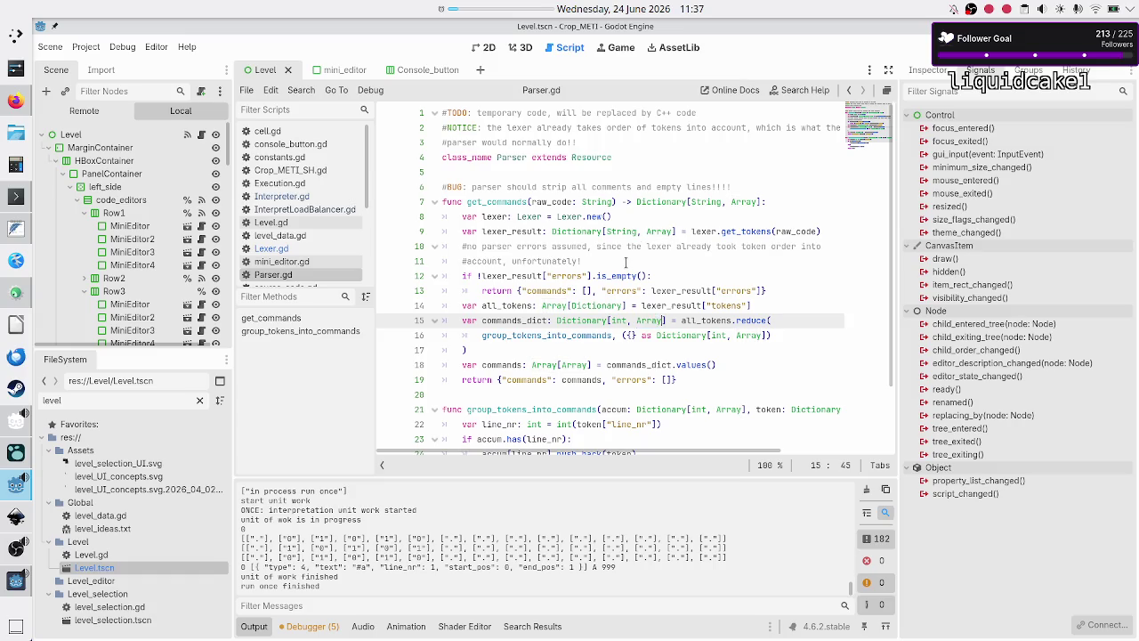
Step: Select the group_tokens_into_commands name in its call
key("Right")
key("Right")
key("Right")
key("Down")
key("Left")
key("Left")
key("Left")
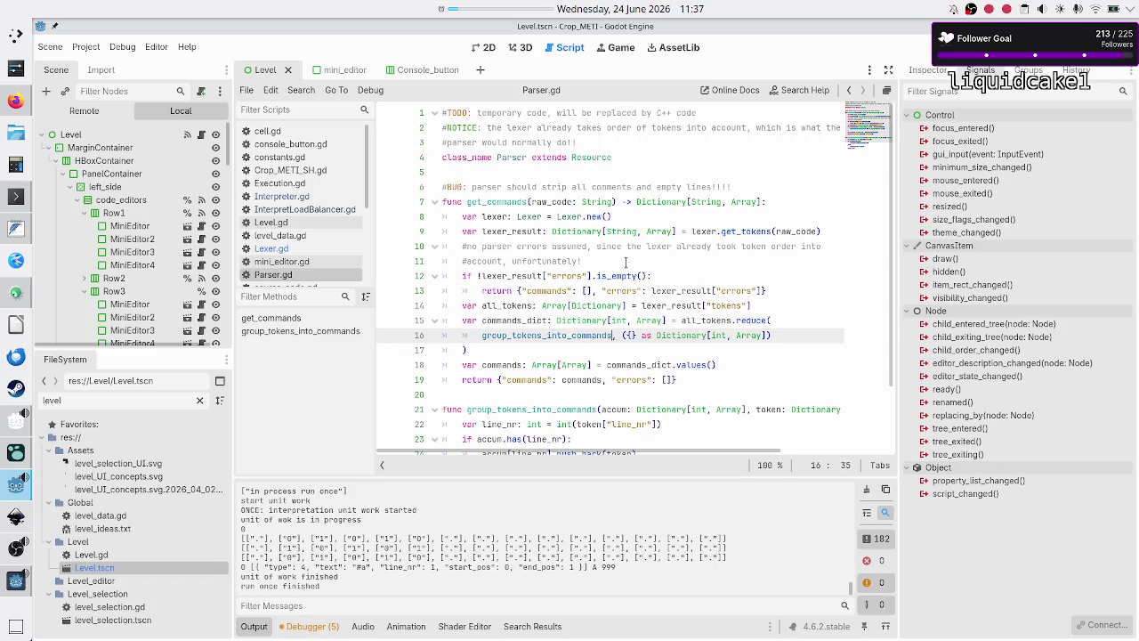
key("shift+Left")
key("shift+Left")
key("shift+Left")
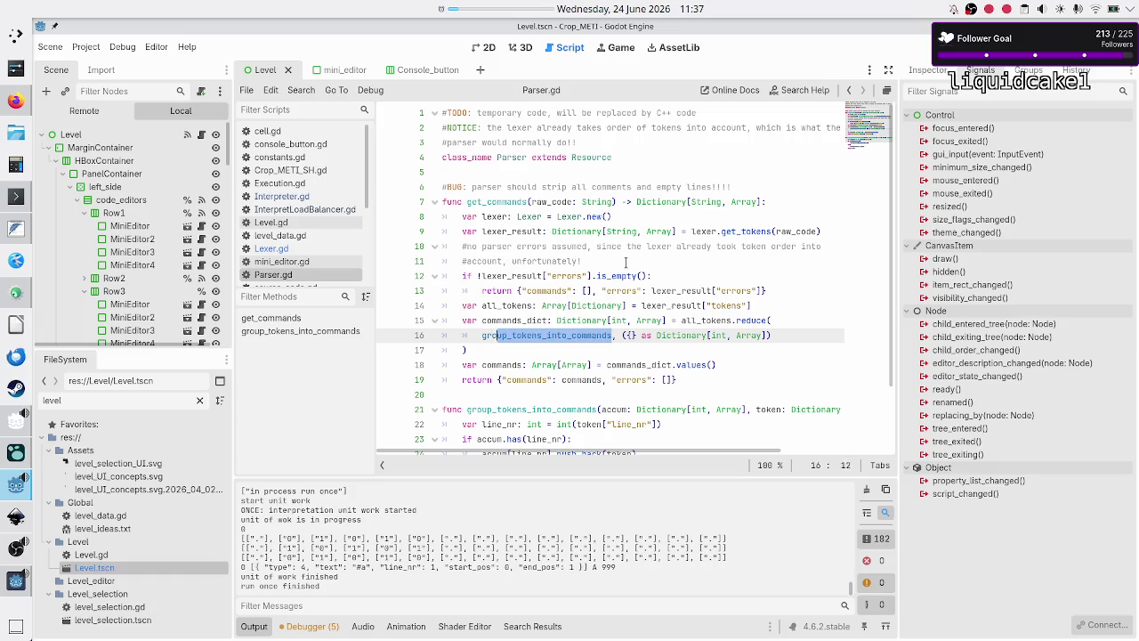
key("shift+Left")
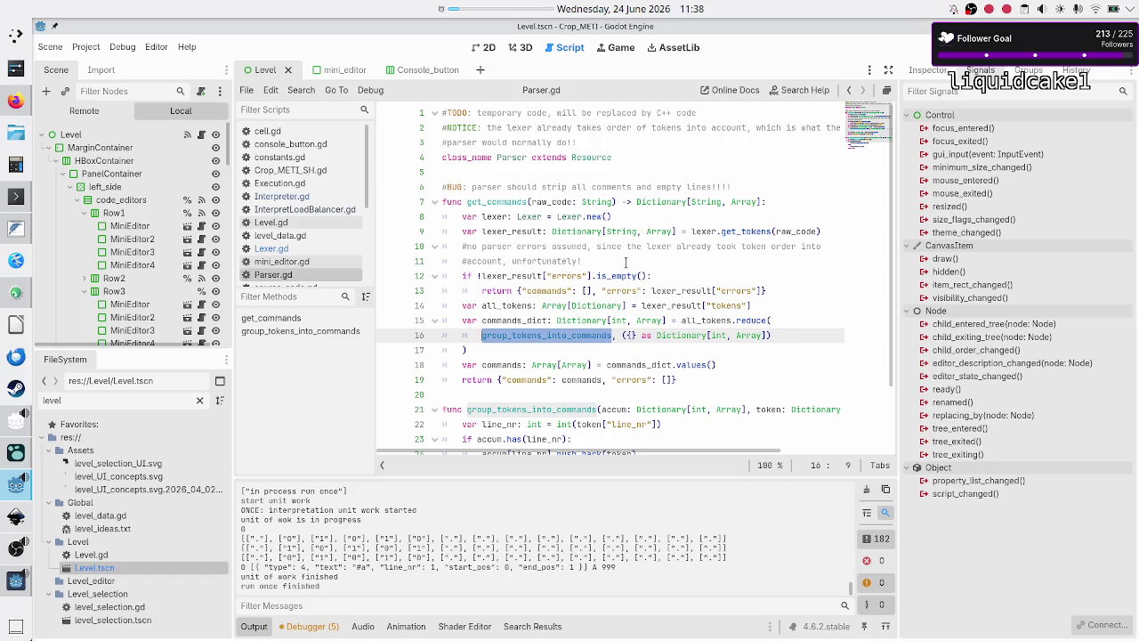
key("Right")
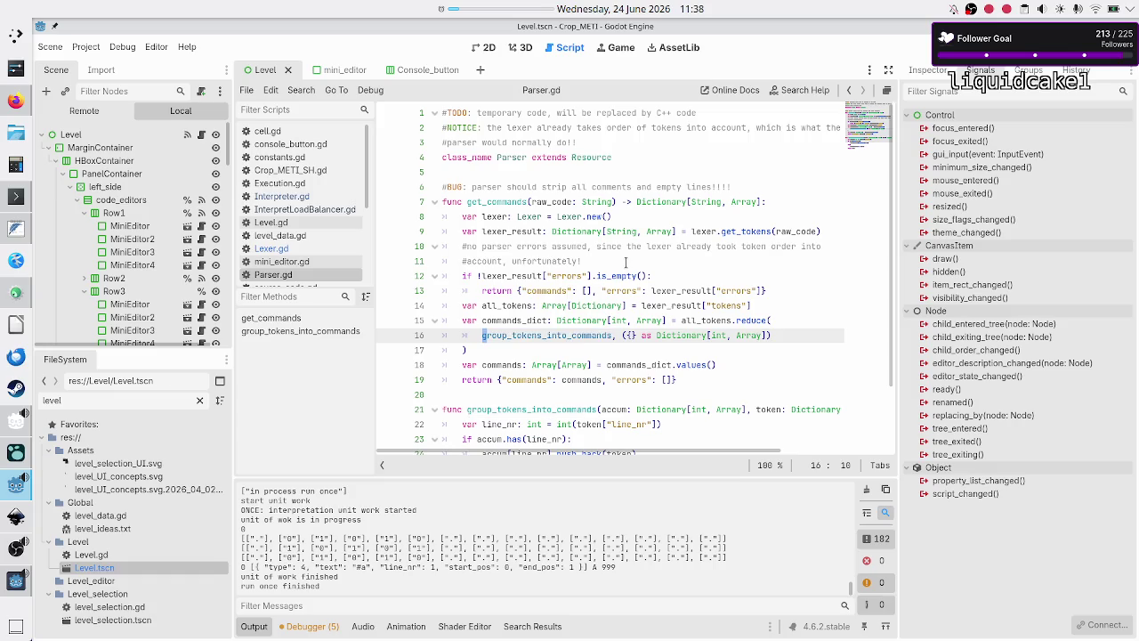
Step: Move down to the end of the group_tokens_into_commands signature
key("Down")
key("Down")
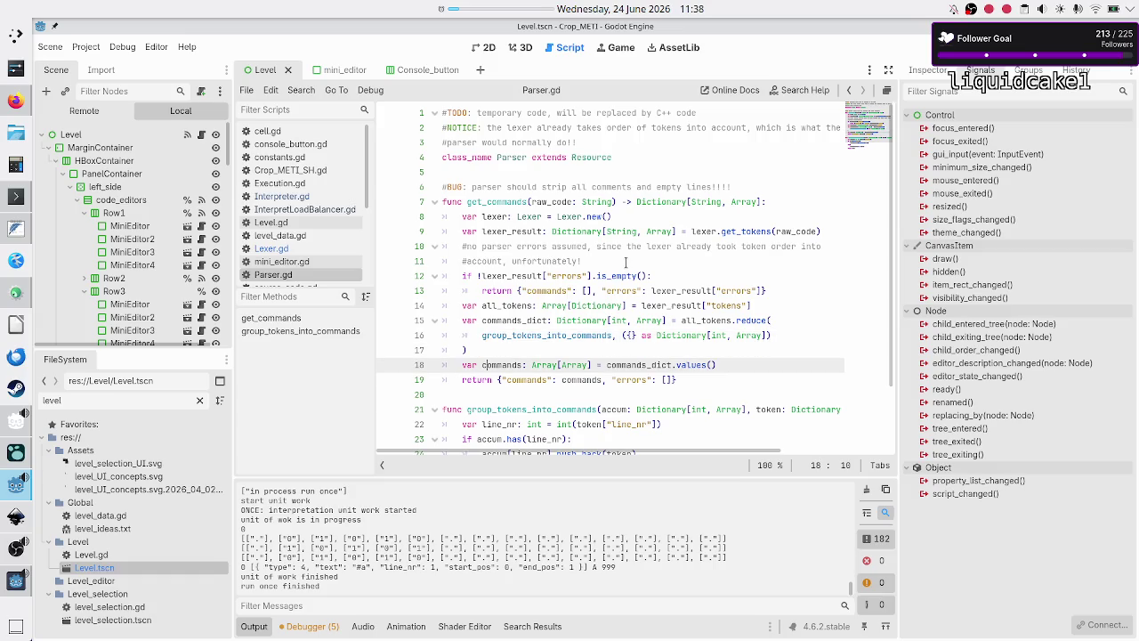
key("Left")
key("Down")
key("Down")
key("Down")
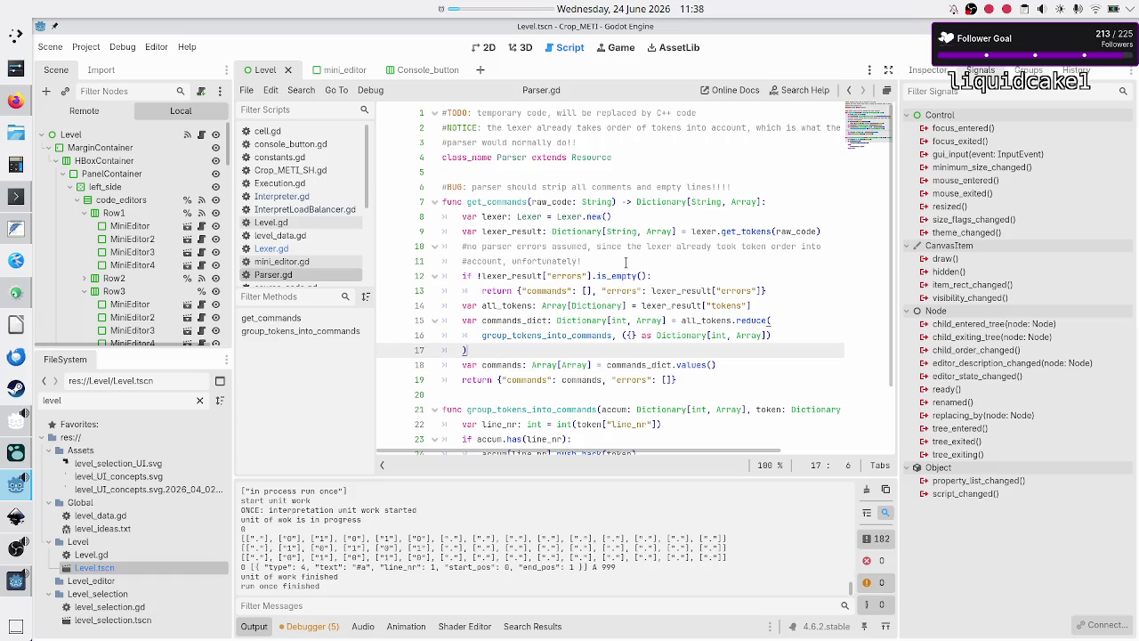
key("Up")
key("Up")
key("Up")
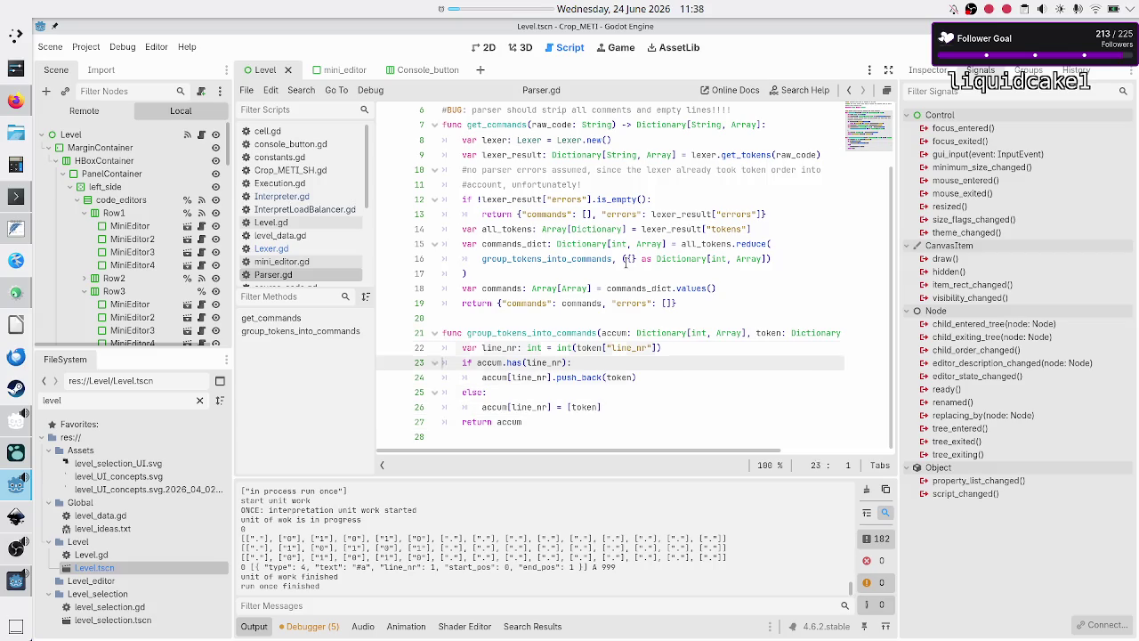
key("Down")
key("Right")
key("Right")
key("Right")
key("Right")
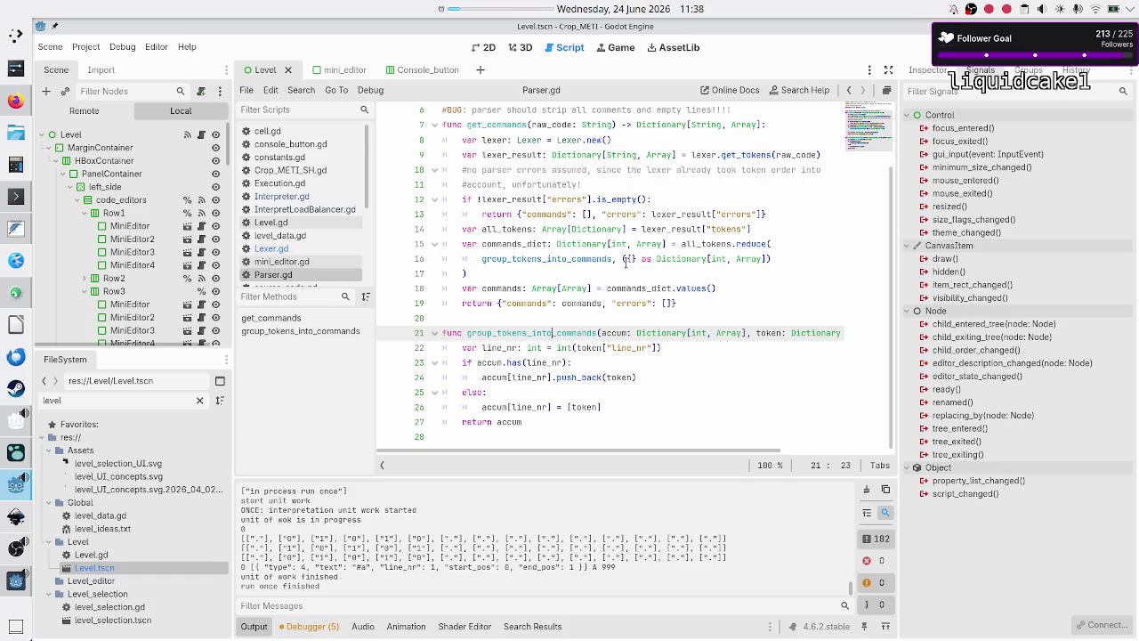
key("Up")
key("Down")
key("Down")
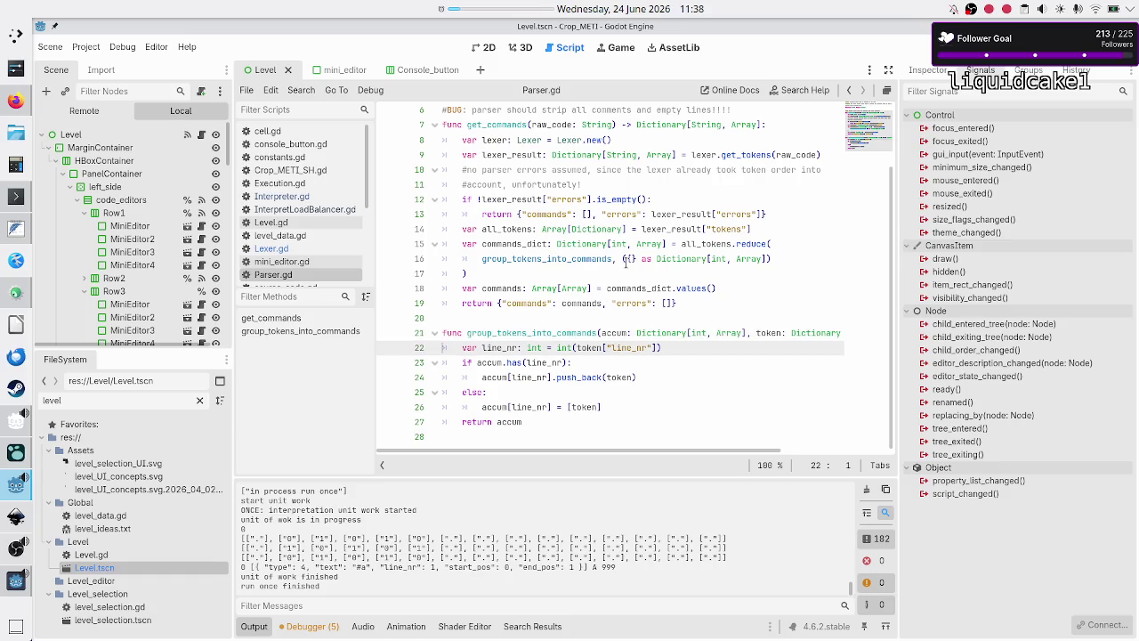
key("Up")
key("End")
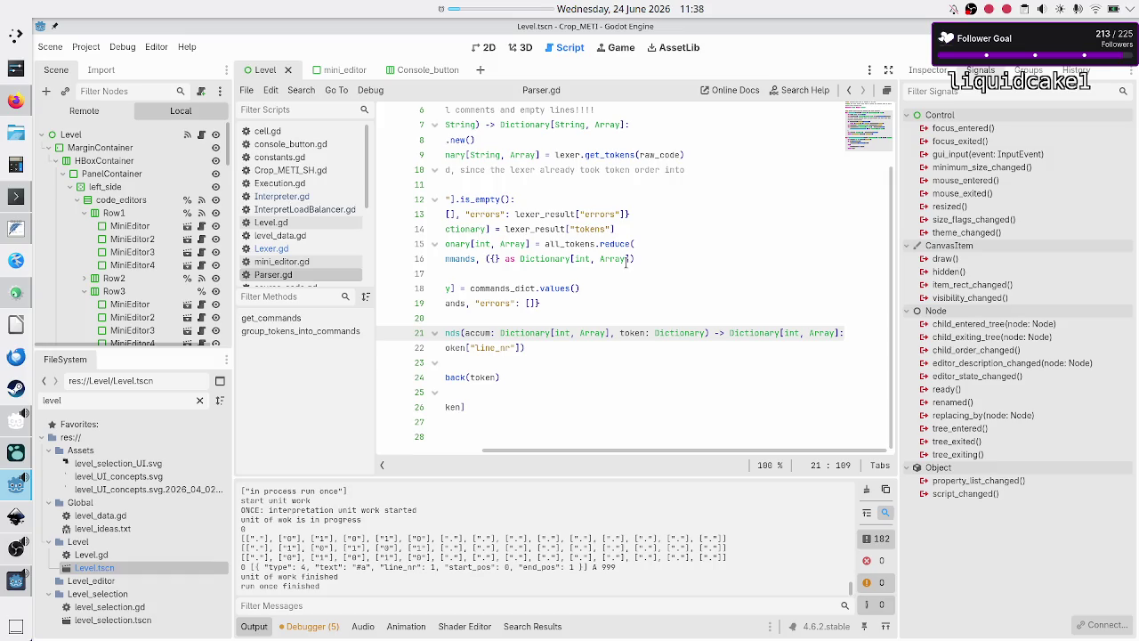
Step: Add an empty line above the line_nr assignment in group_tokens_into_commands
key("Down")
key("Home")
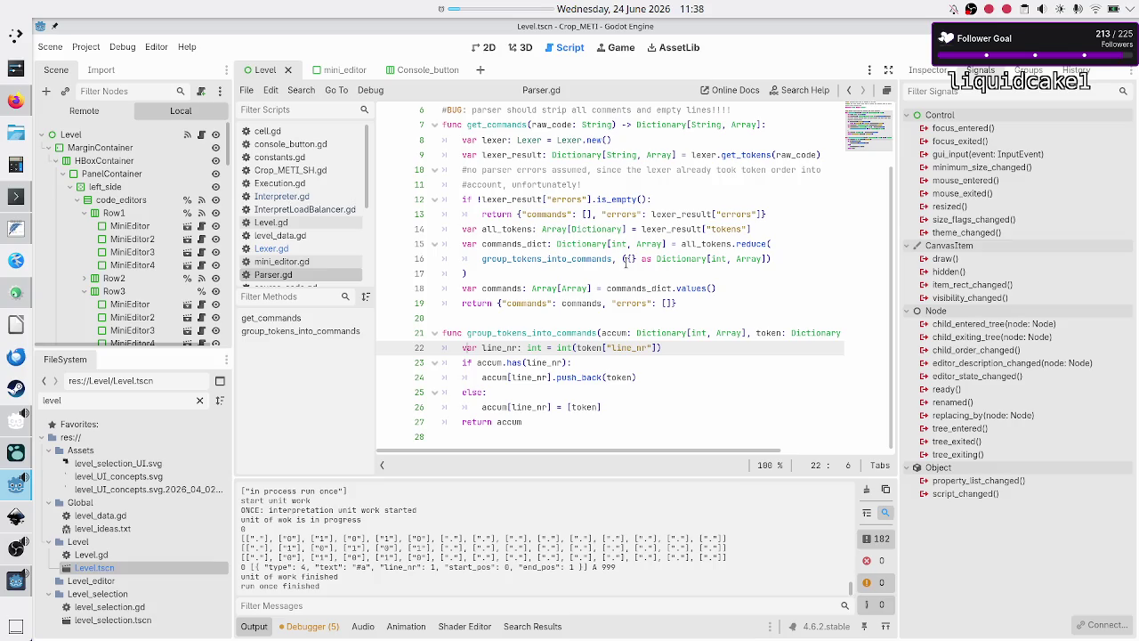
key("Up")
key("End")
key("Return")
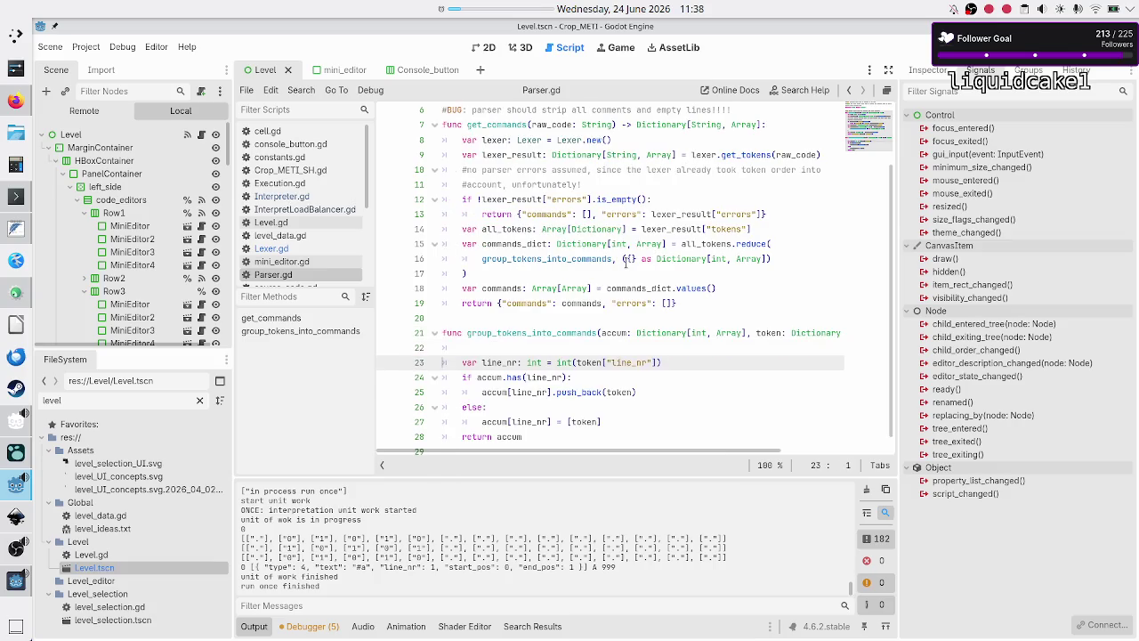
Step: In Parser.gd, write the condition if token["type"] == Lexer.TokenType.COMMENT, checking Lexer.gd for the field name
type("if token")
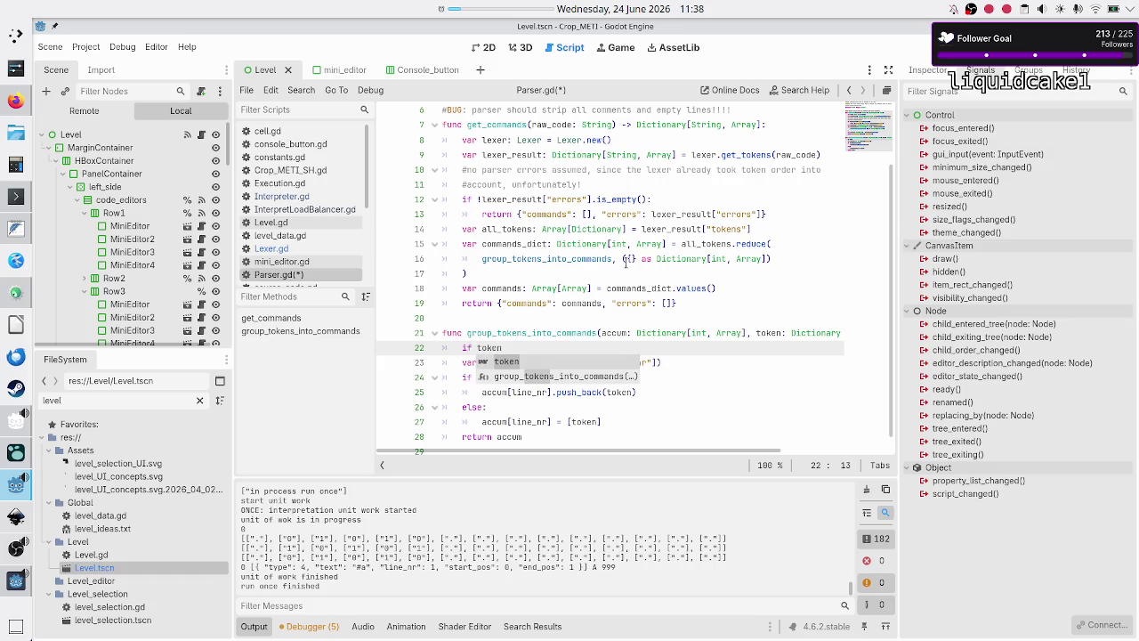
type("[")
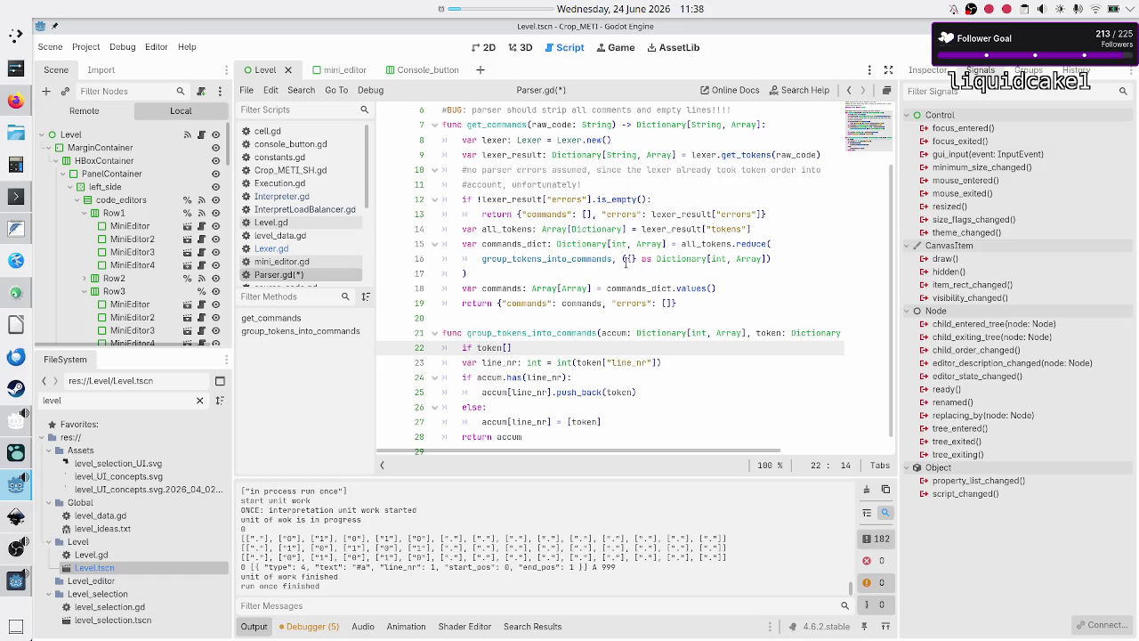
type("\"type")
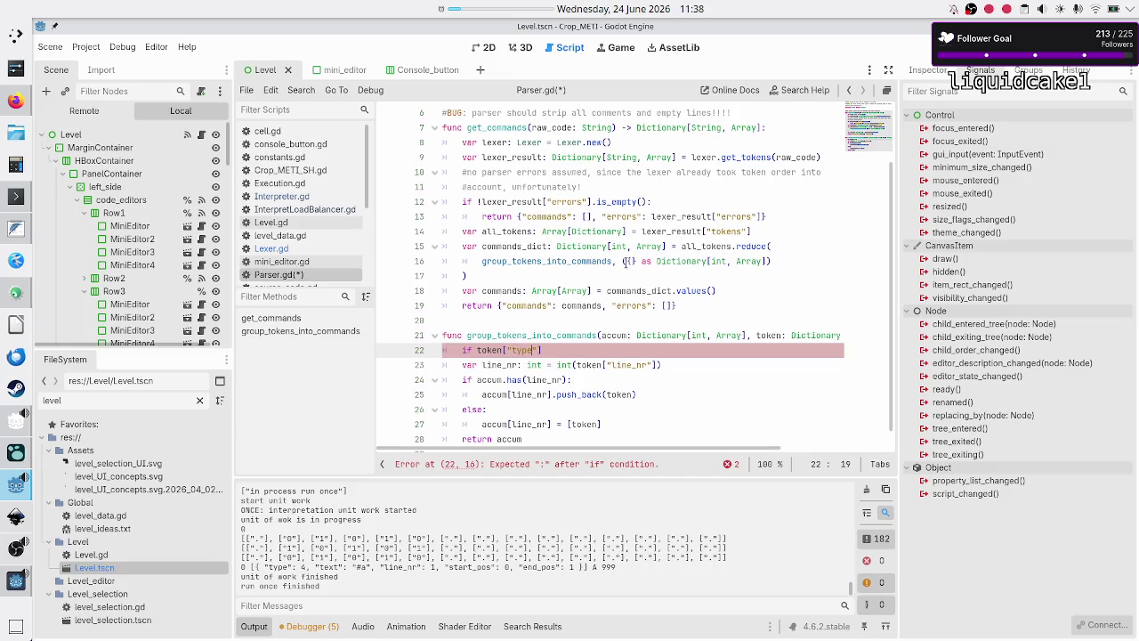
left_click(271, 248)
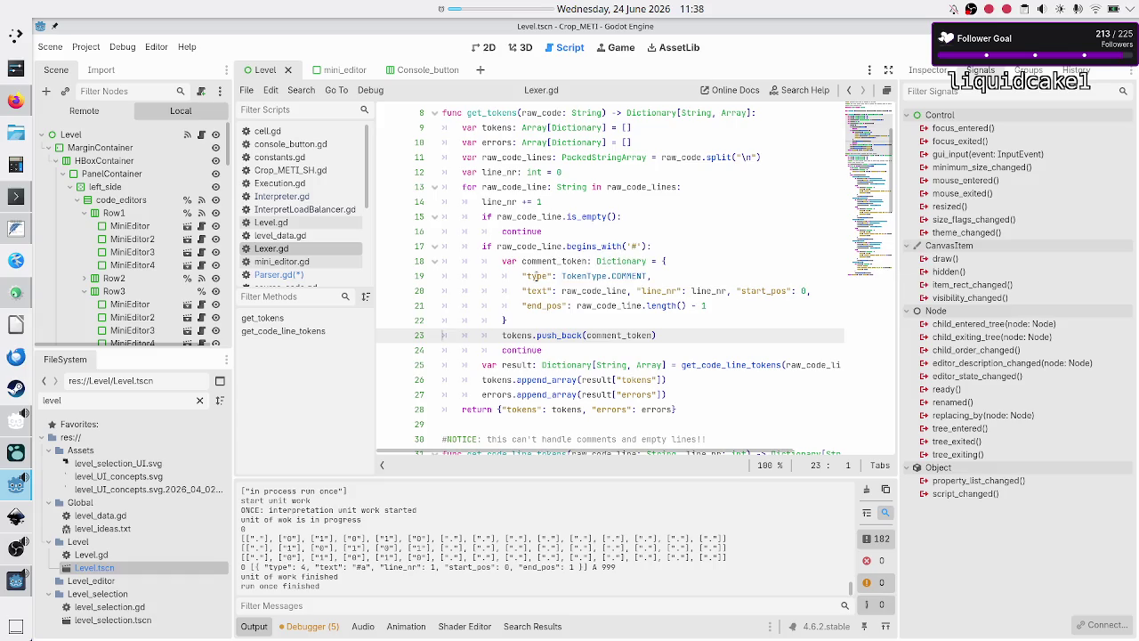
double_click(536, 276)
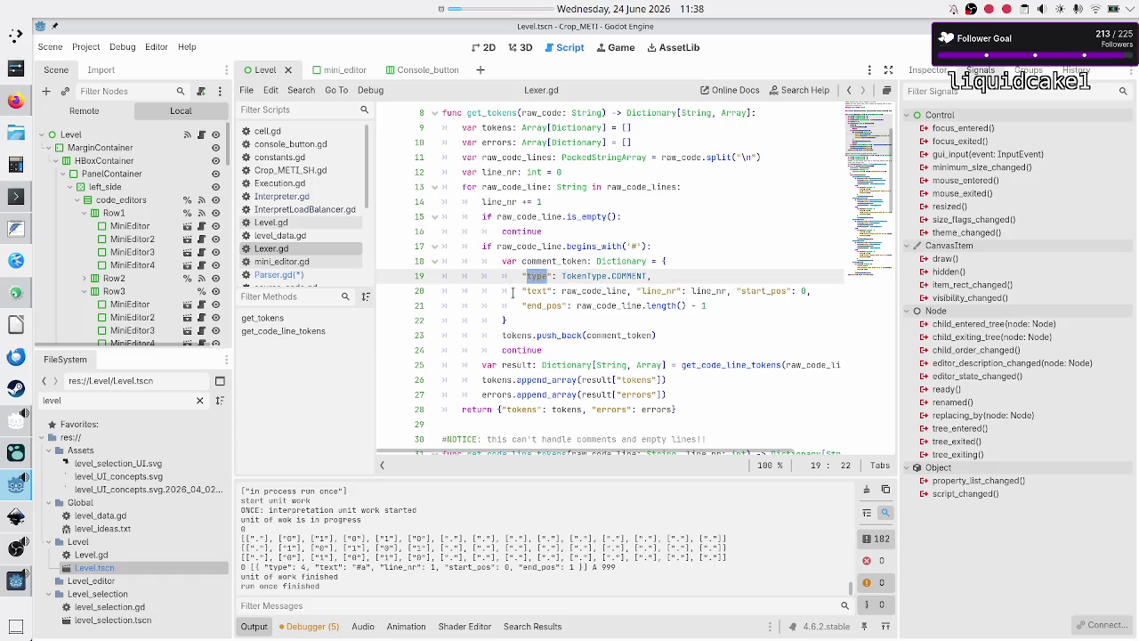
left_click(276, 275)
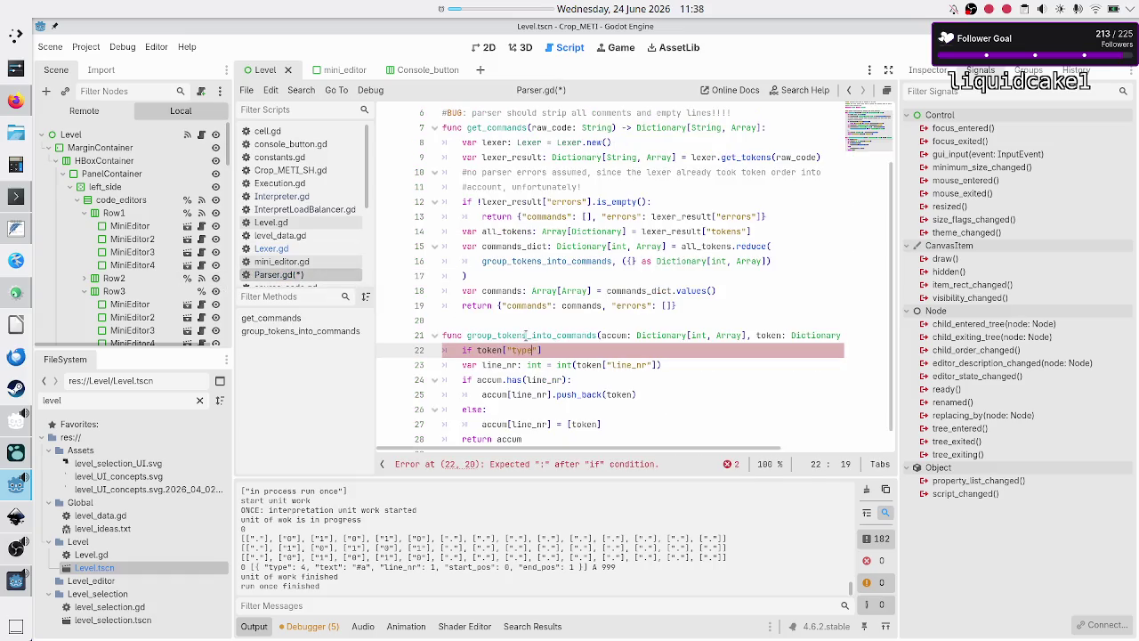
type("\"] == Lexer.To")
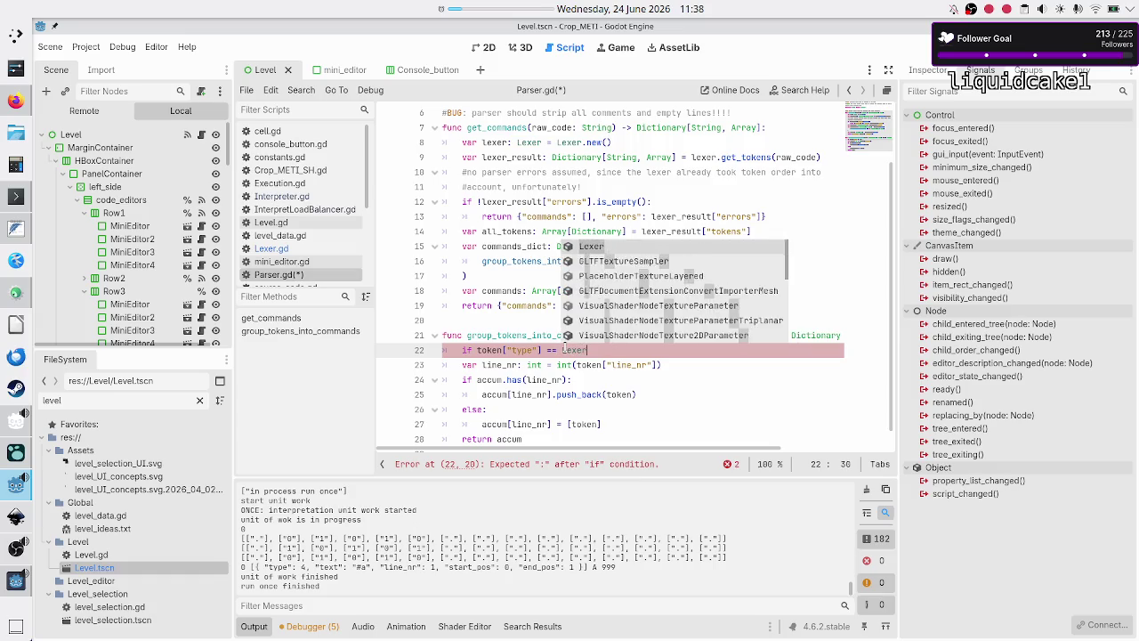
key("Return")
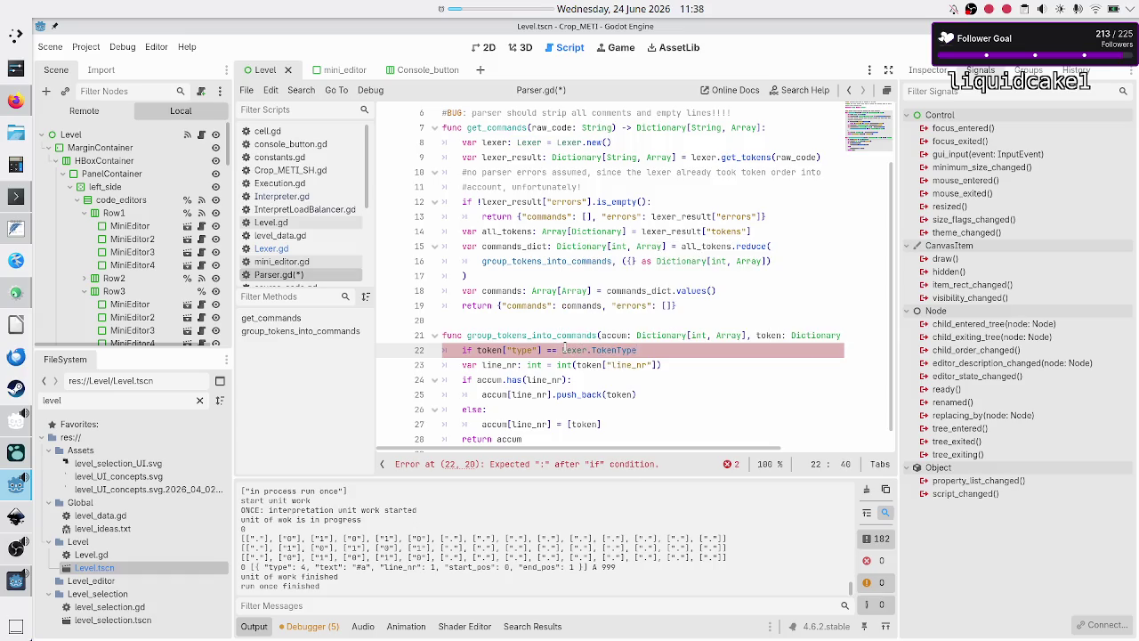
type(".C")
key("Down")
key("Return")
key("Return")
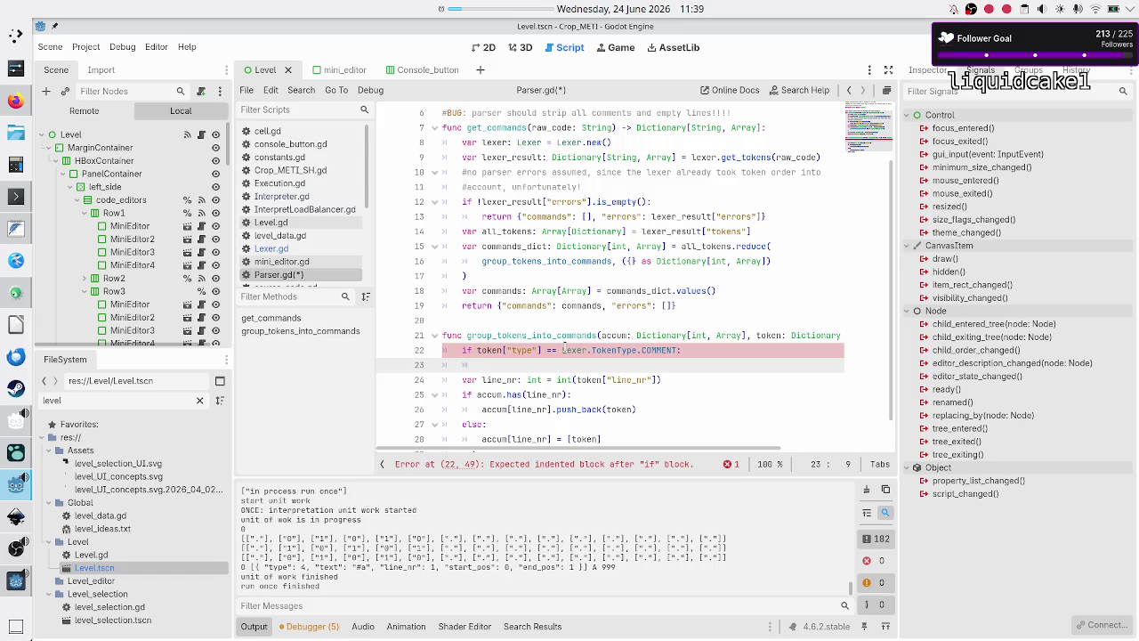
Step: Add 'return accum' under the comment check to skip comment tokens, and save Parser.gd
key("Down")
key("Down")
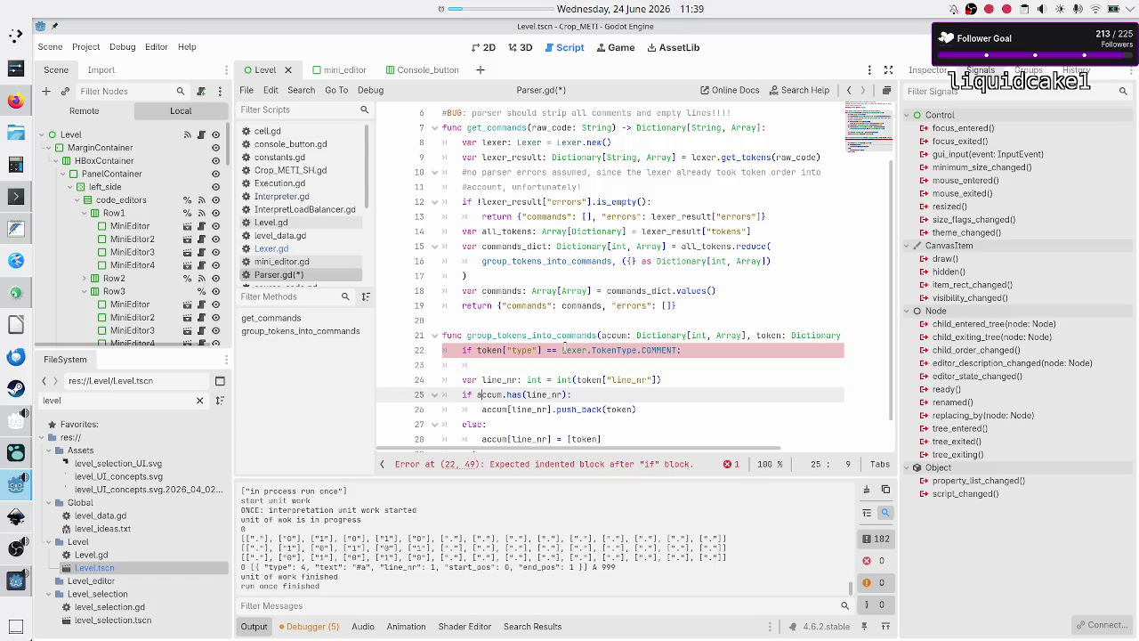
key("Up")
key("Up")
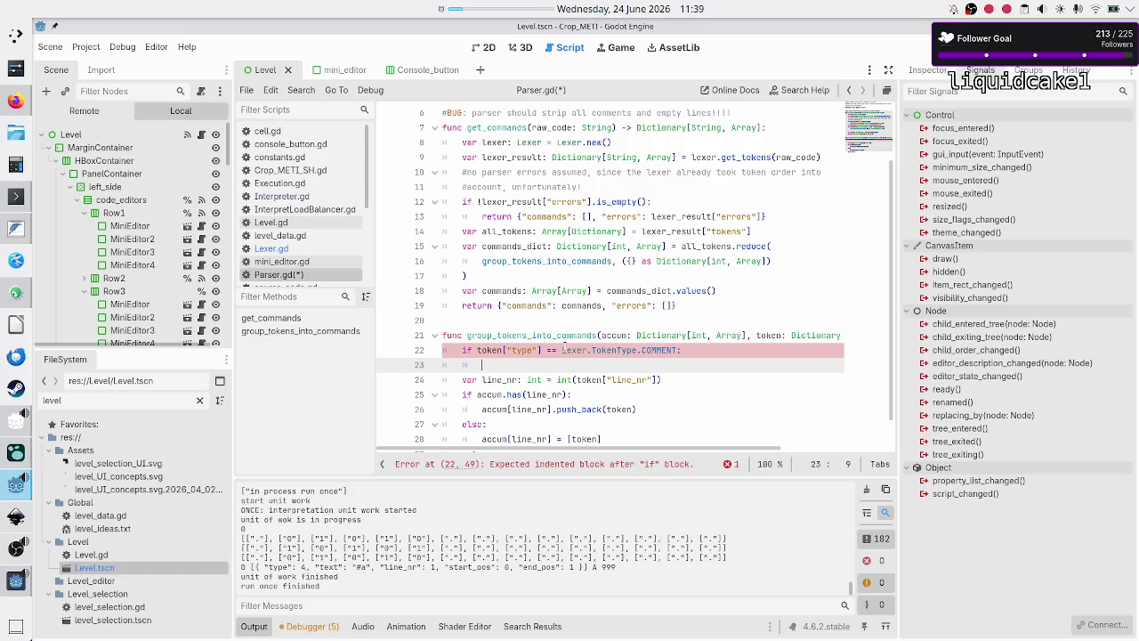
key("Down")
key("Down")
key("Down")
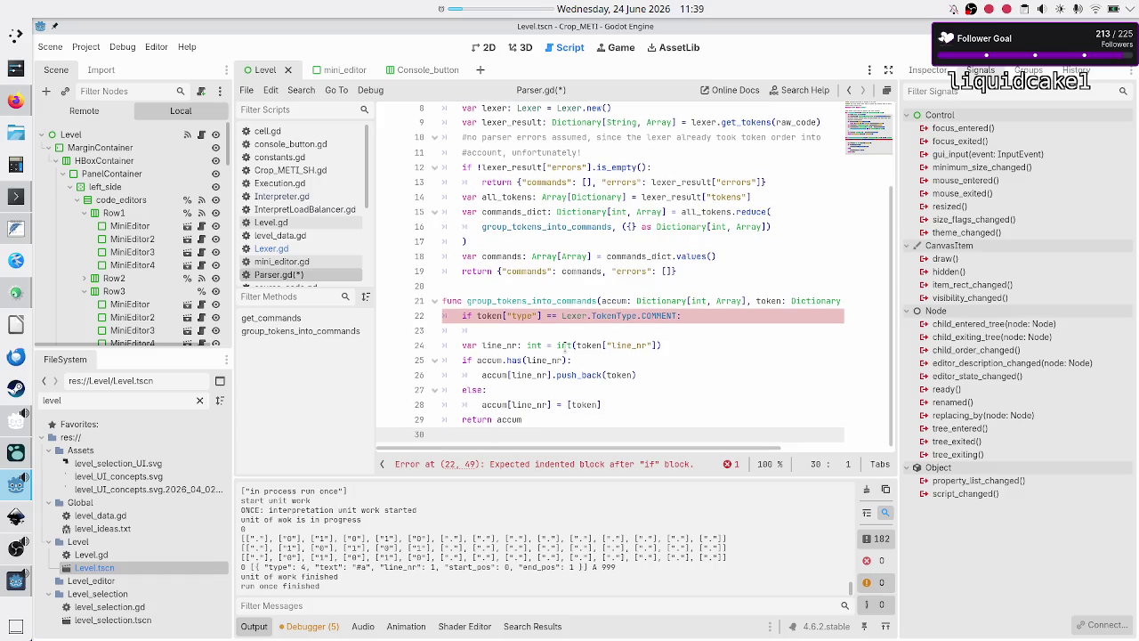
key("Up")
key("Up")
key("Up")
type("return acc")
key("Return")
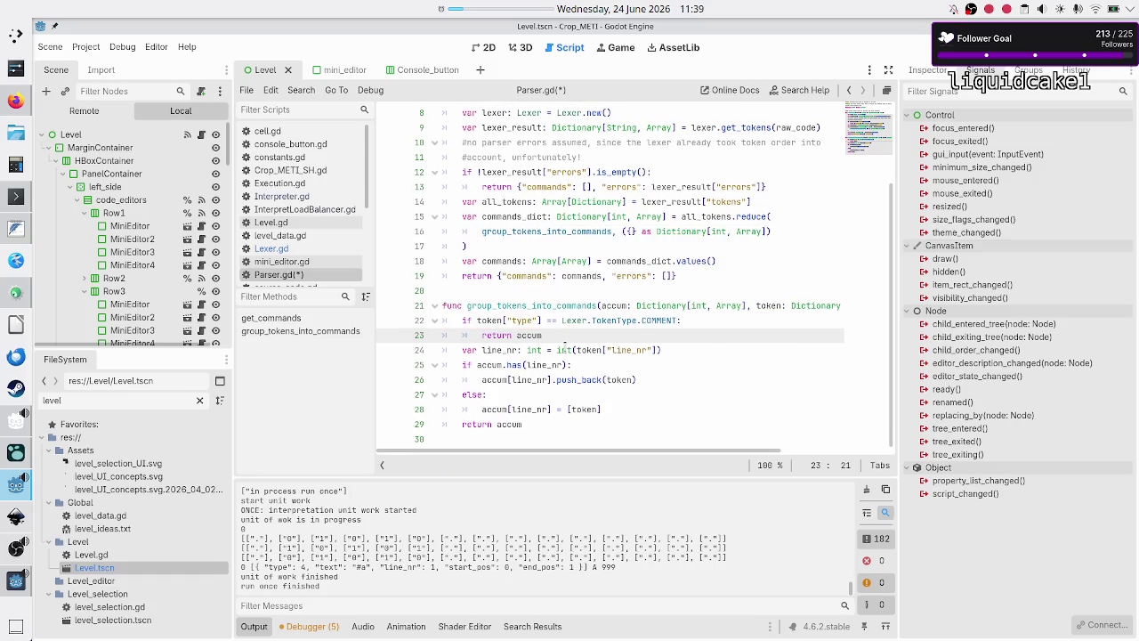
key("Right")
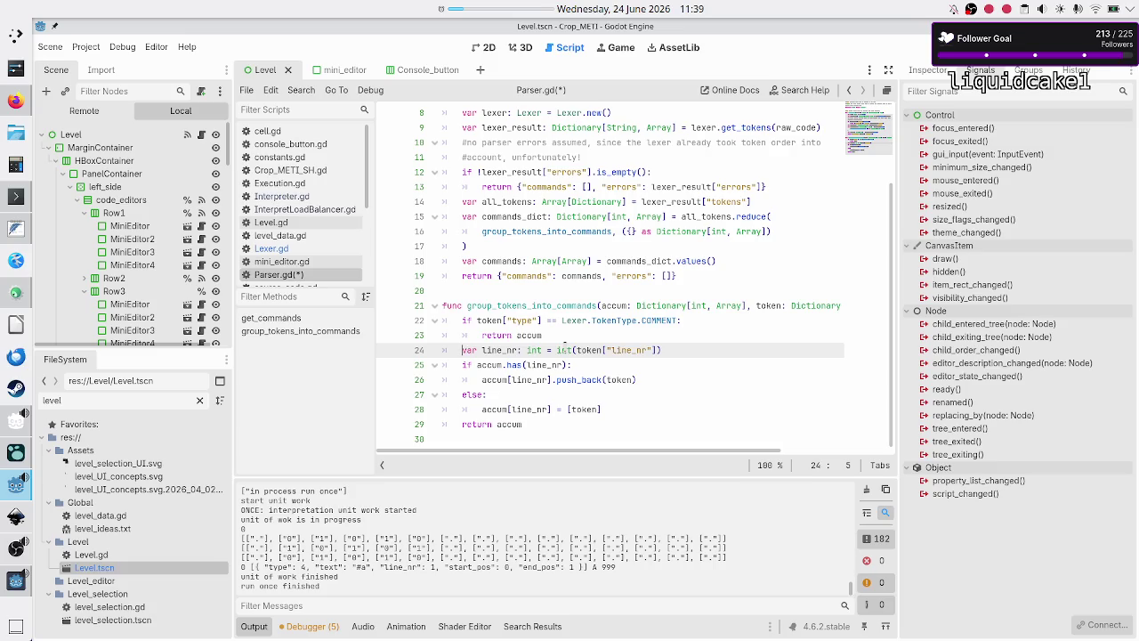
key("Up")
key("Up")
key("Up")
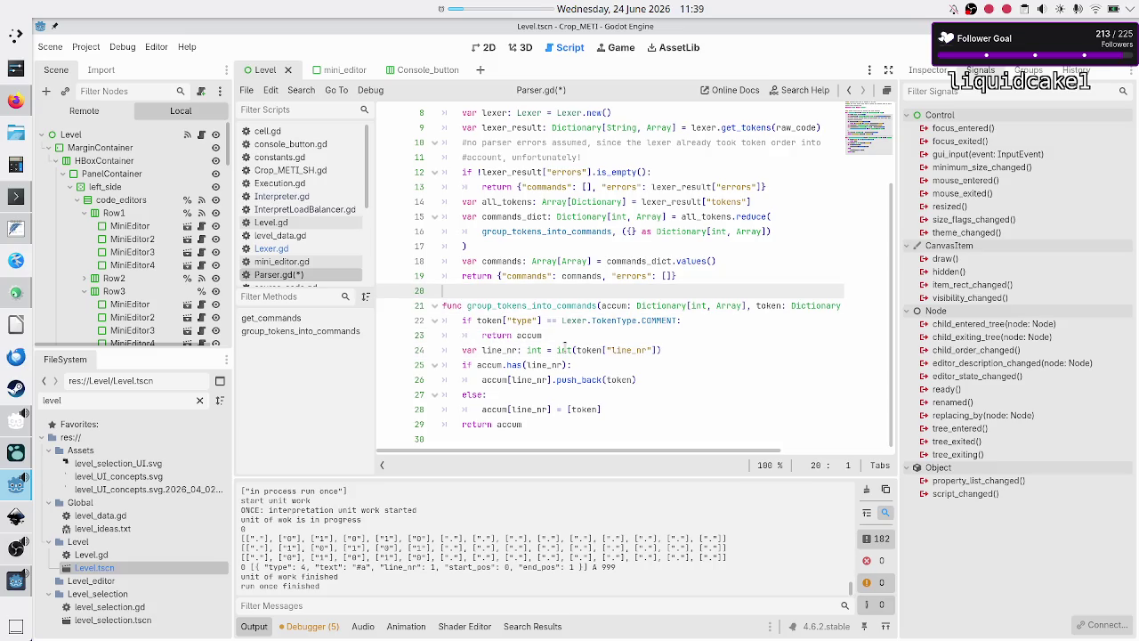
key("ctrl+s")
key("Up")
key("Up")
key("Up")
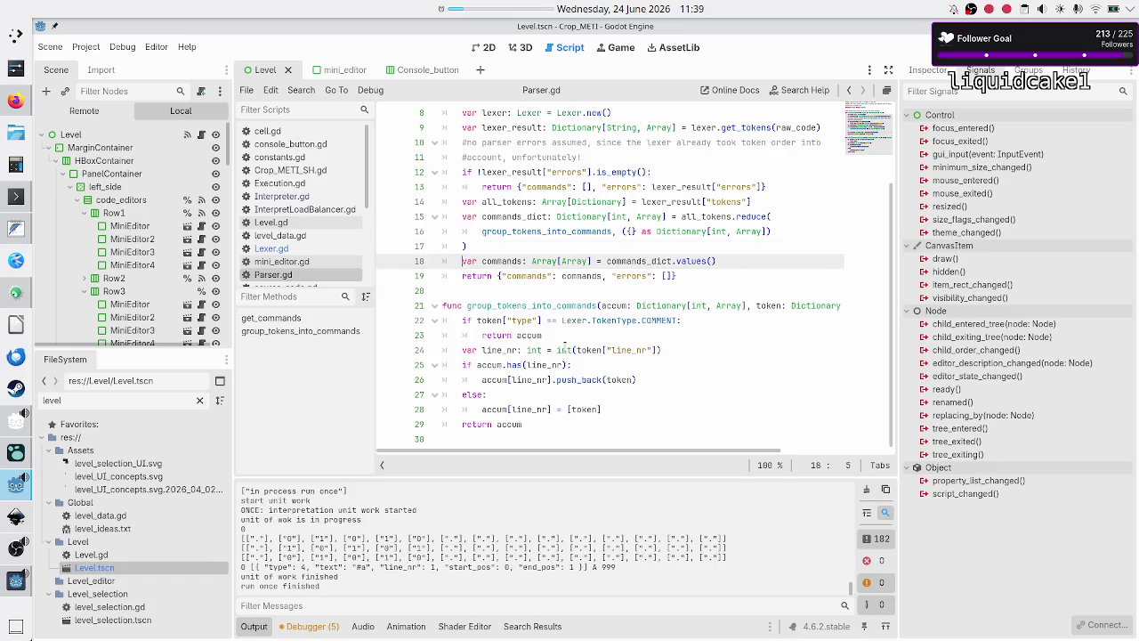
Step: Delete the #BUG comment about stripping comments at the top of Parser.gd and switch to Interpreter.gd
key("ctrl+Home")
key("Down")
key("Down")
key("Down")
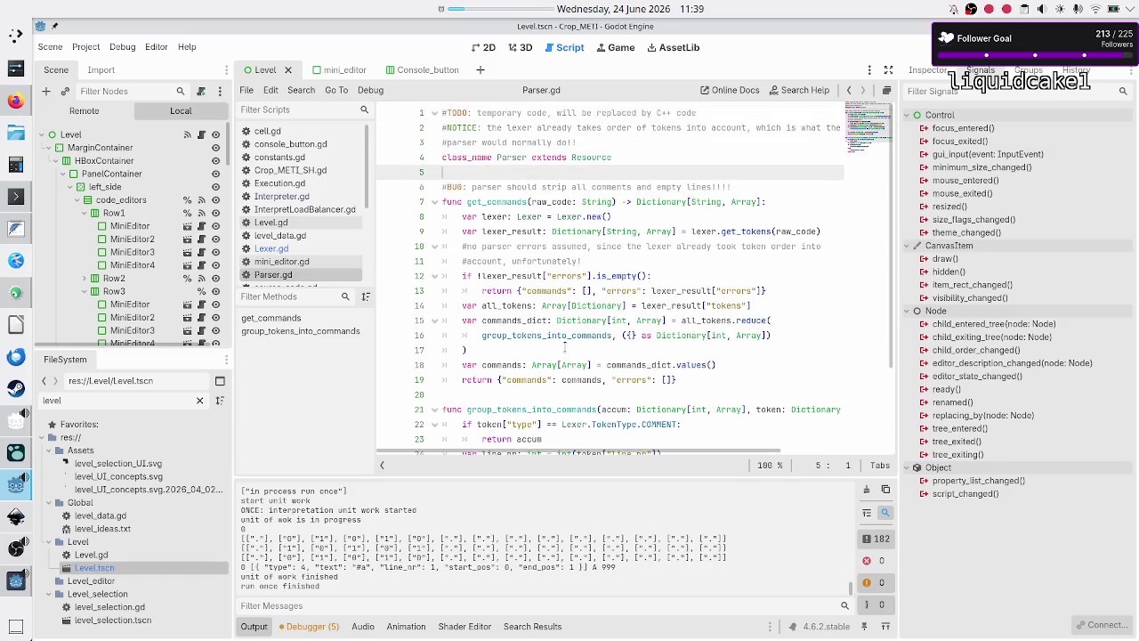
key("shift+End")
key("BackSpace")
key("BackSpace")
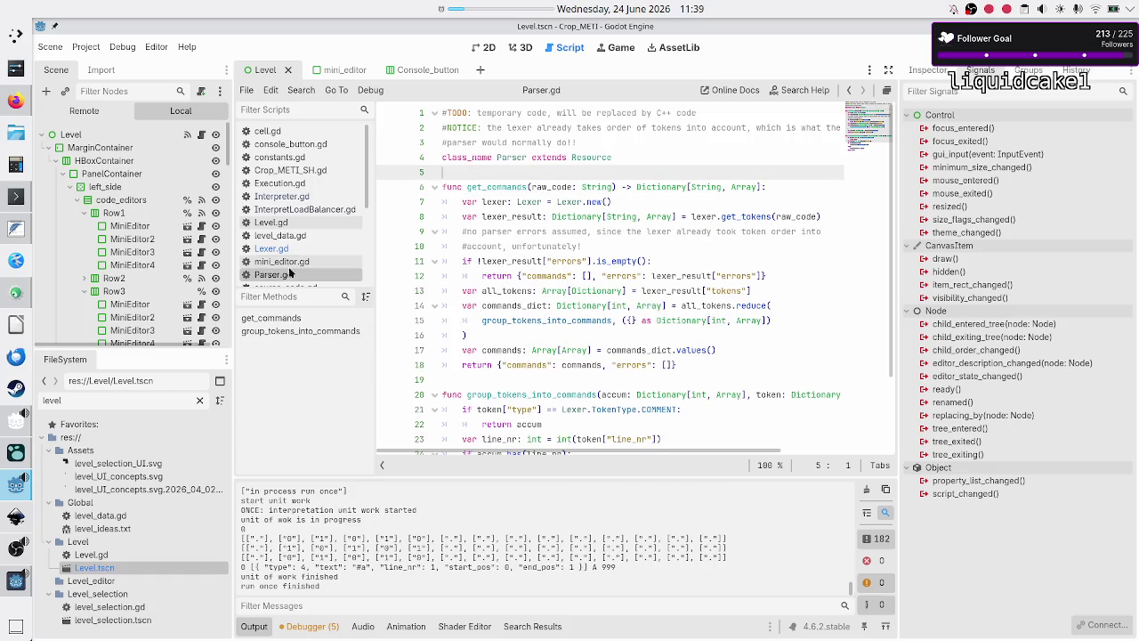
left_click(290, 196)
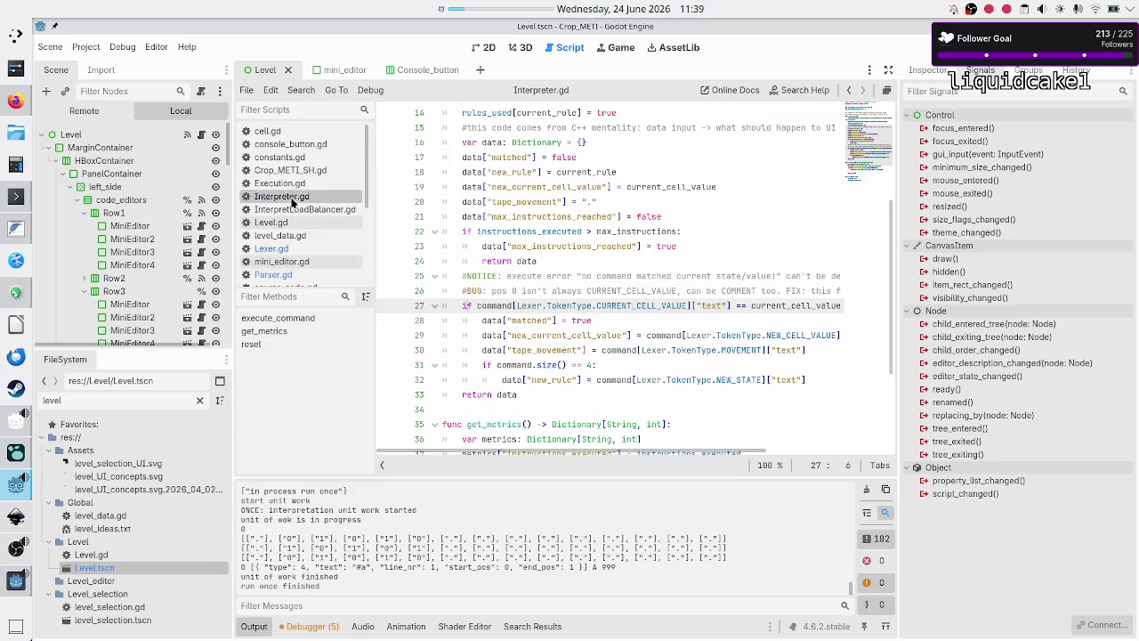
Step: Delete the #BUG comment about CURRENT_CELL_VALUE on line 26 along with its empty line
key("Up")
key("Up")
key("Up")
key("Down")
key("Down")
key("shift+End")
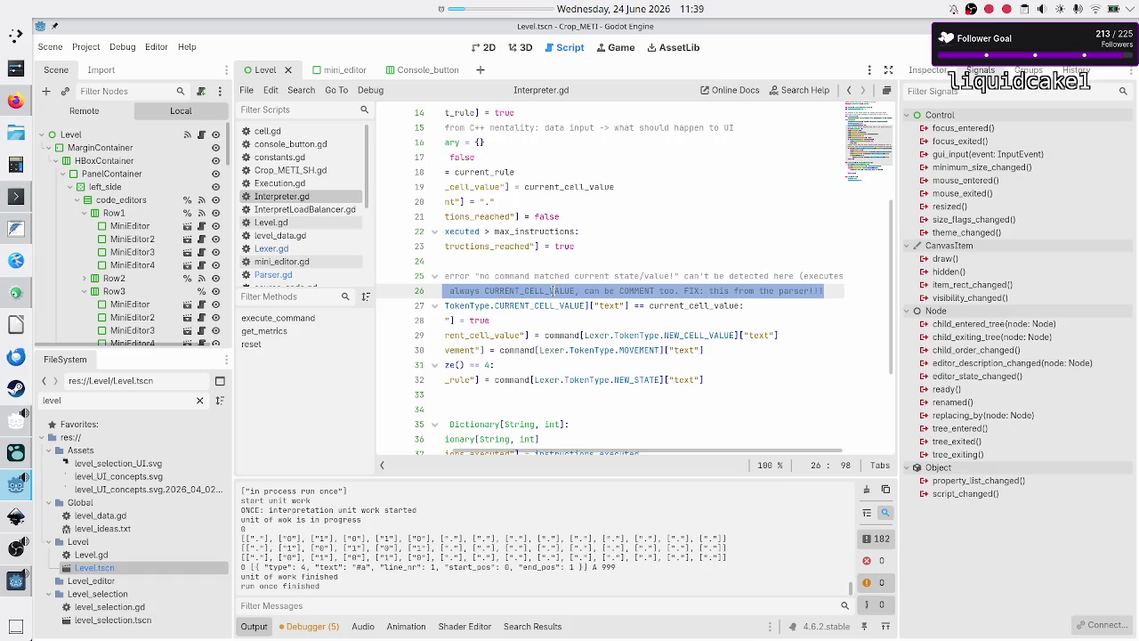
key("Delete")
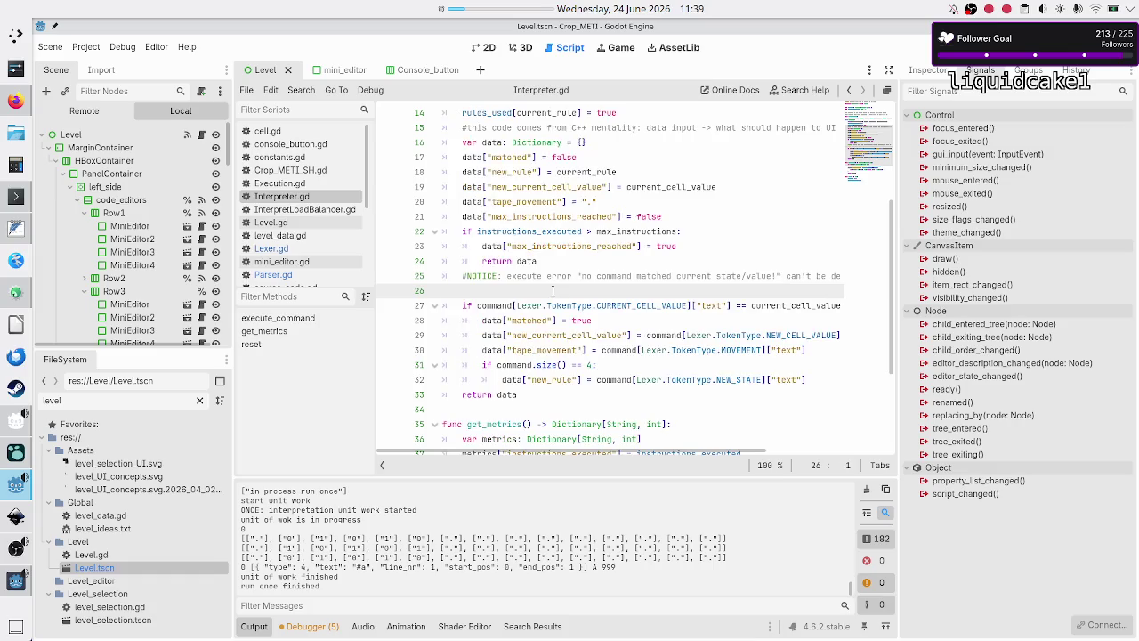
key("BackSpace")
key("Right")
key("Home")
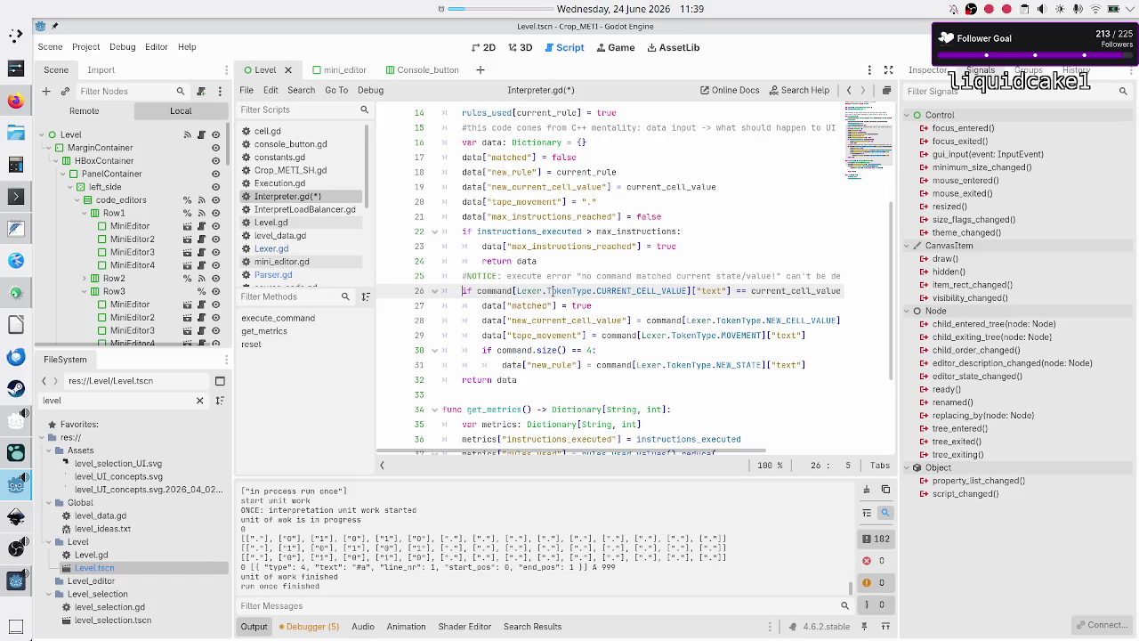
Step: Save Interpreter.gd and select the start of the dictionary line in the output log
scroll(552, 291, "up", 1)
scroll(552, 291, "up", 4)
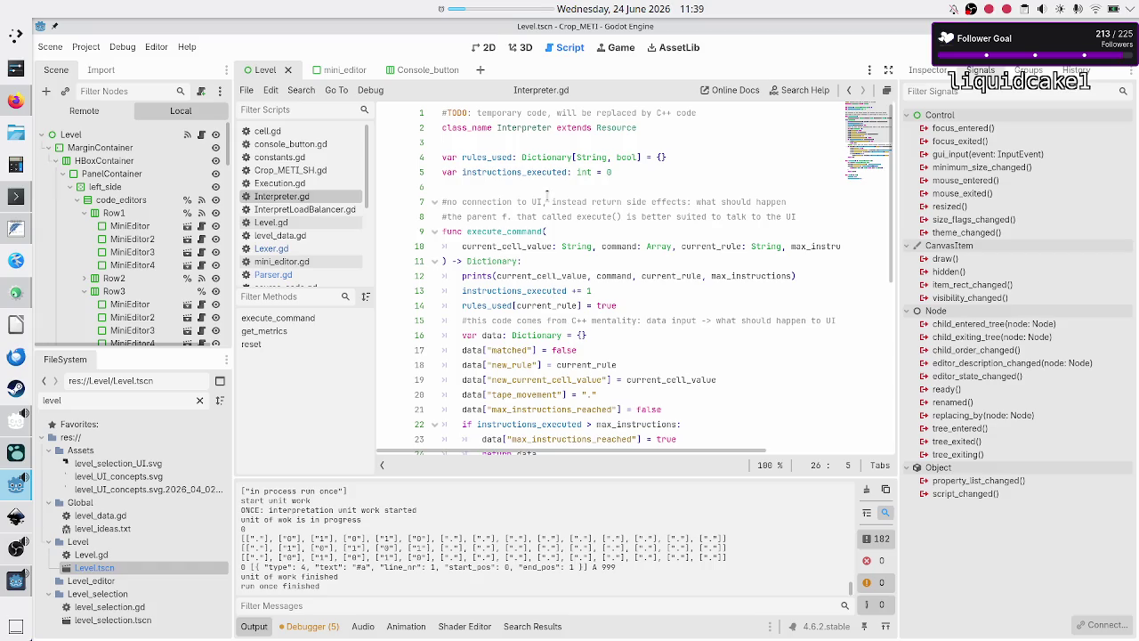
left_click(546, 201)
key("Up")
key("ctrl+s")
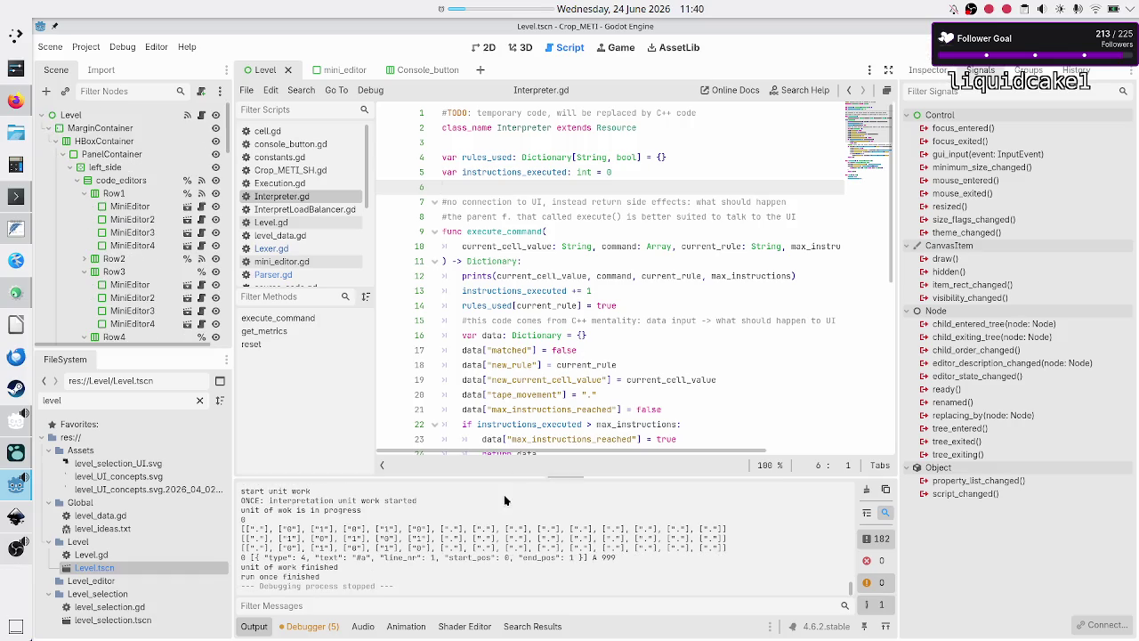
scroll(405, 550, "up", 1)
scroll(405, 550, "down", 1)
mouse_move(241, 558)
left_mouse_down()
mouse_move(292, 568)
mouse_move(374, 558)
left_mouse_up()
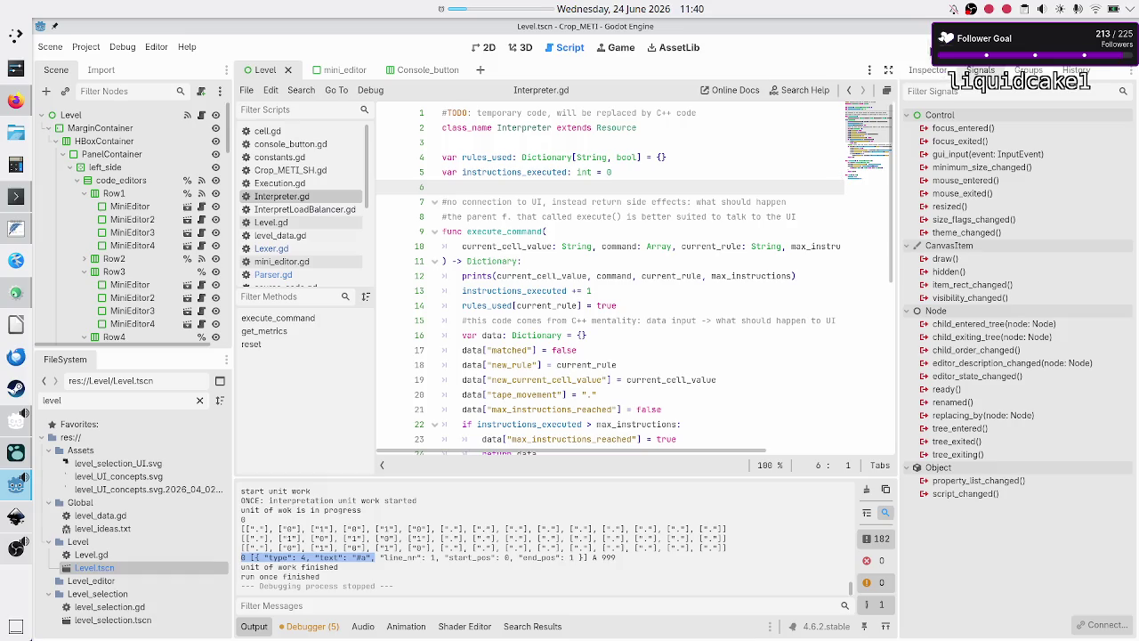
Step: Run the game, enter '#a' and '#b' as Rule A's code, step once, and return to the failing line
key("F6")
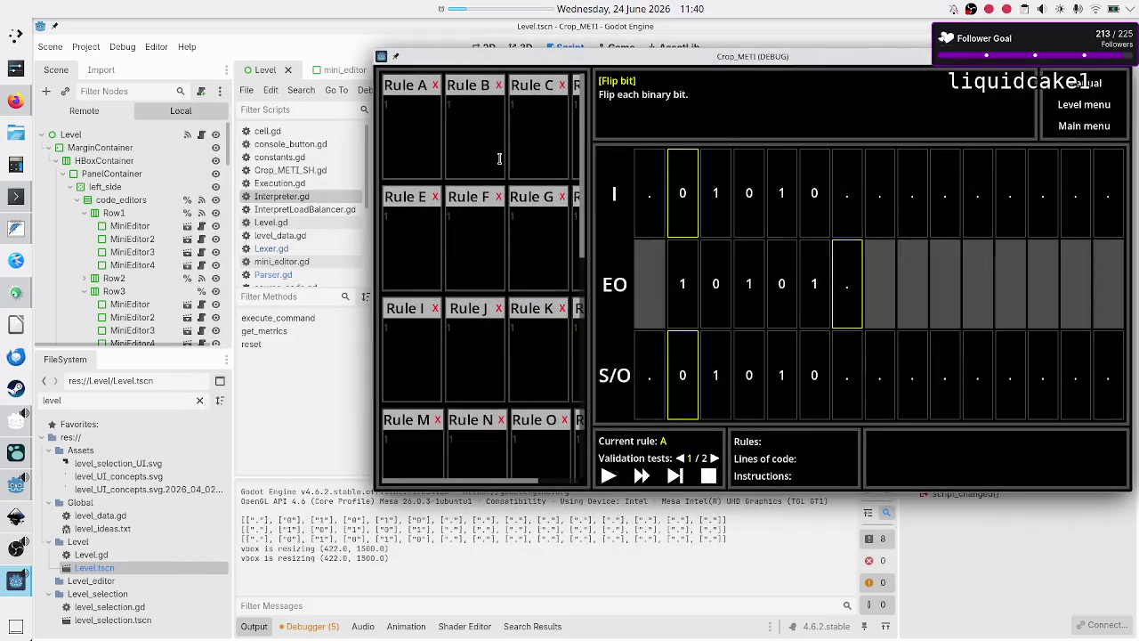
left_click(432, 151)
type("#a")
key("Return")
type("#b")
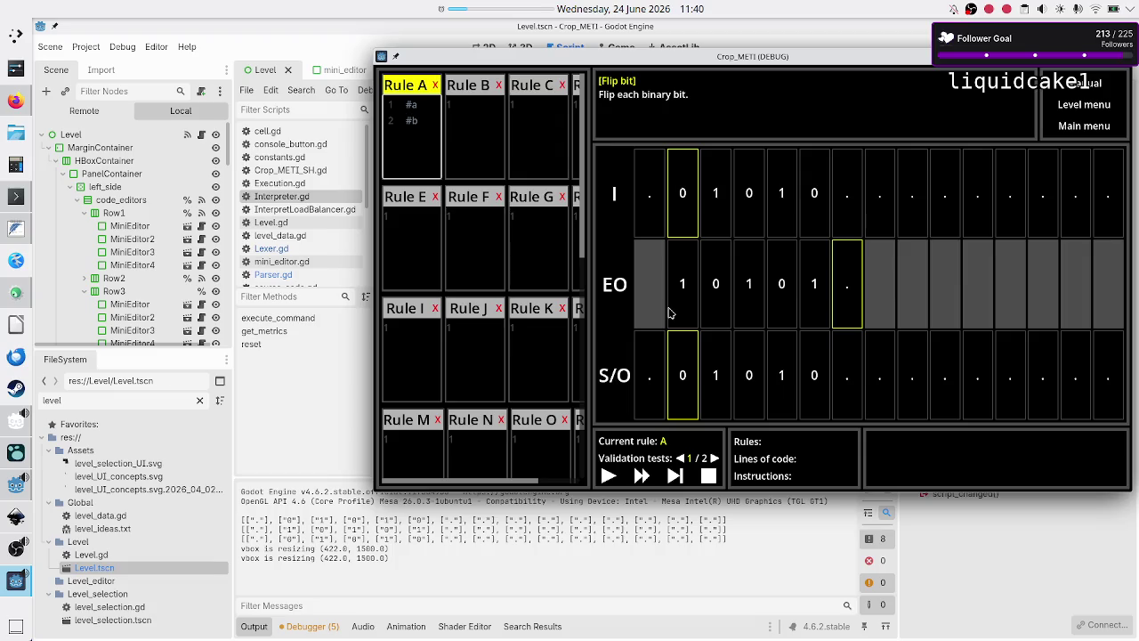
left_click(675, 476)
left_click(674, 476)
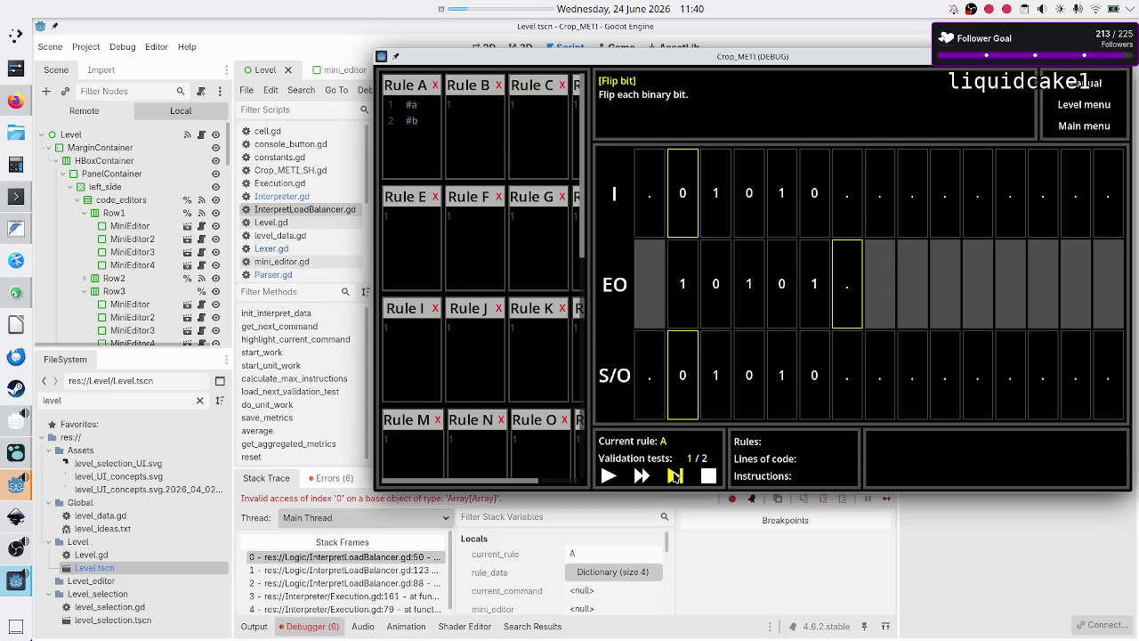
left_click(713, 577)
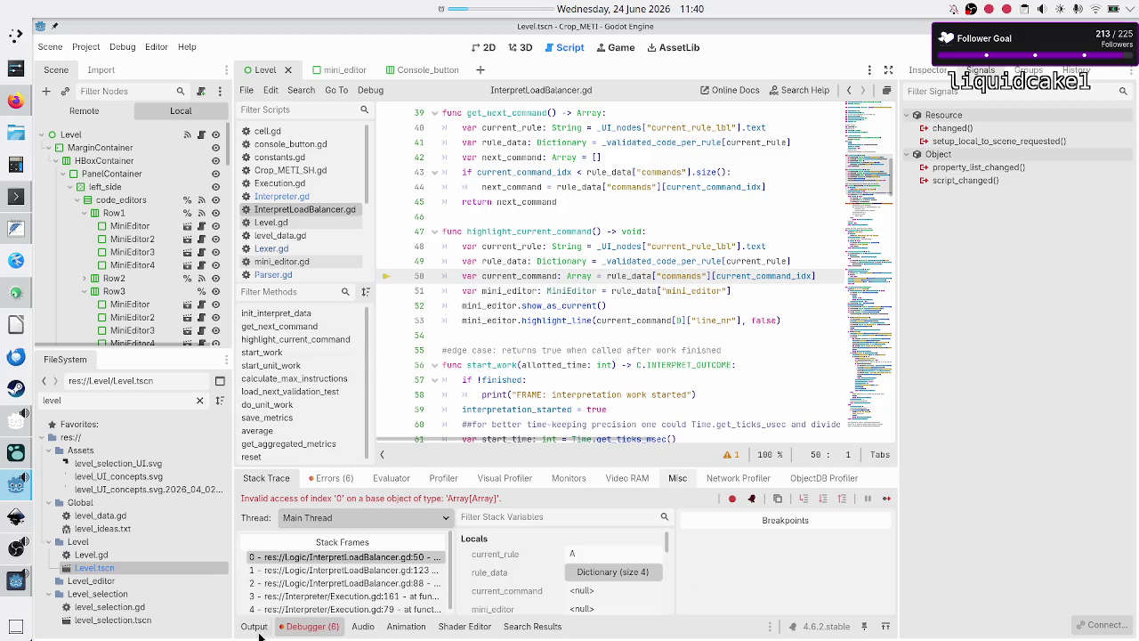
Step: Review the printed tape arrays in the Output log, then select the invalid index '0' error in Debugger Errors
left_click(253, 626)
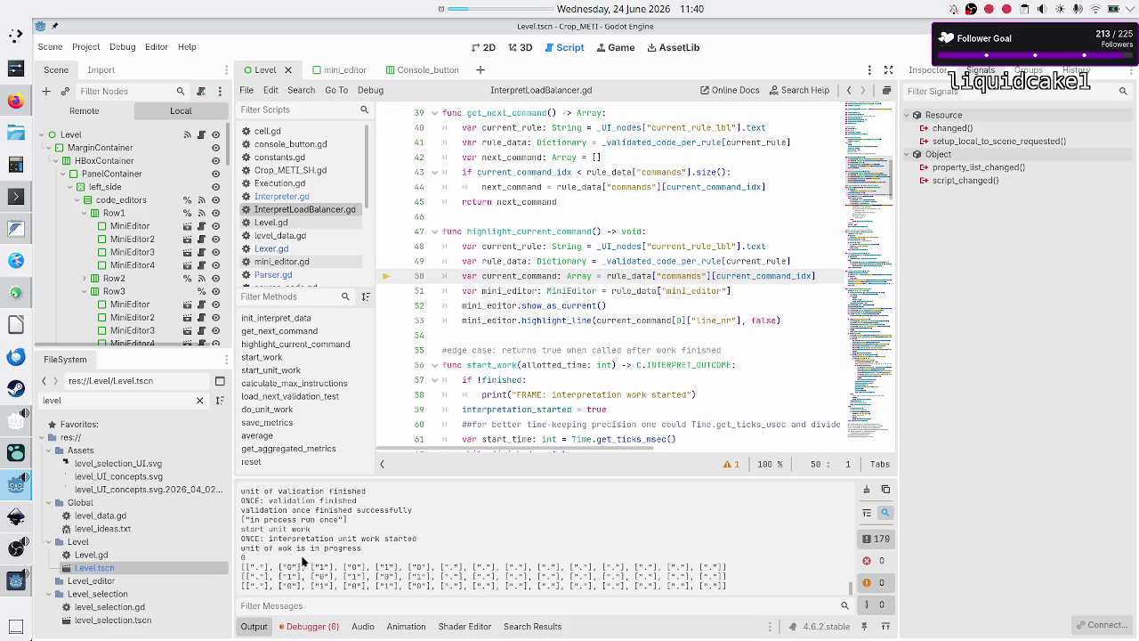
double_click(241, 557)
left_click_drag(338, 567, 431, 587)
left_click(310, 626)
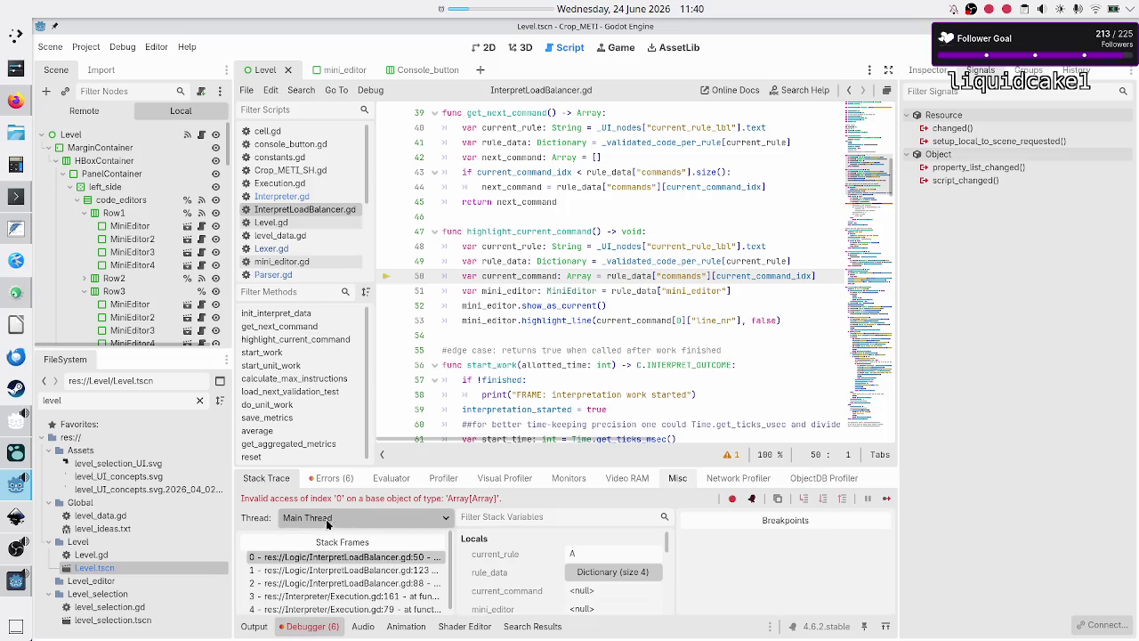
left_click(327, 478)
left_click(422, 605)
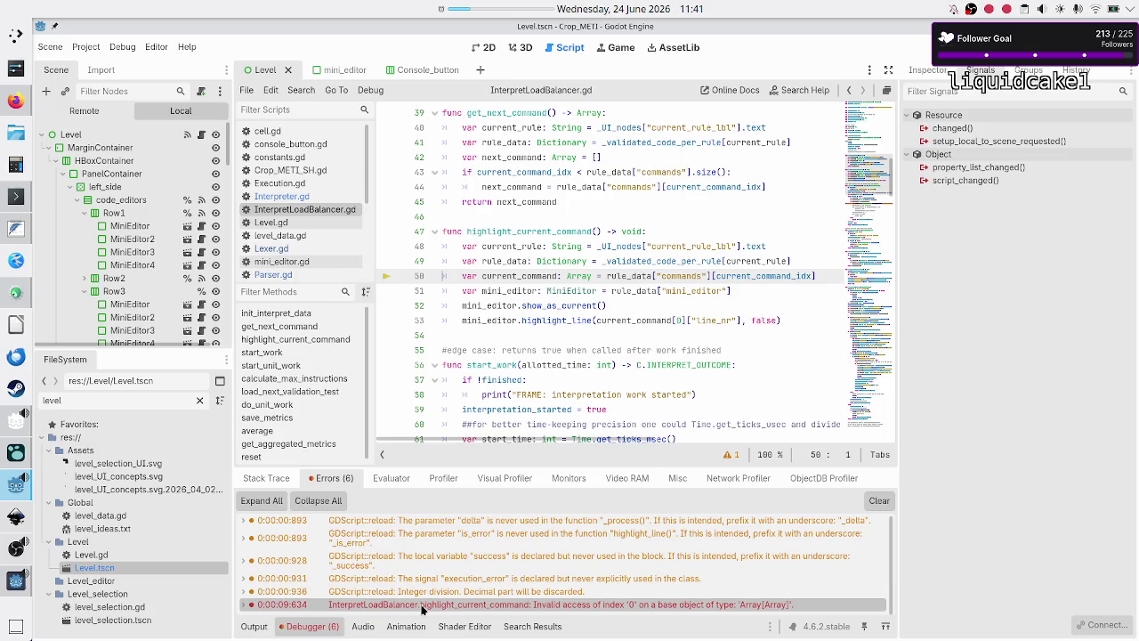
Step: Highlight the uses of current_command_idx, resume the game, and return to highlight_current_command in the editor
double_click(767, 276)
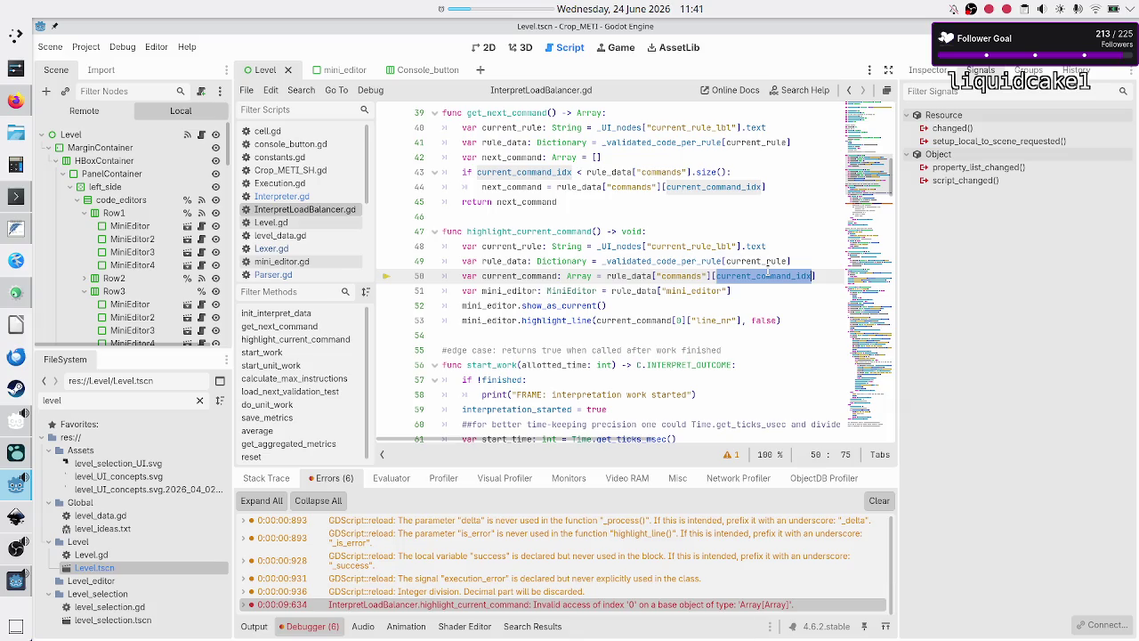
left_click(767, 276)
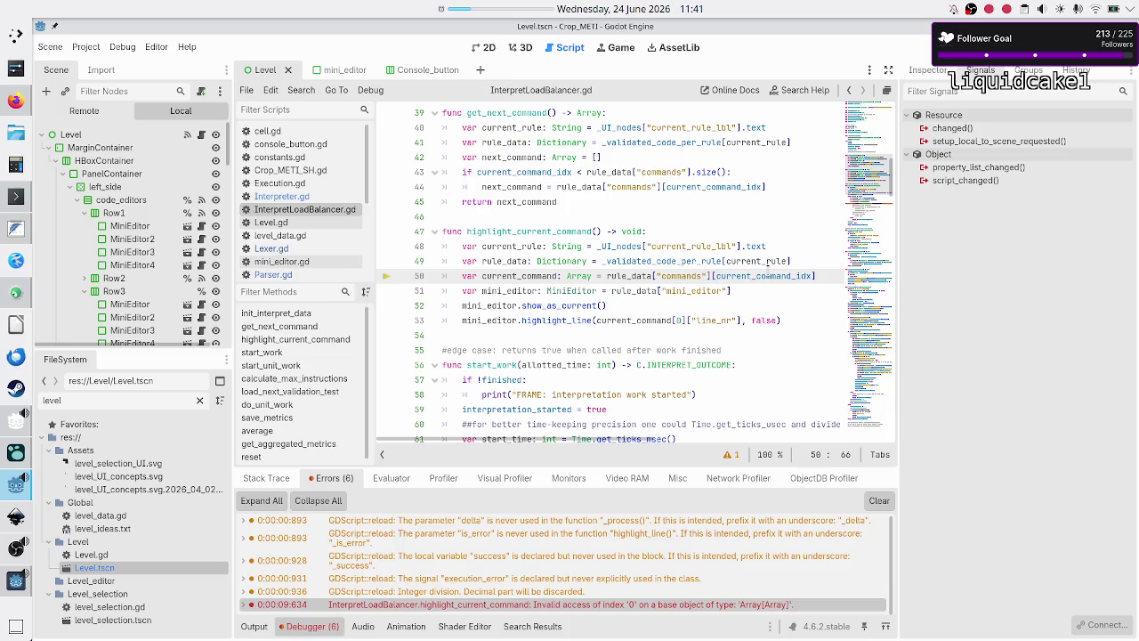
key("F6")
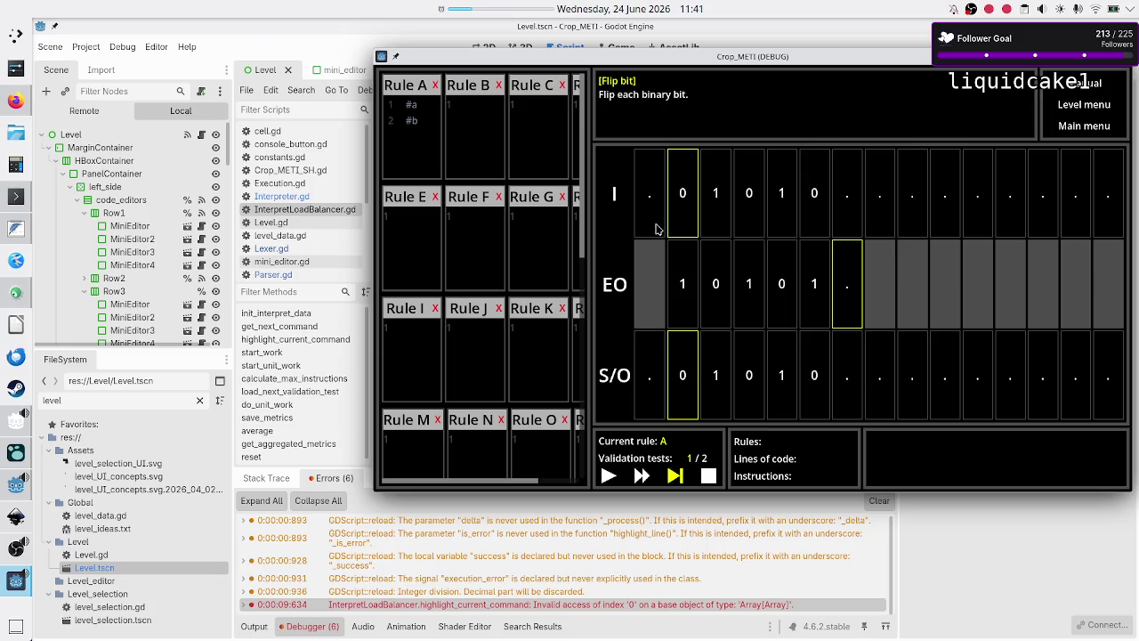
left_click(925, 513)
left_click(695, 319)
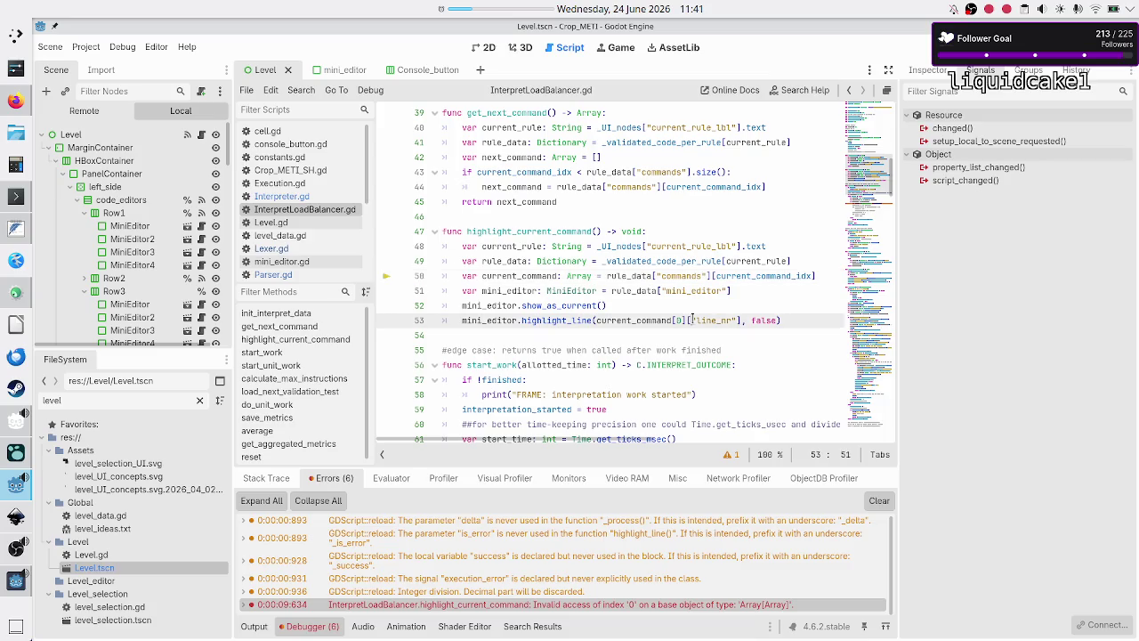
left_click(702, 304)
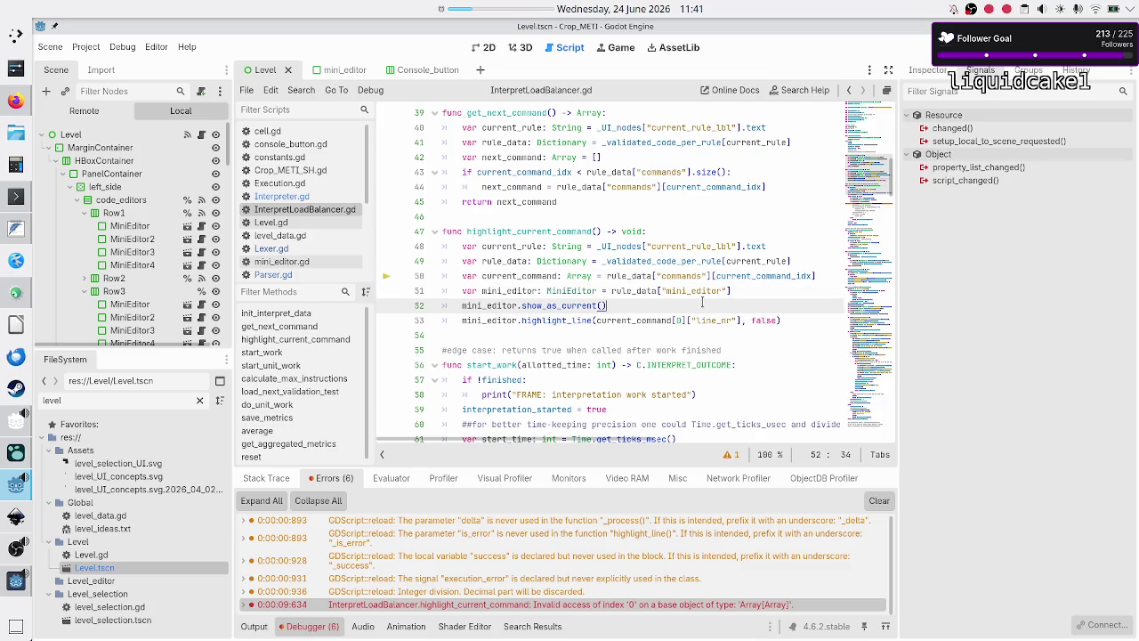
left_click(642, 333)
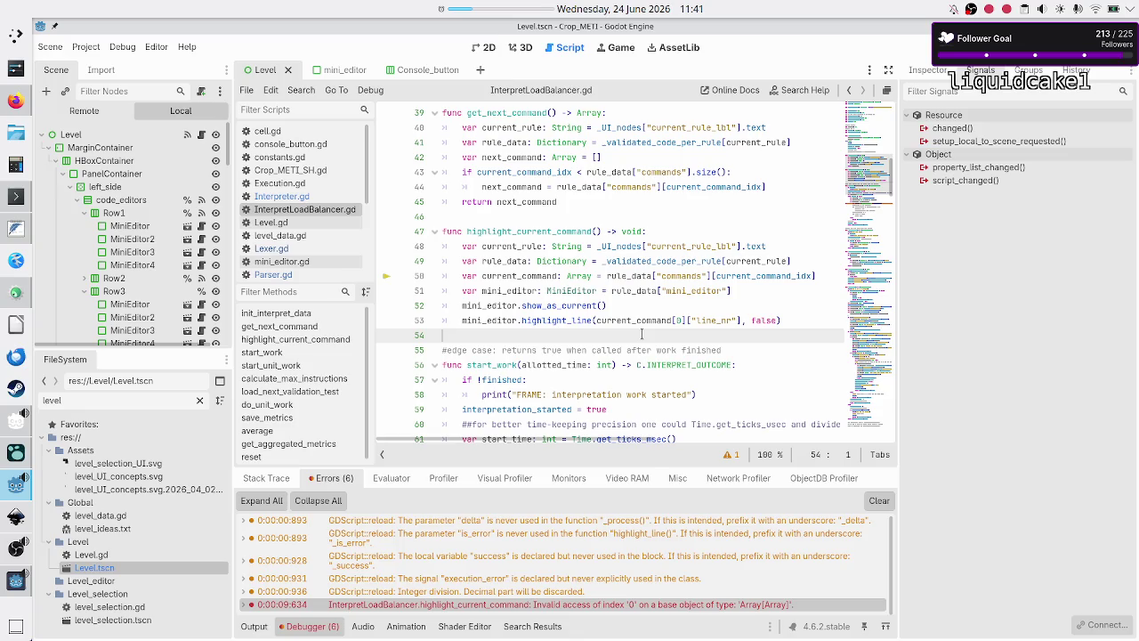
Step: Scroll past start_work down to the do_unit_work function around line 113
scroll(568, 334, "down", 4)
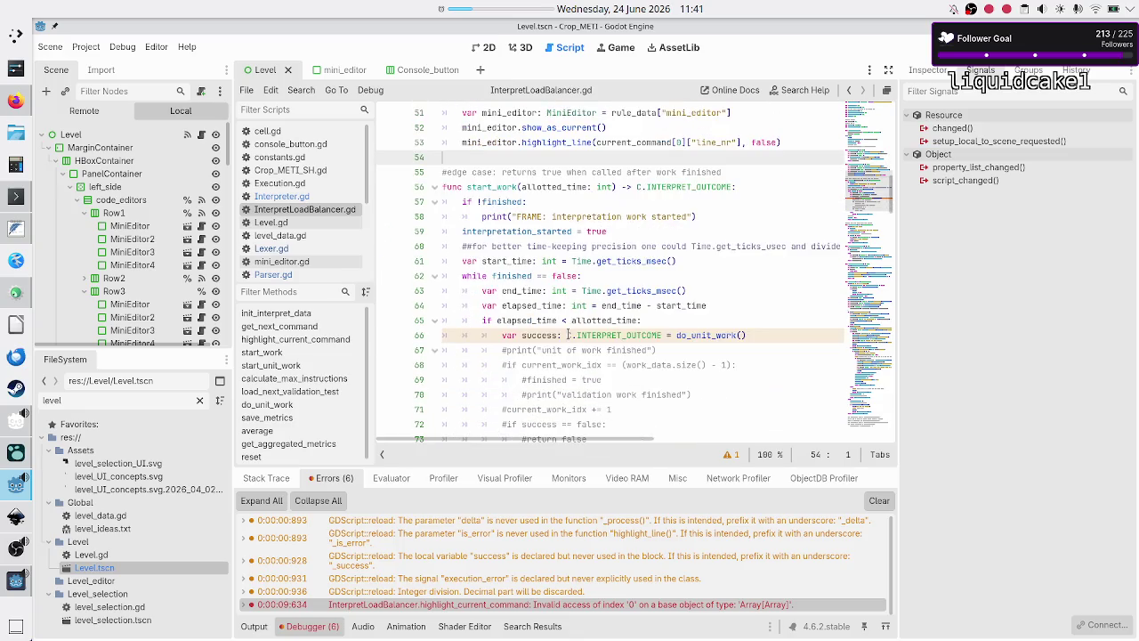
double_click(494, 188)
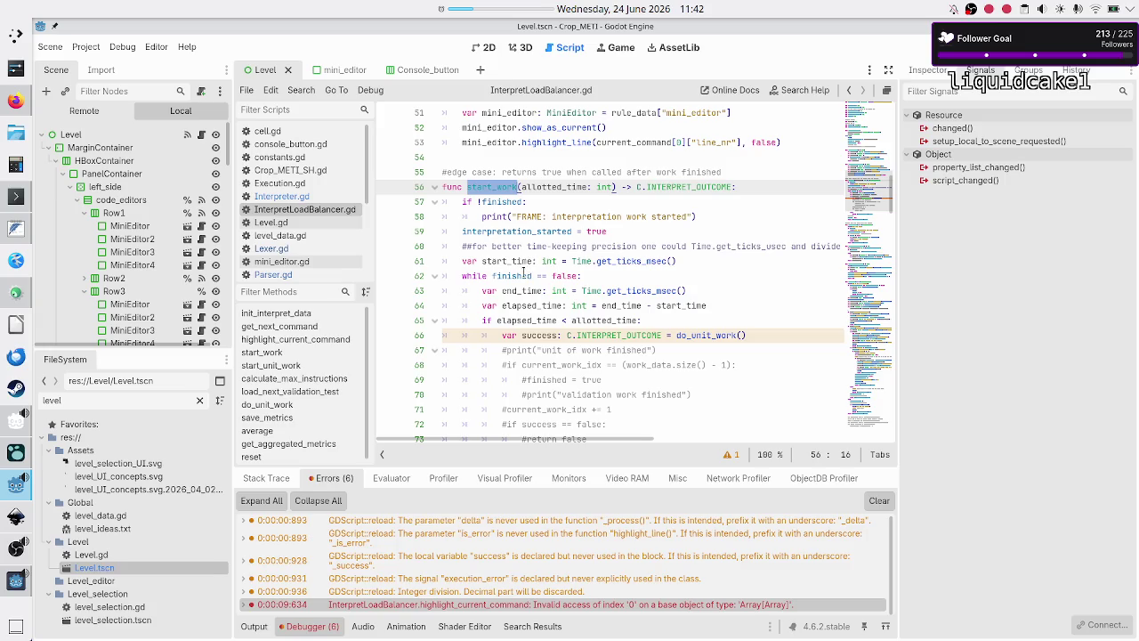
mouse_move(523, 273)
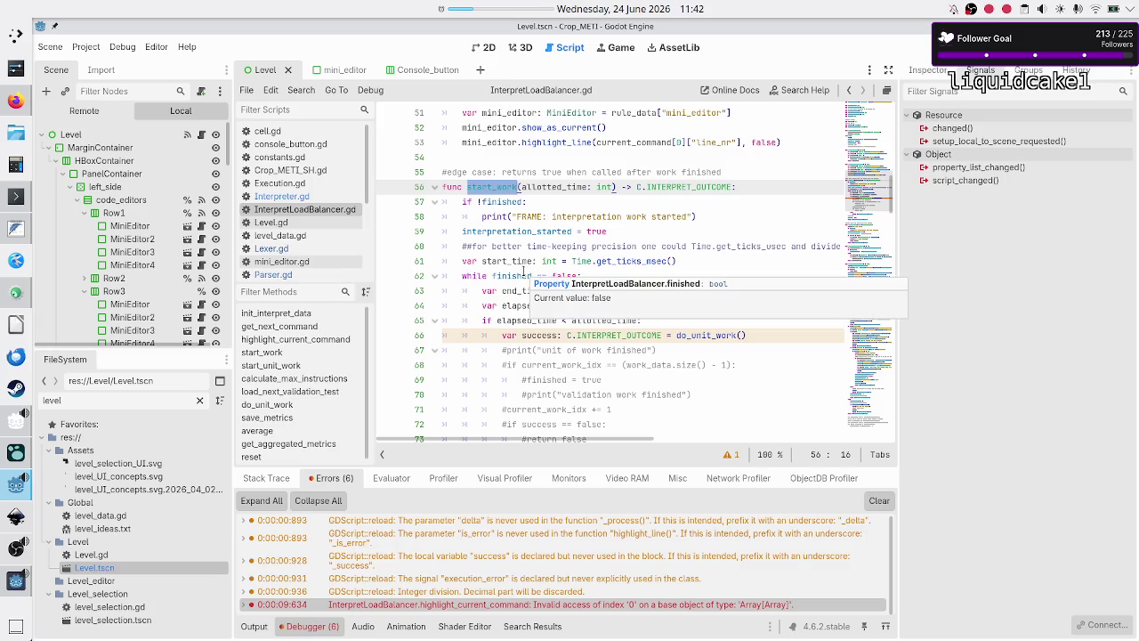
mouse_move(626, 255)
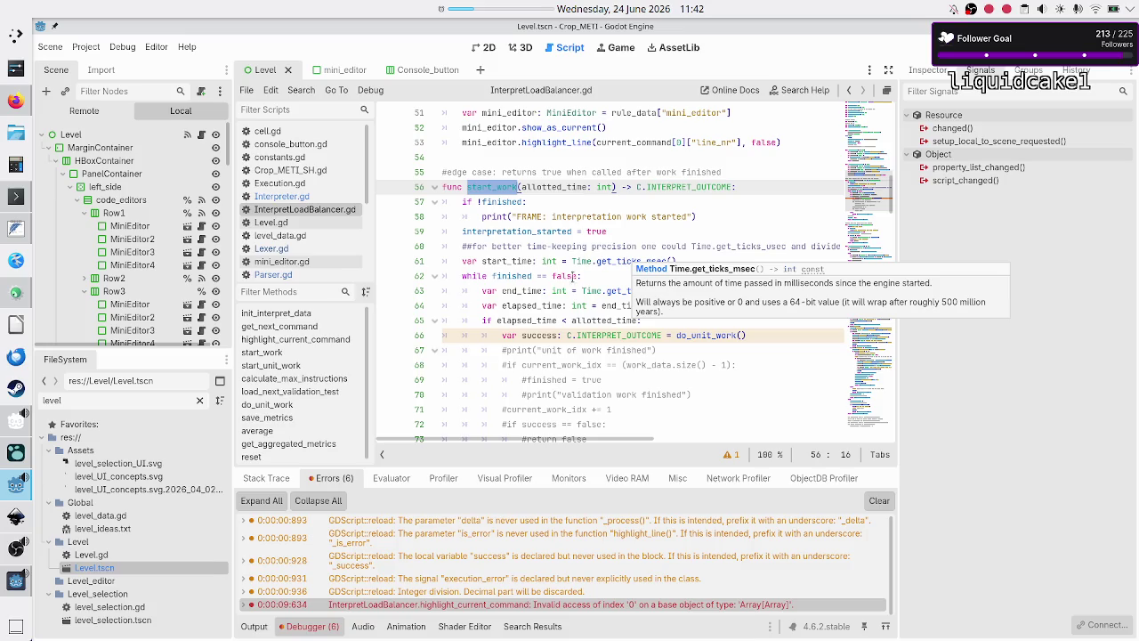
scroll(581, 274, "down", 14)
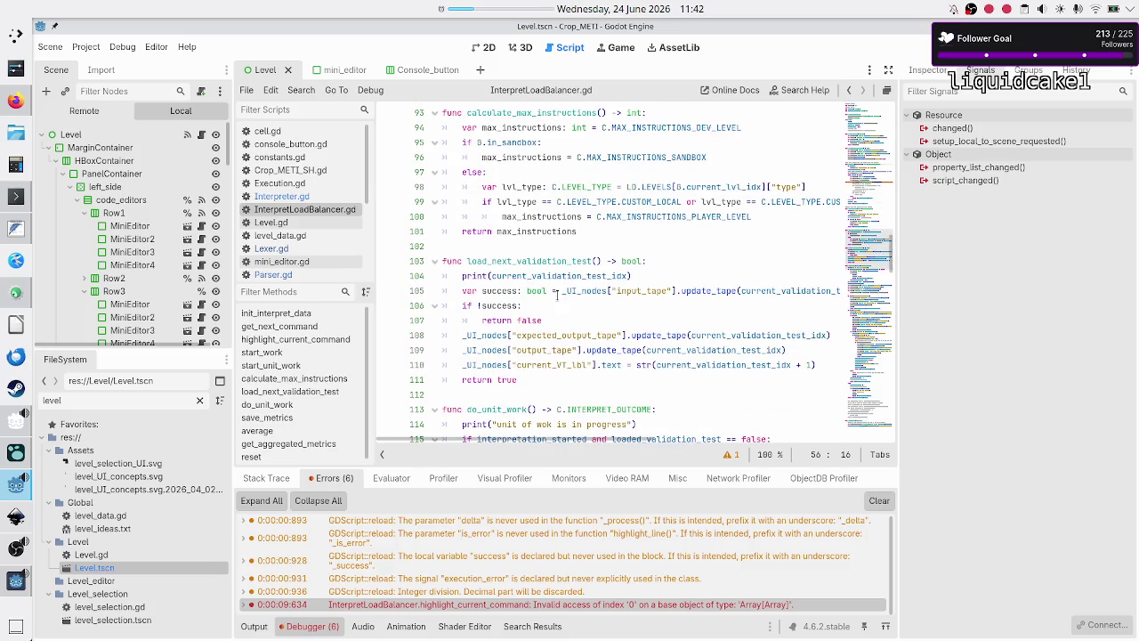
scroll(557, 296, "down", 3)
double_click(497, 276)
scroll(579, 300, "down", 3)
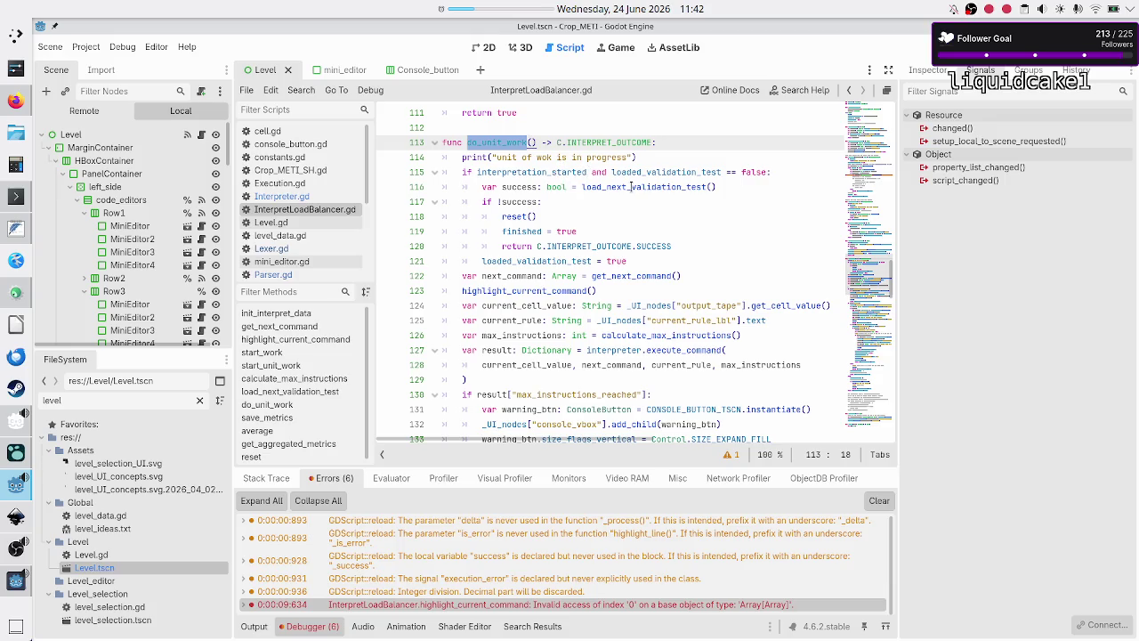
Step: Inspect the load_next_validation_test, highlight_current_command and get_next_command calls, then jump to get_next_command's definition
double_click(631, 187)
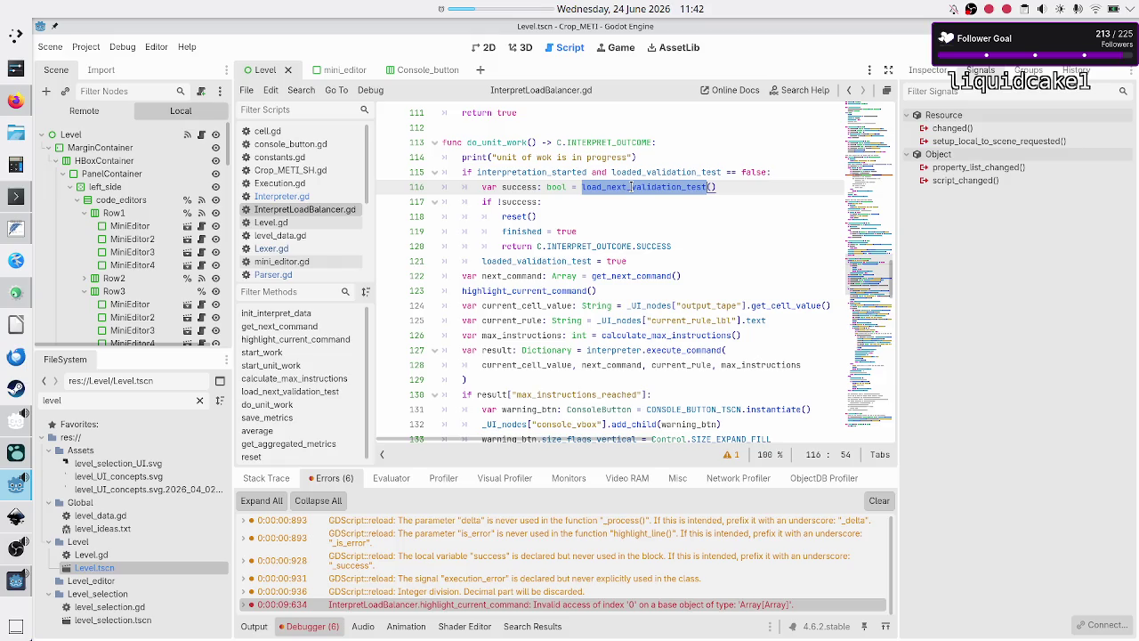
double_click(535, 290)
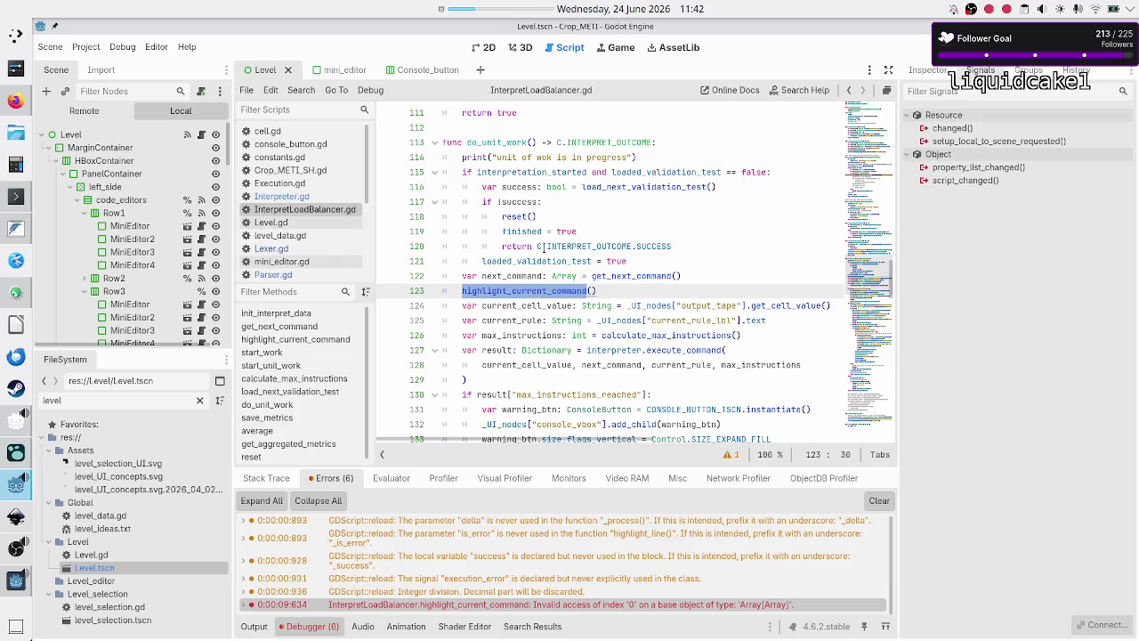
mouse_move(542, 247)
double_click(623, 186)
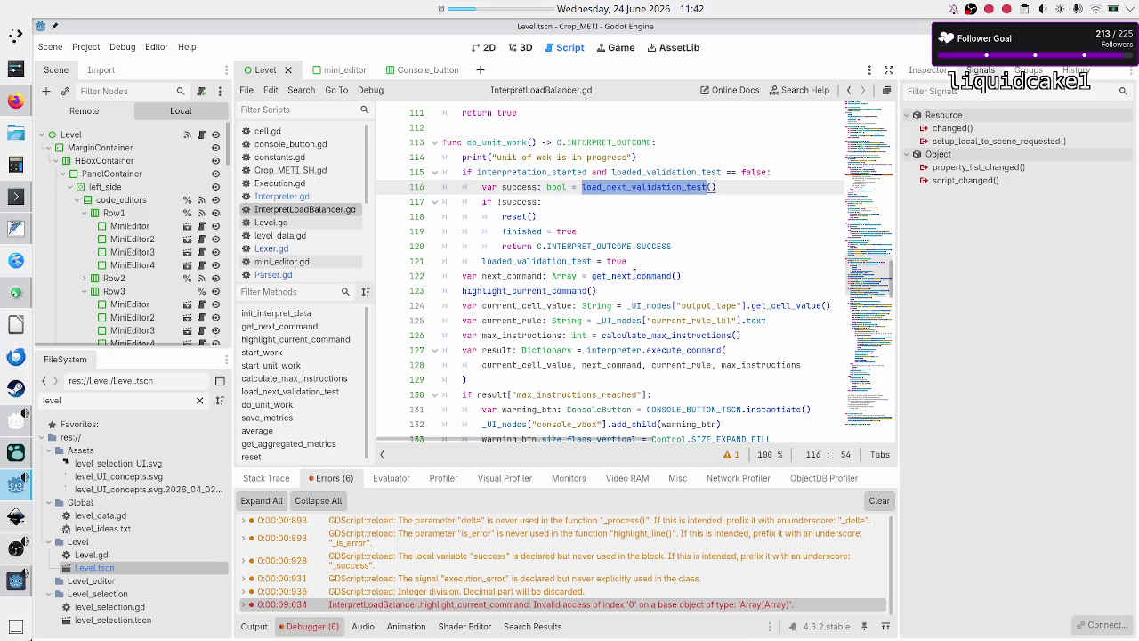
double_click(646, 274)
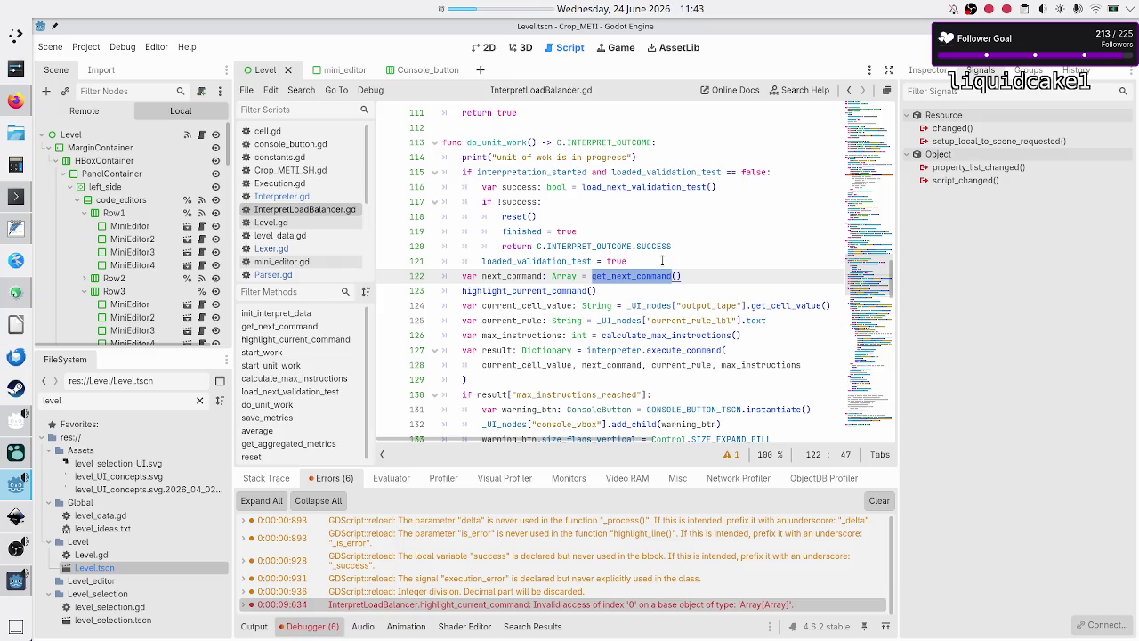
left_click(700, 270)
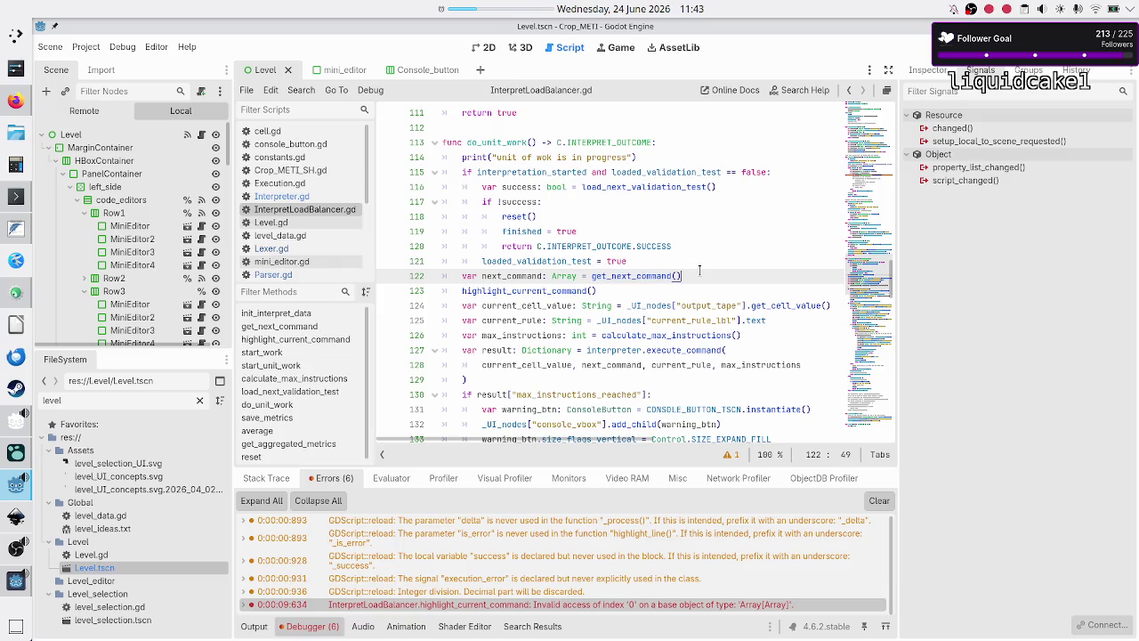
double_click(628, 278)
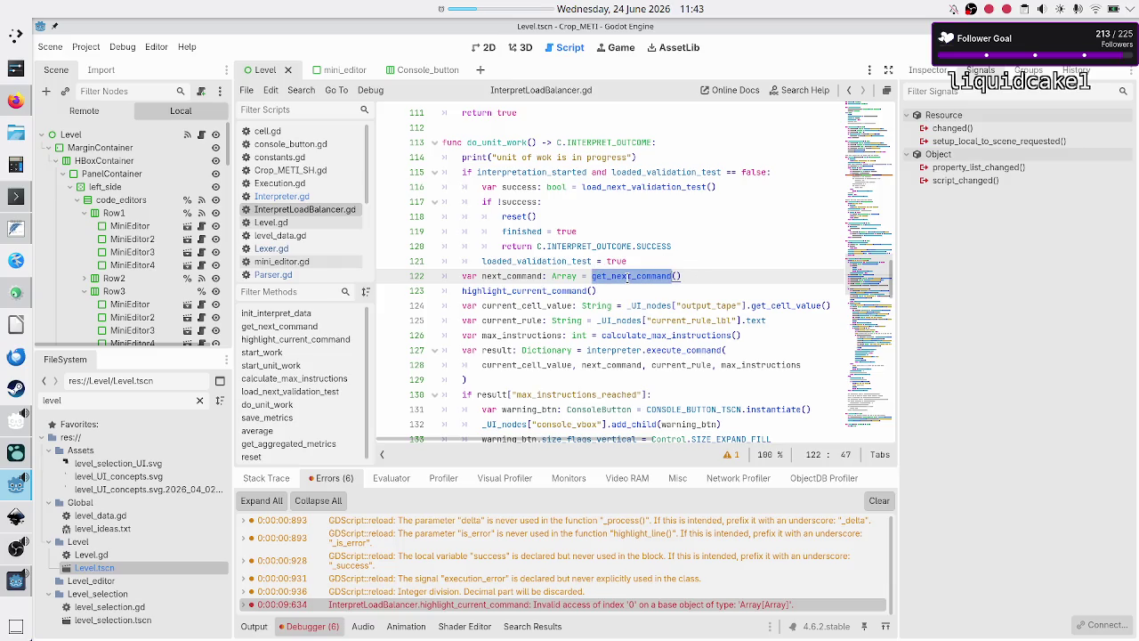
left_click(511, 605)
left_click(525, 113)
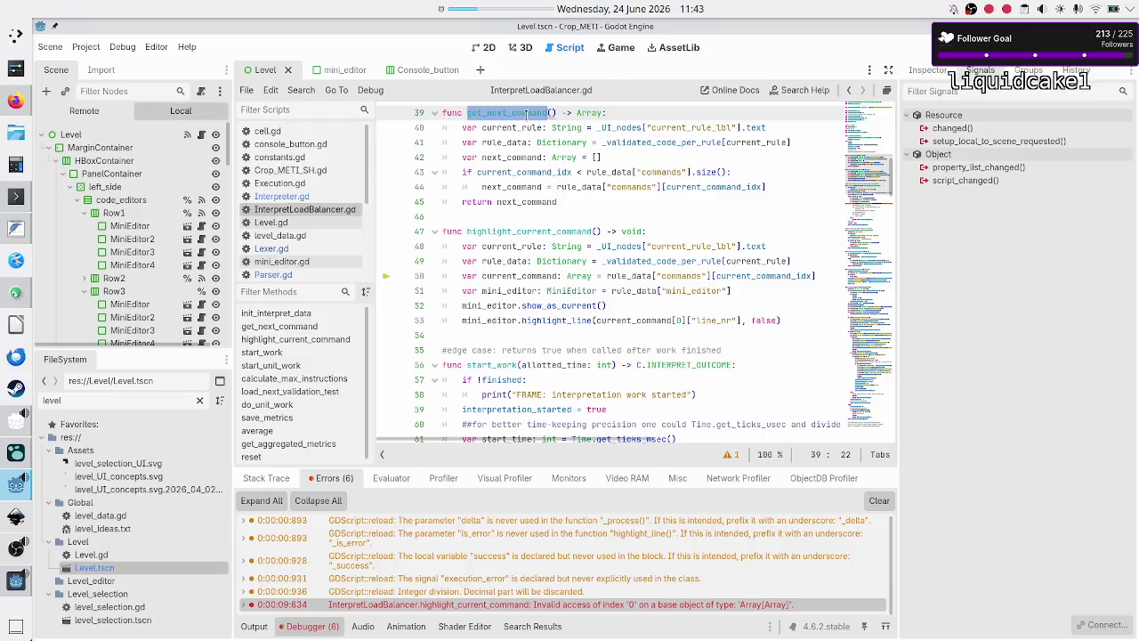
left_click(524, 128)
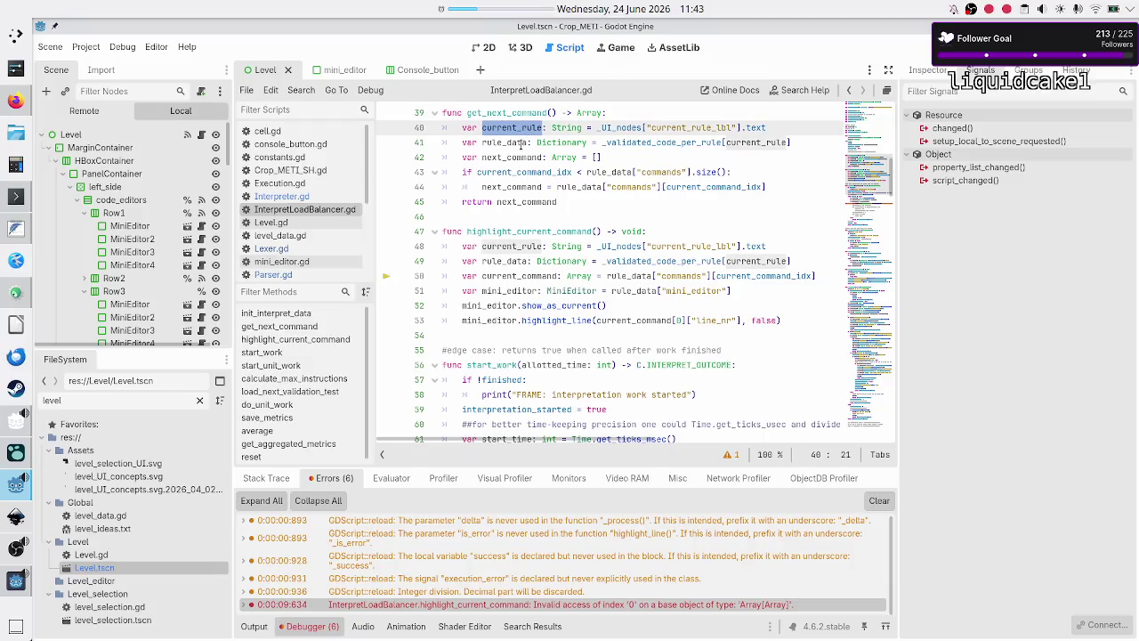
double_click(522, 142)
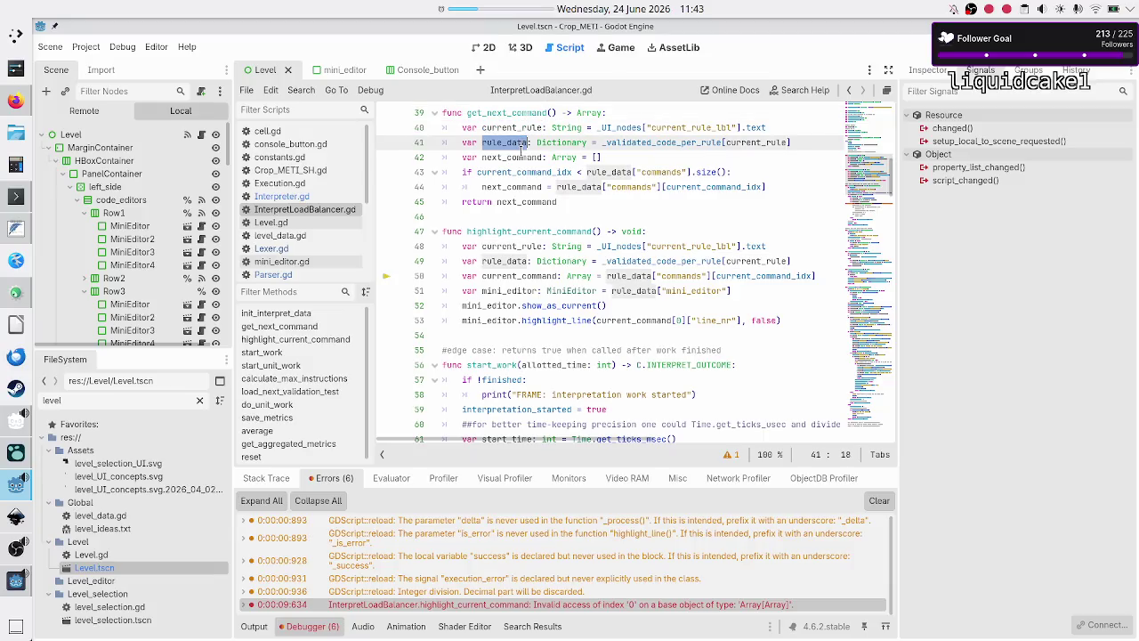
double_click(518, 157)
left_click_drag(612, 157, 455, 157)
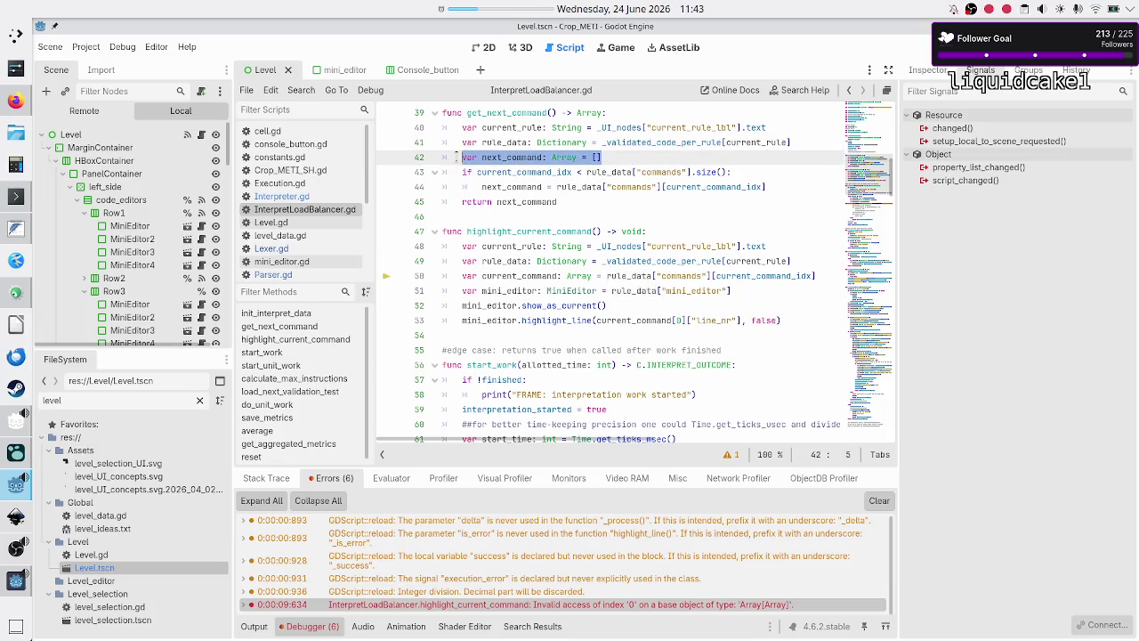
double_click(532, 173)
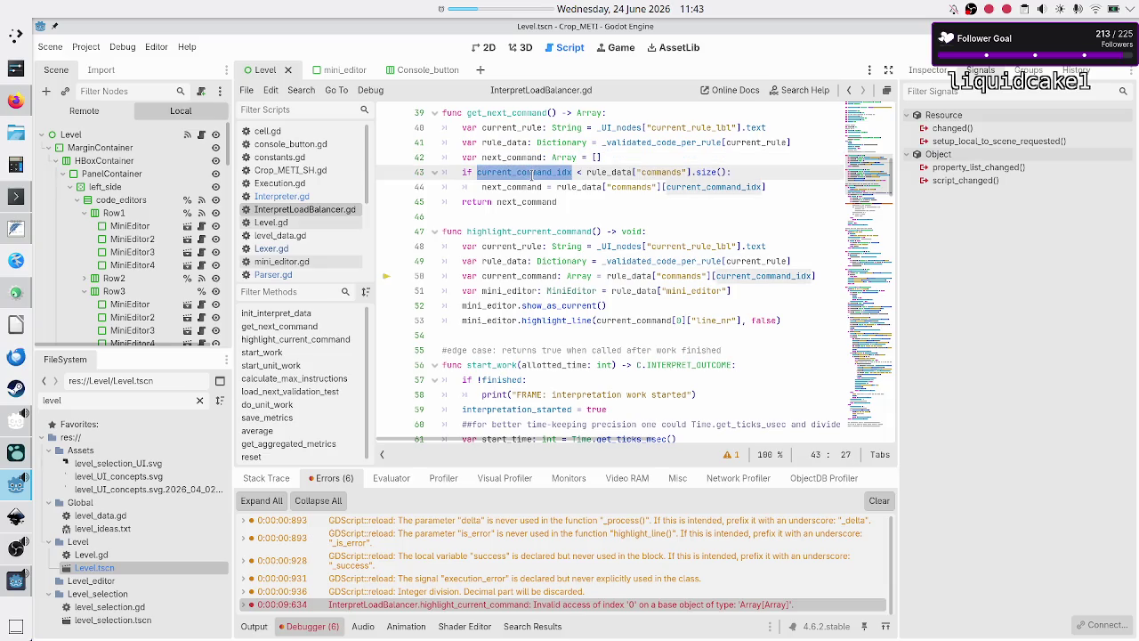
left_click(666, 157)
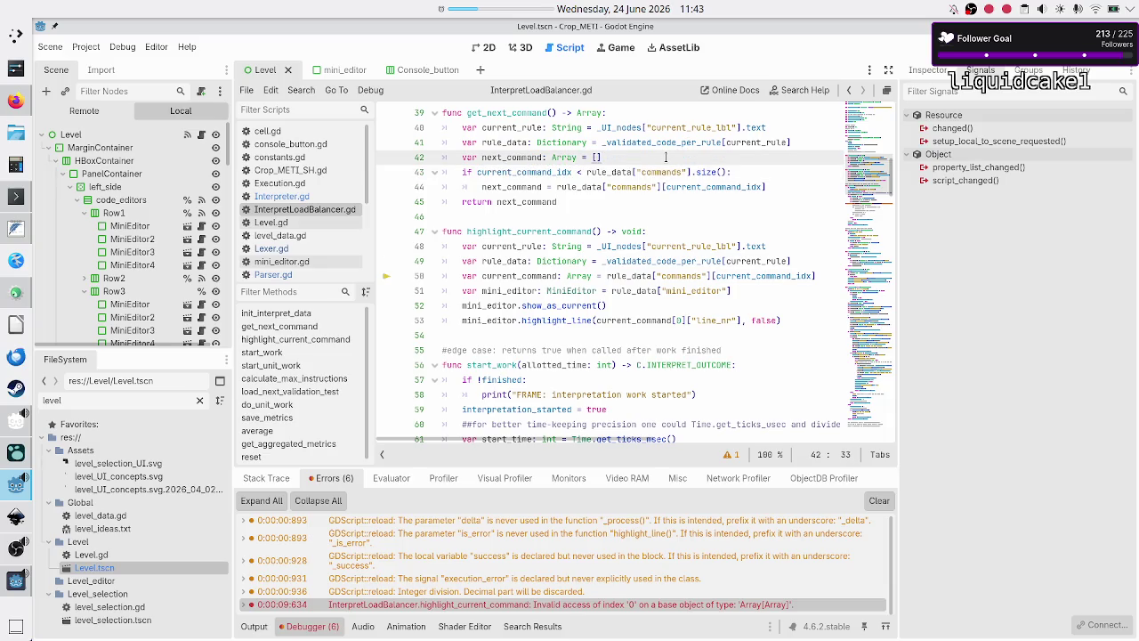
key("Right")
key("shift+Right")
key("shift+Right")
key("shift+Right")
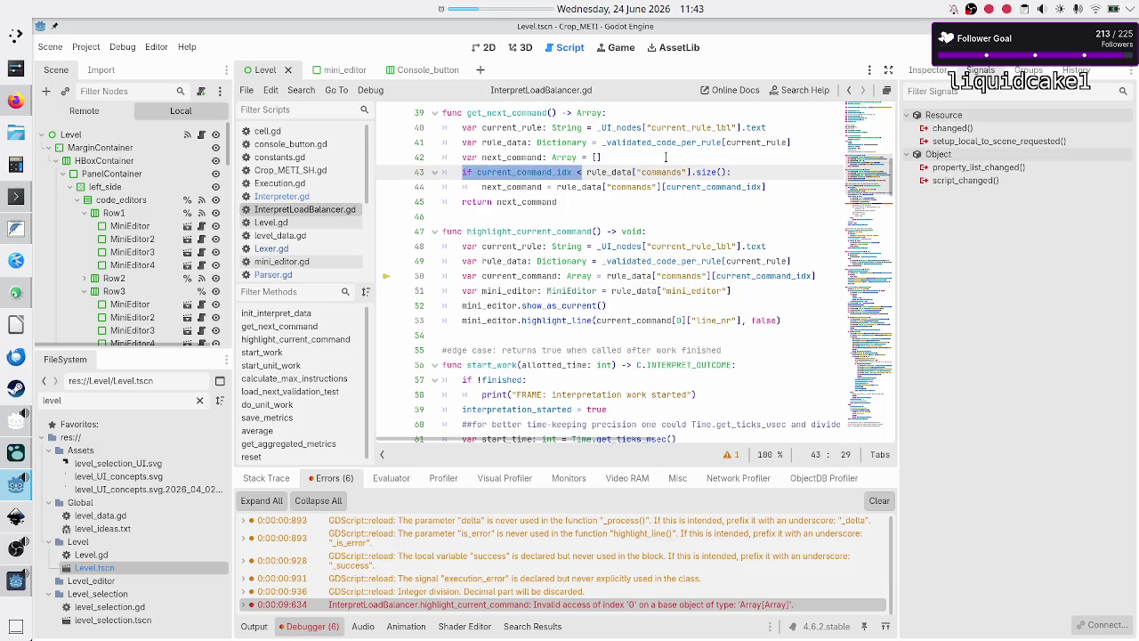
key("shift+Left")
key("shift+Left")
key("Right")
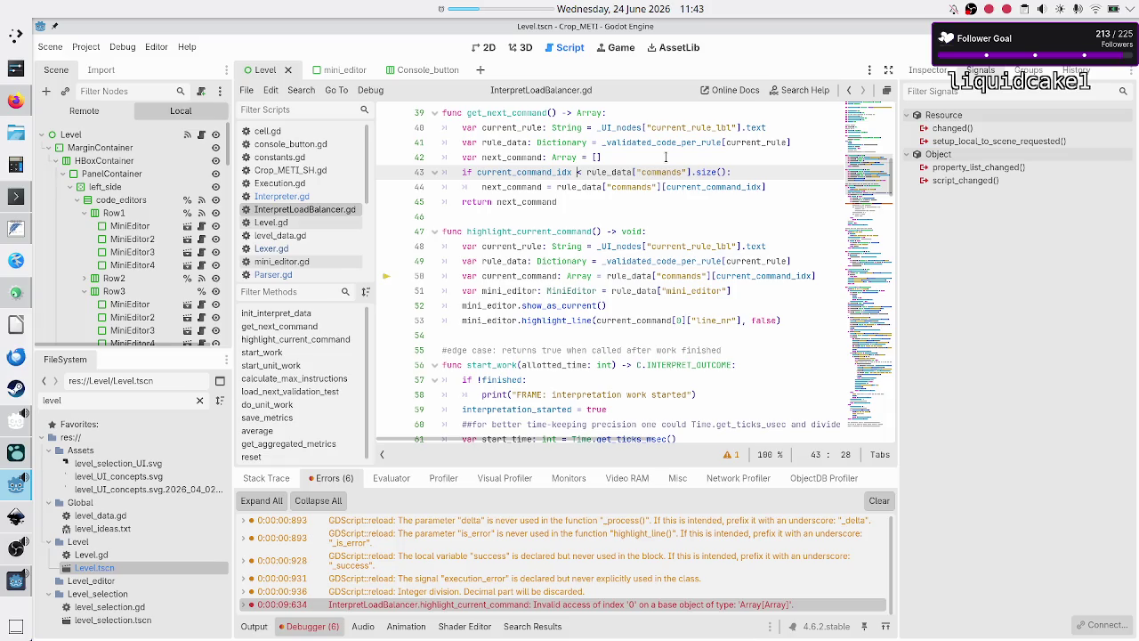
key("Right")
double_click(526, 173)
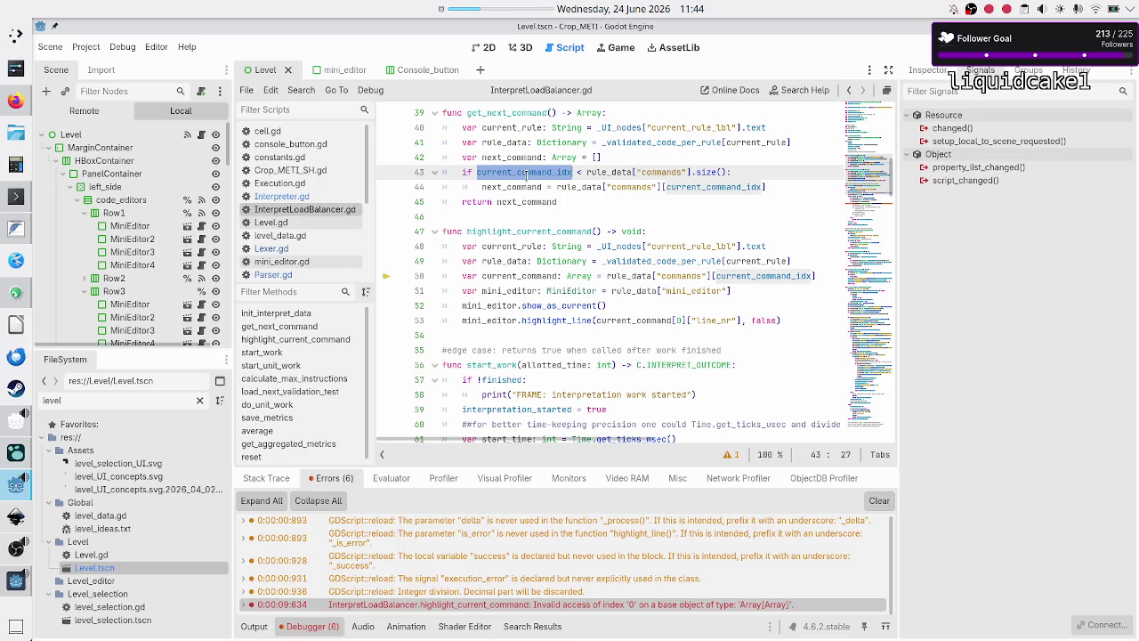
left_click(607, 157)
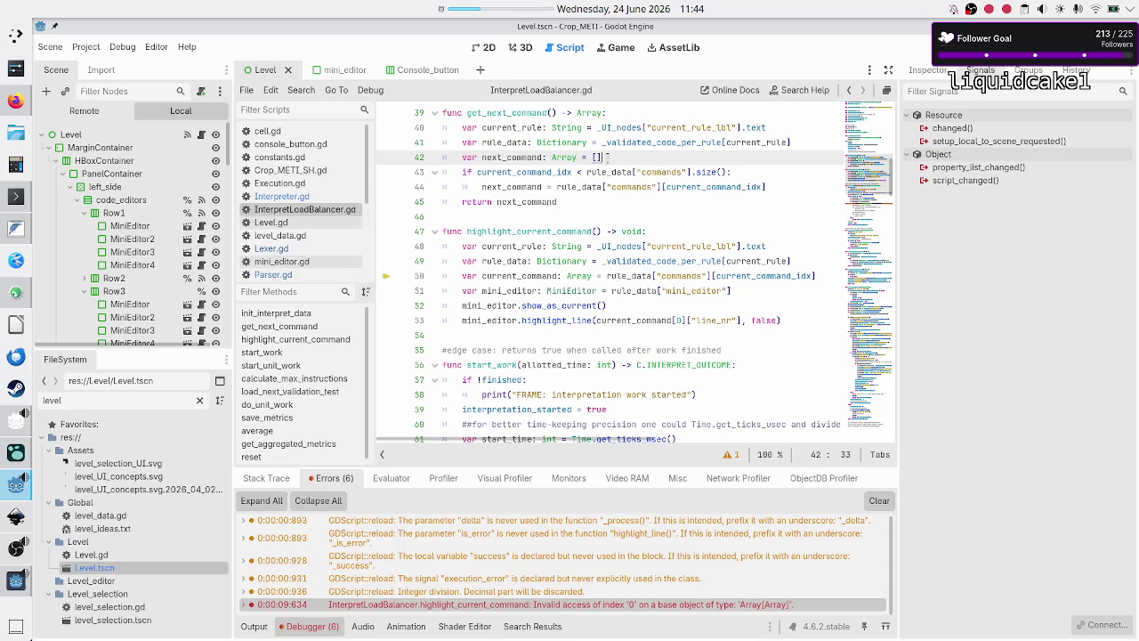
key("Return")
type("0")
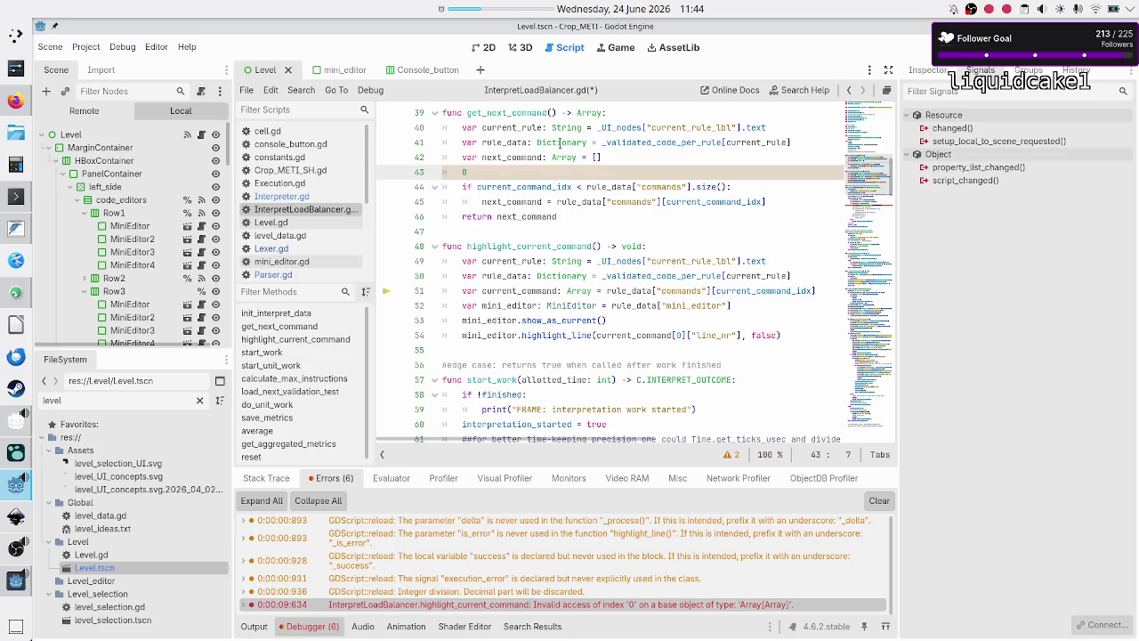
double_click(633, 143)
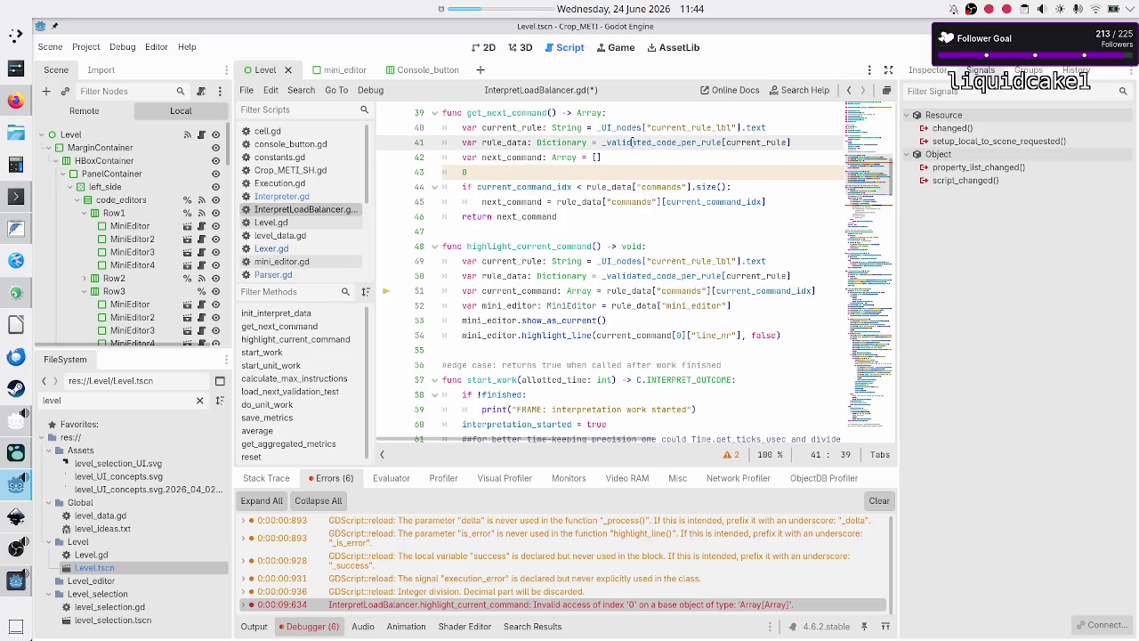
left_click(520, 170)
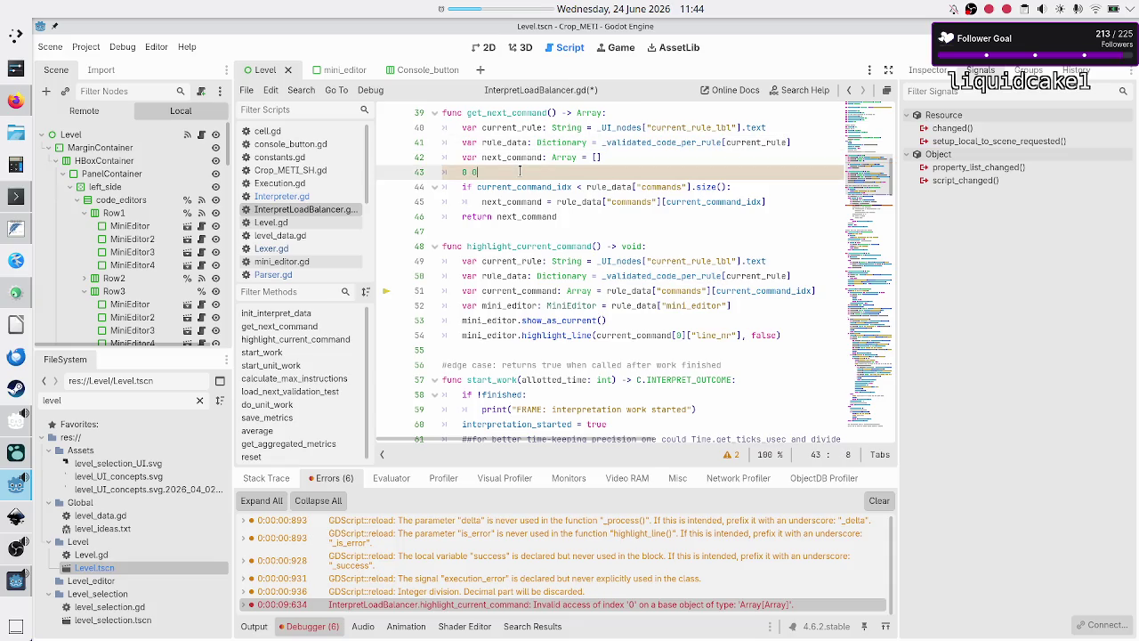
type("0")
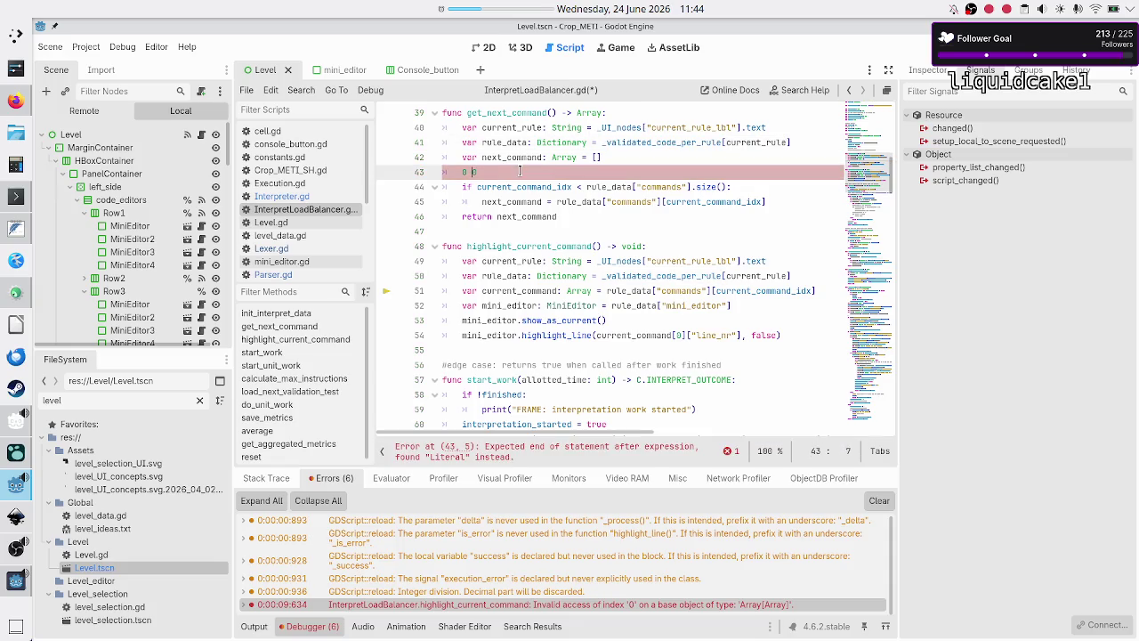
type("<")
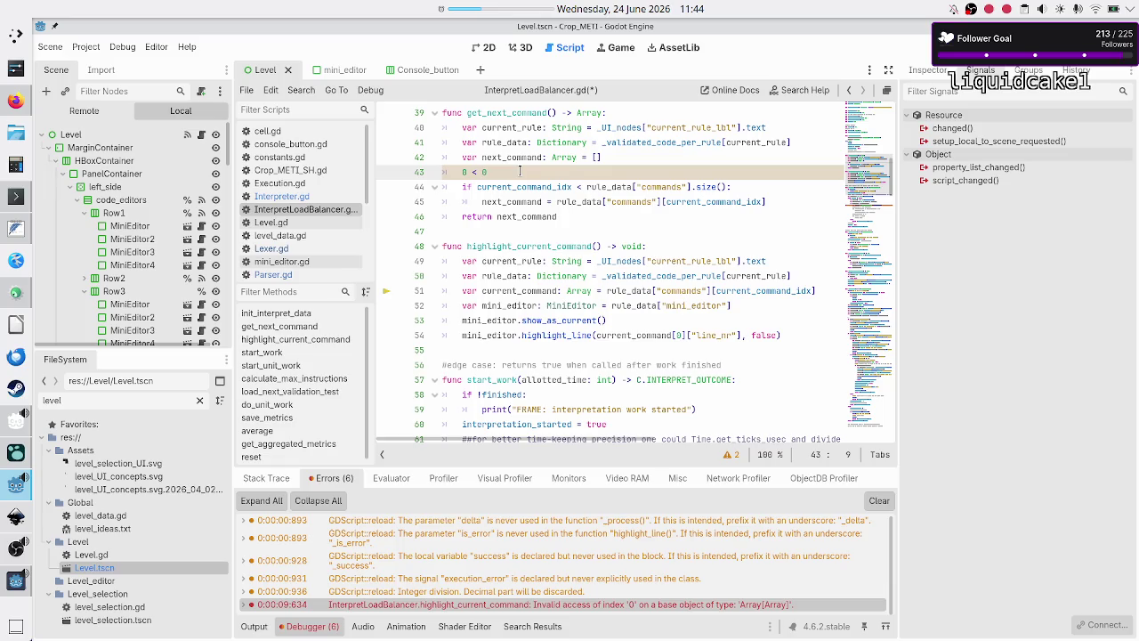
key("Left")
key("Right")
key("Down")
key("Home")
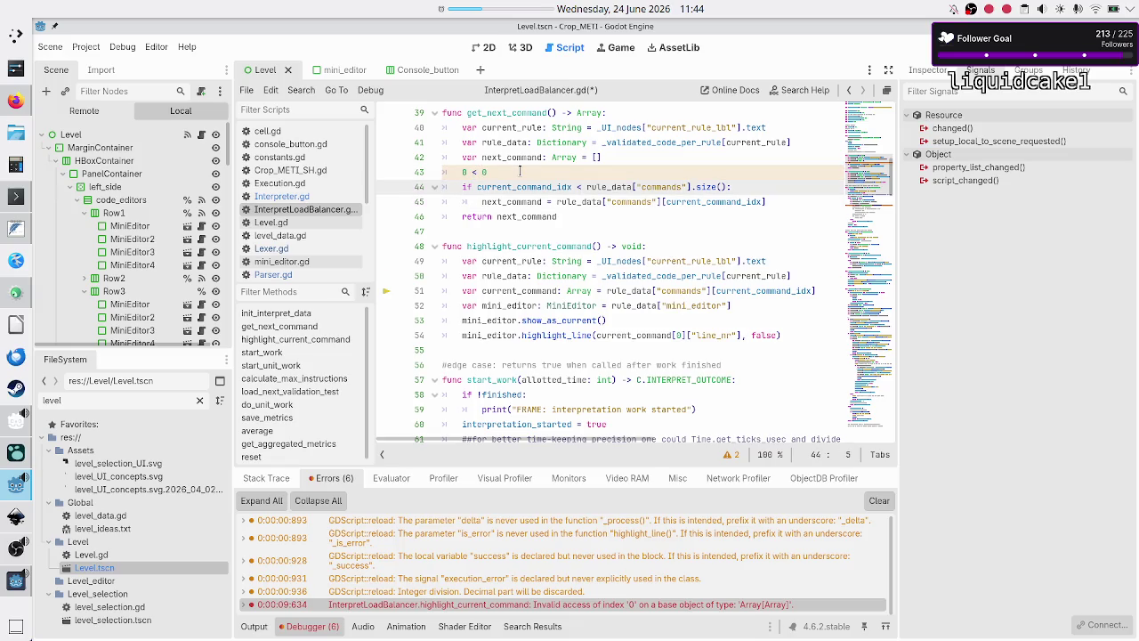
key("Down")
key("Down")
key("Up")
key("Up")
key("Up")
key("shift+End")
key("Left")
key("Down")
key("Home")
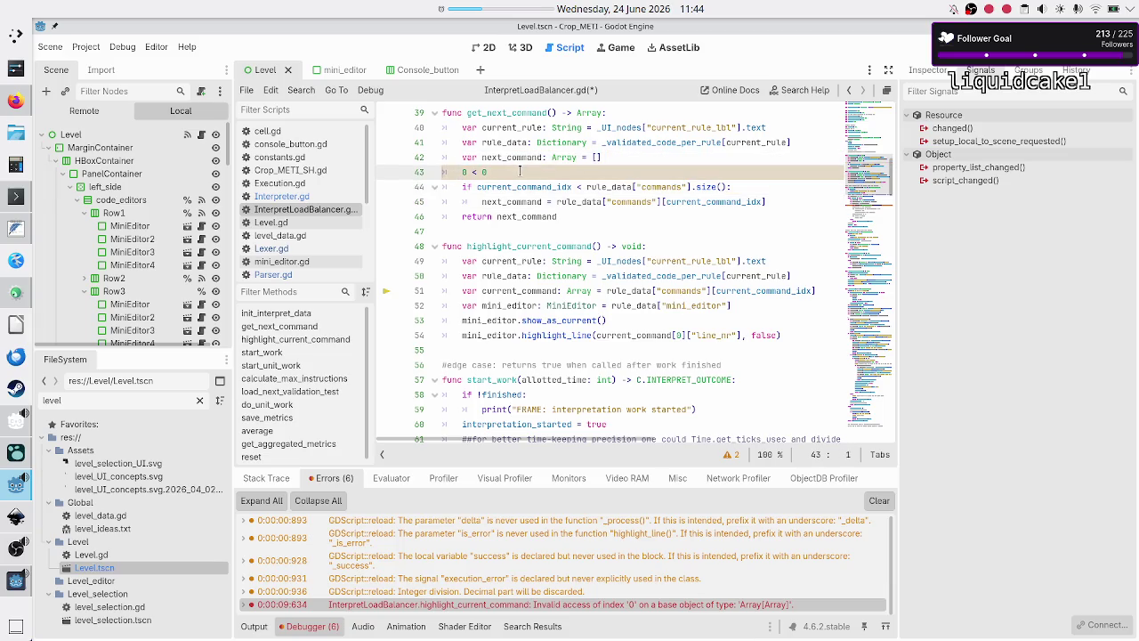
key("shift+End")
key("BackSpace")
key("BackSpace")
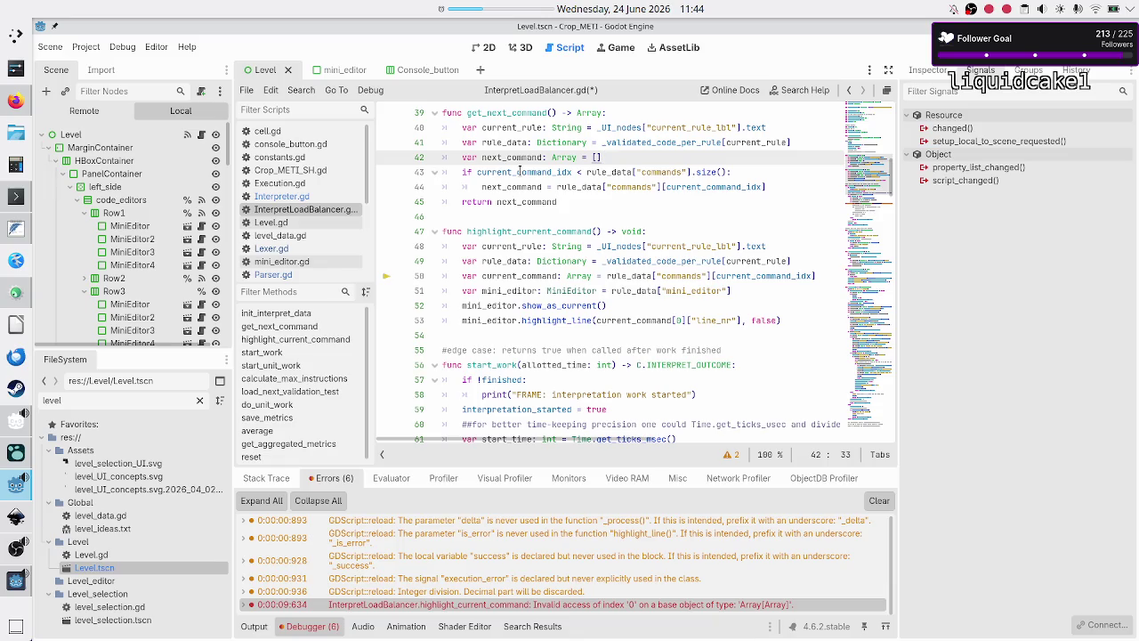
key("Right")
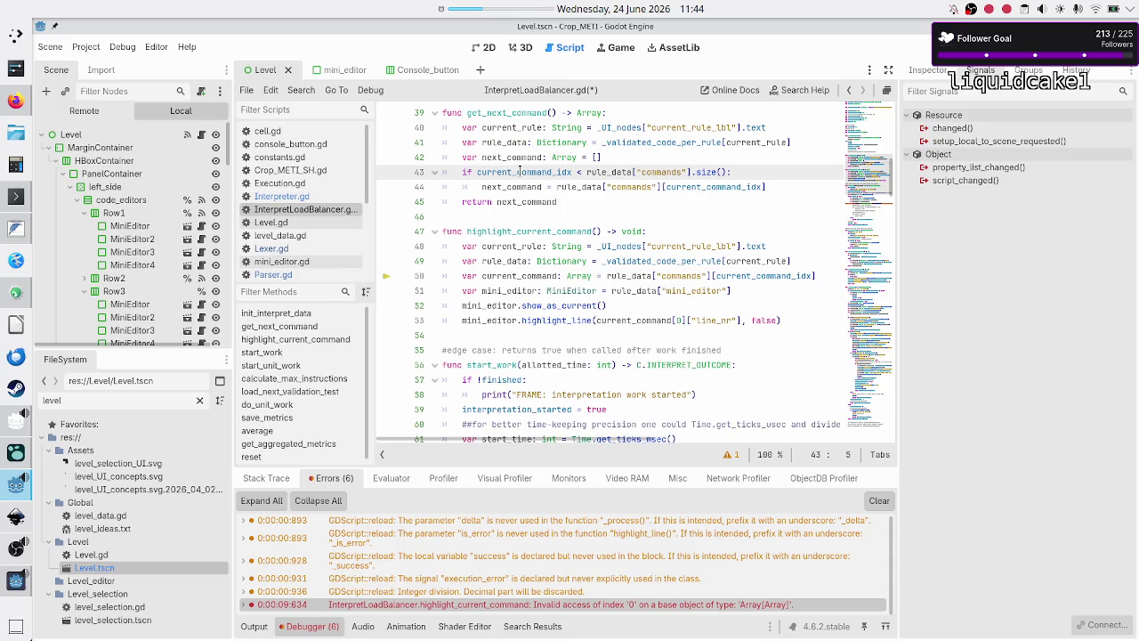
Step: Add an 'if next_command' line after the next_command assignment in do_unit_work, then re-run the game
key("Right")
key("Right")
key("Right")
key("Down")
key("Down")
key("Down")
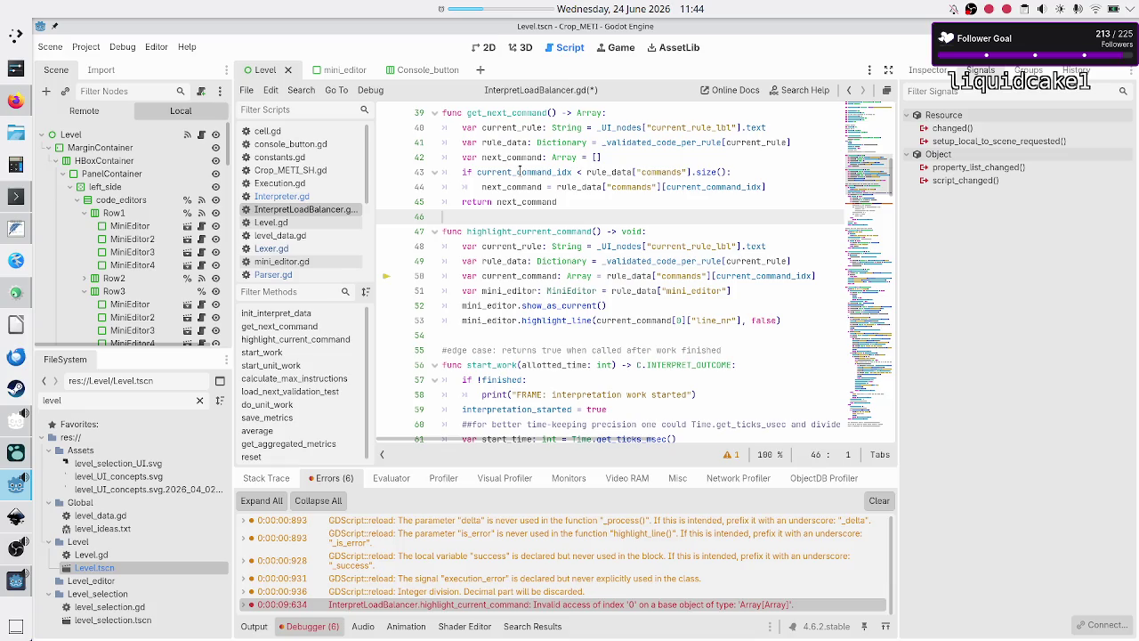
key("Down")
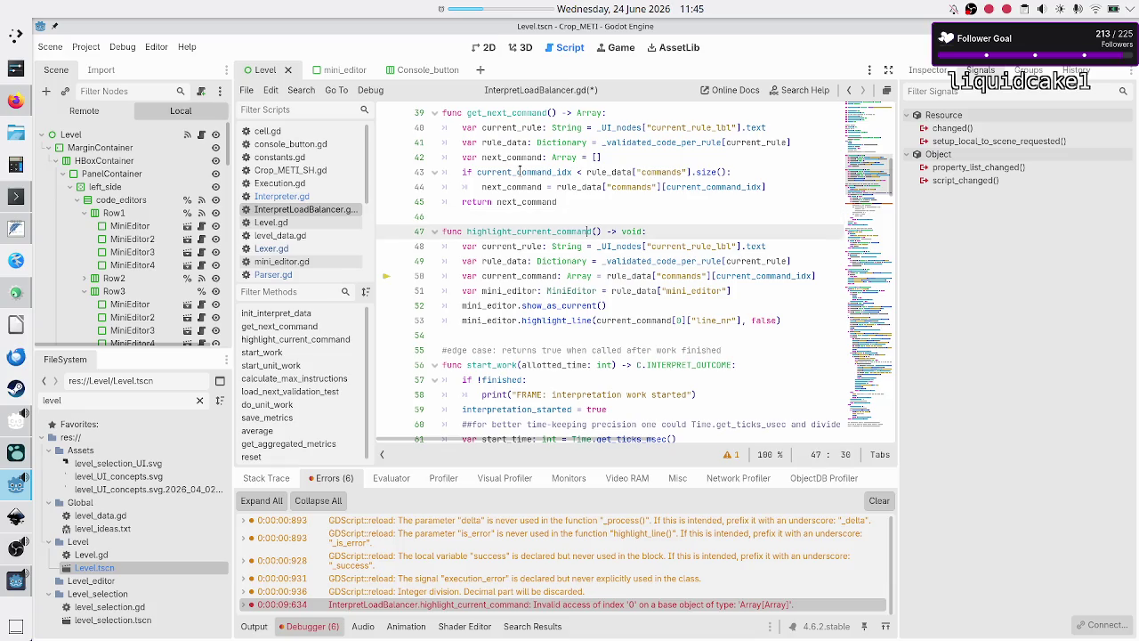
key("Down")
key("Down")
key("Down")
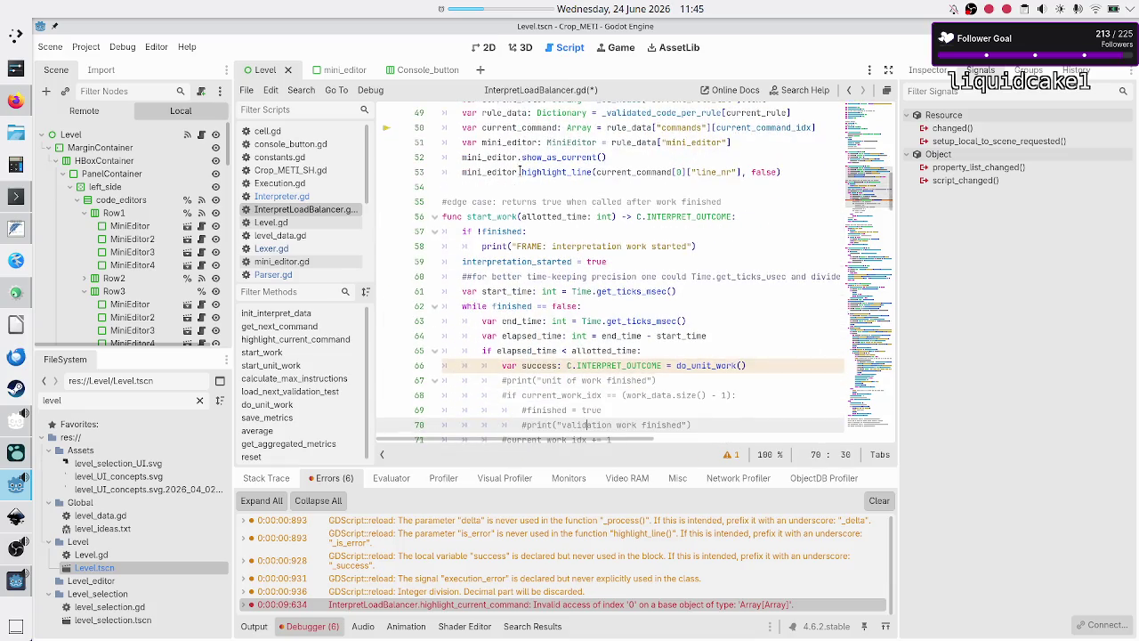
key("Down")
key("Down")
key("Down")
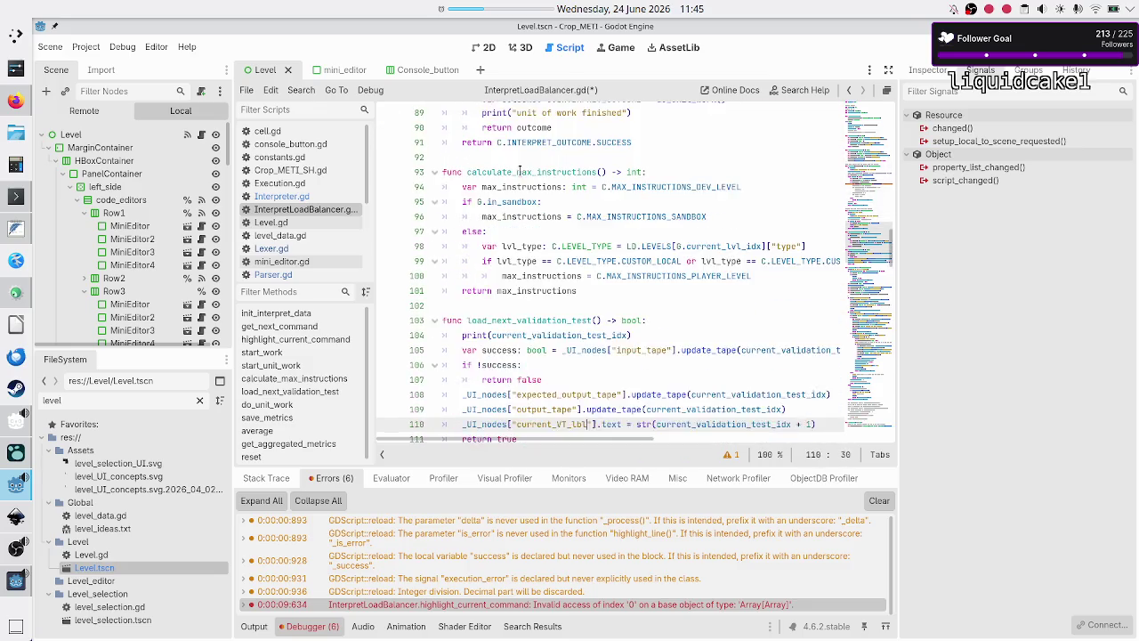
key("Down")
key("Down")
key("Down")
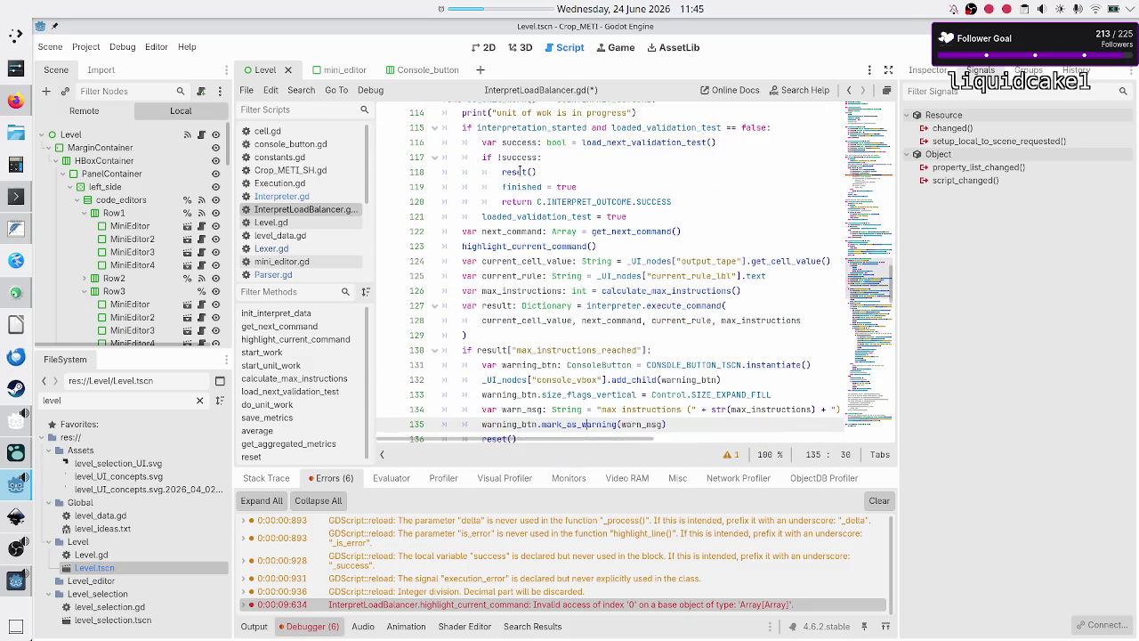
key("Up")
key("Up")
key("Up")
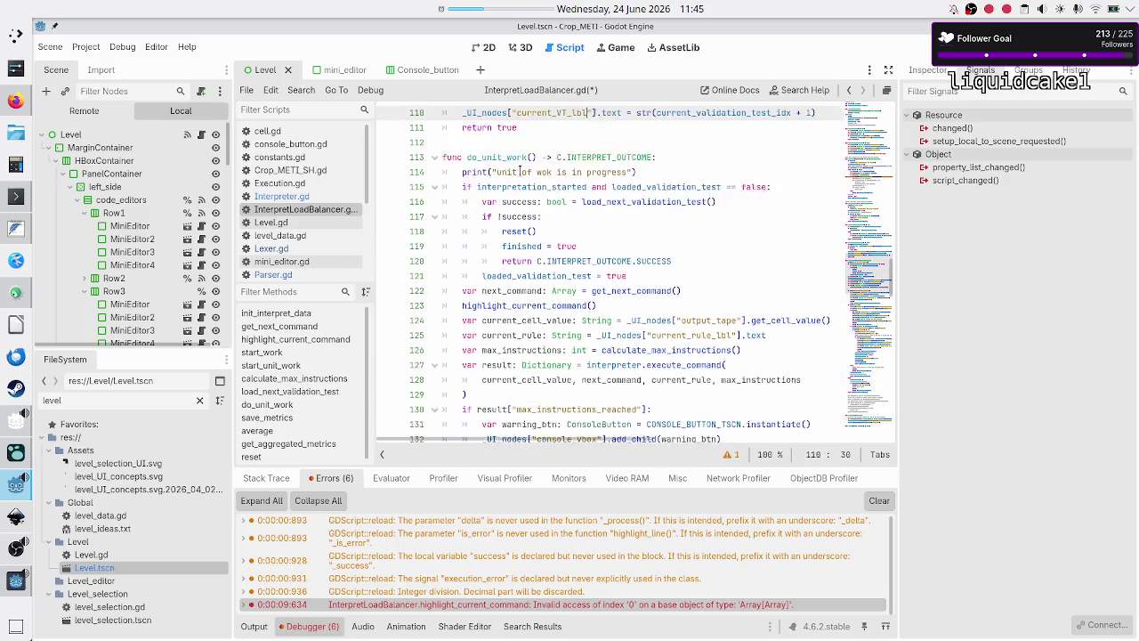
key("Down")
key("Down")
key("Down")
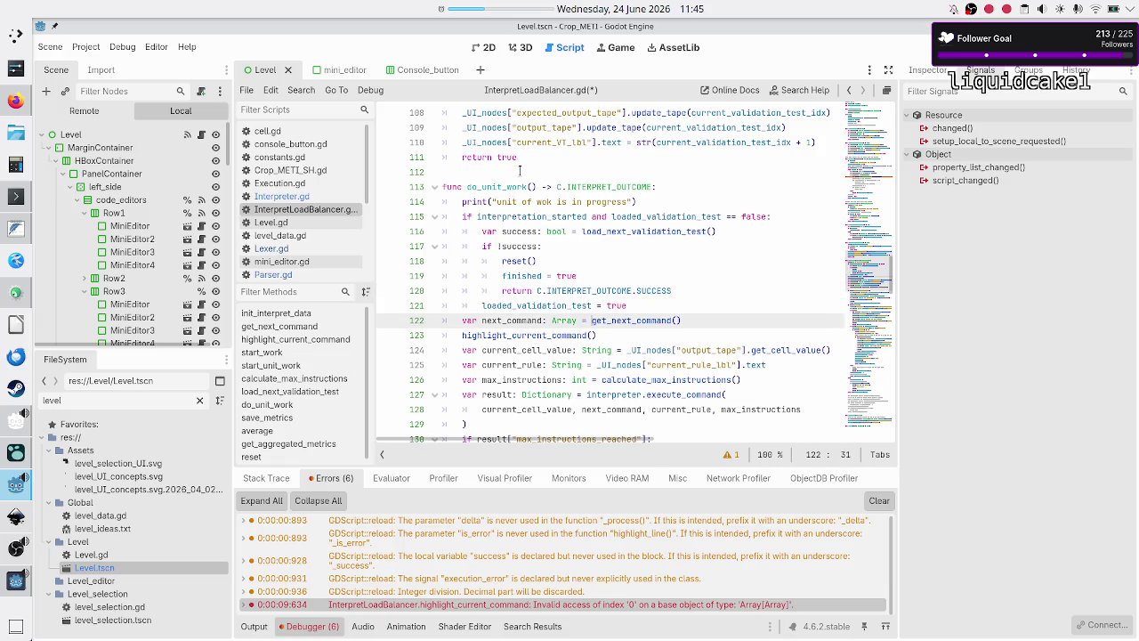
key("End")
key("Return")
type("if next_co")
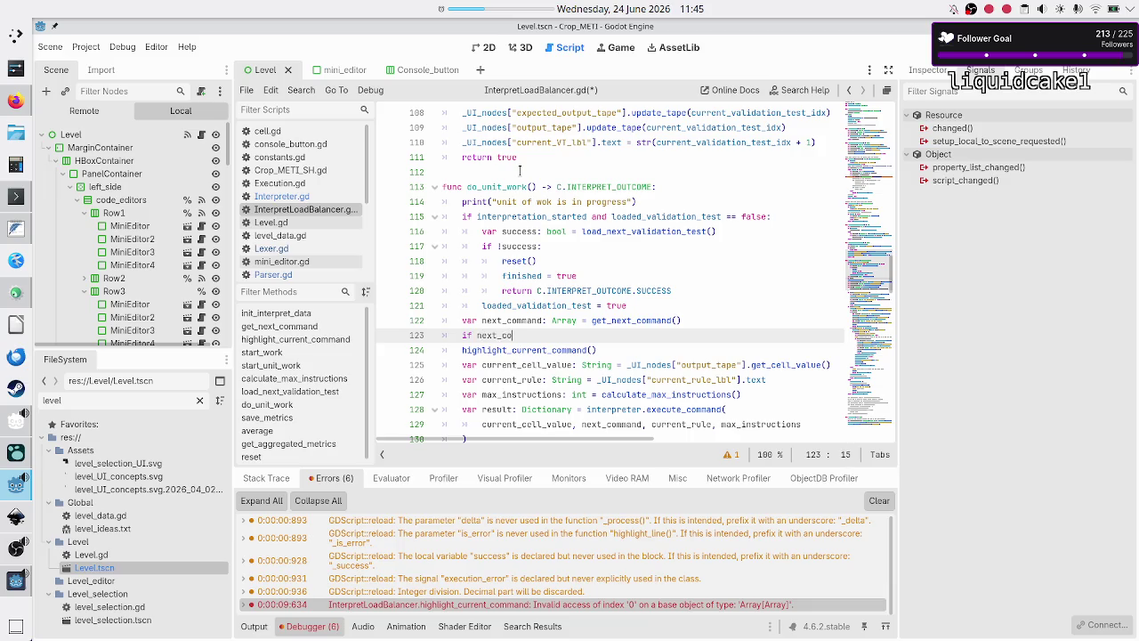
type("mmand")
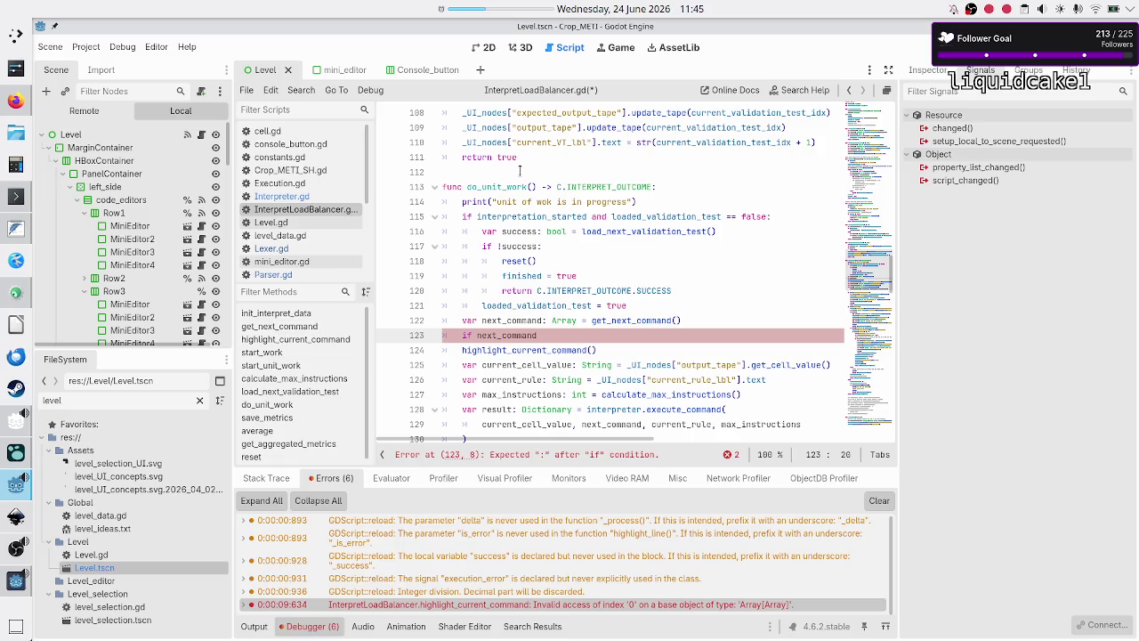
key("F6")
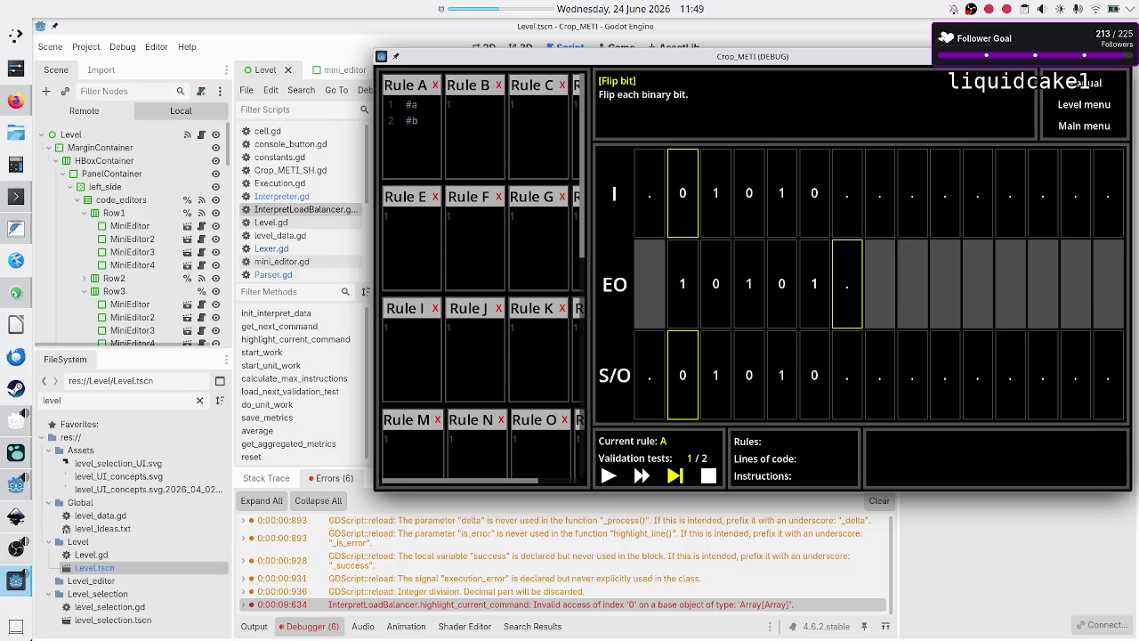
Step: Restart the Crop_METI debug run, then close its window to return to the script editor
key("F5")
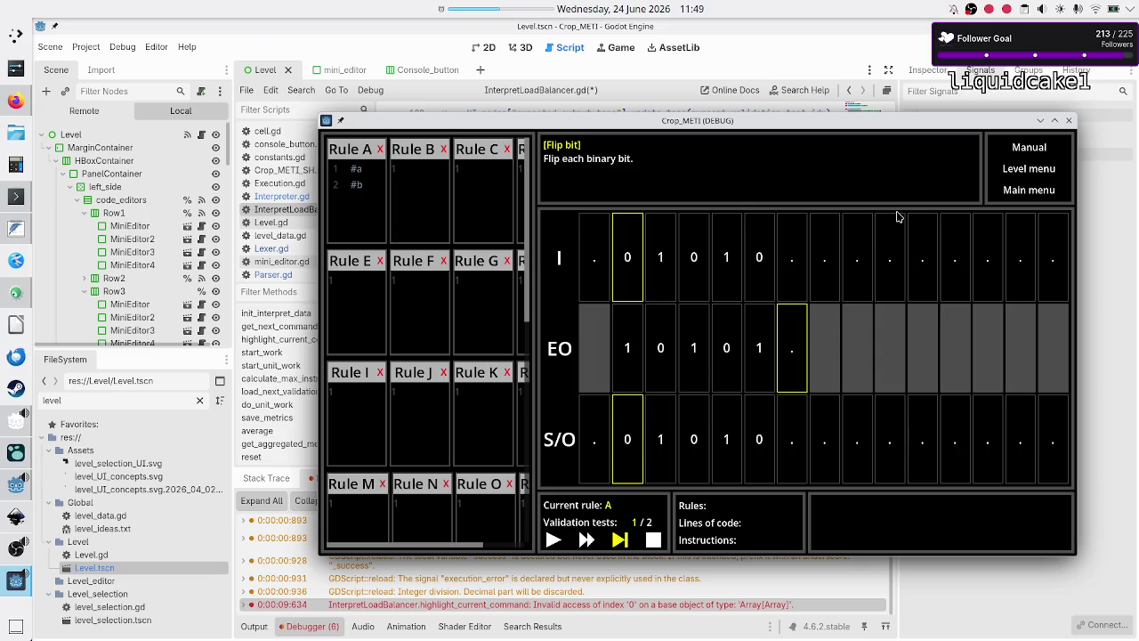
left_click(1070, 122)
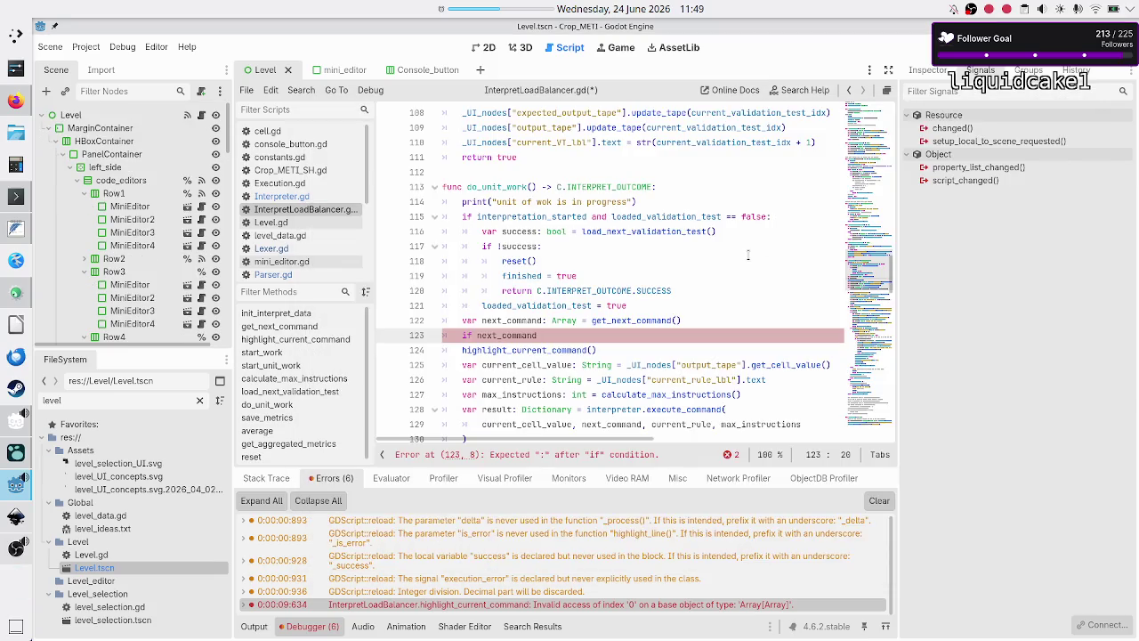
left_click(671, 308)
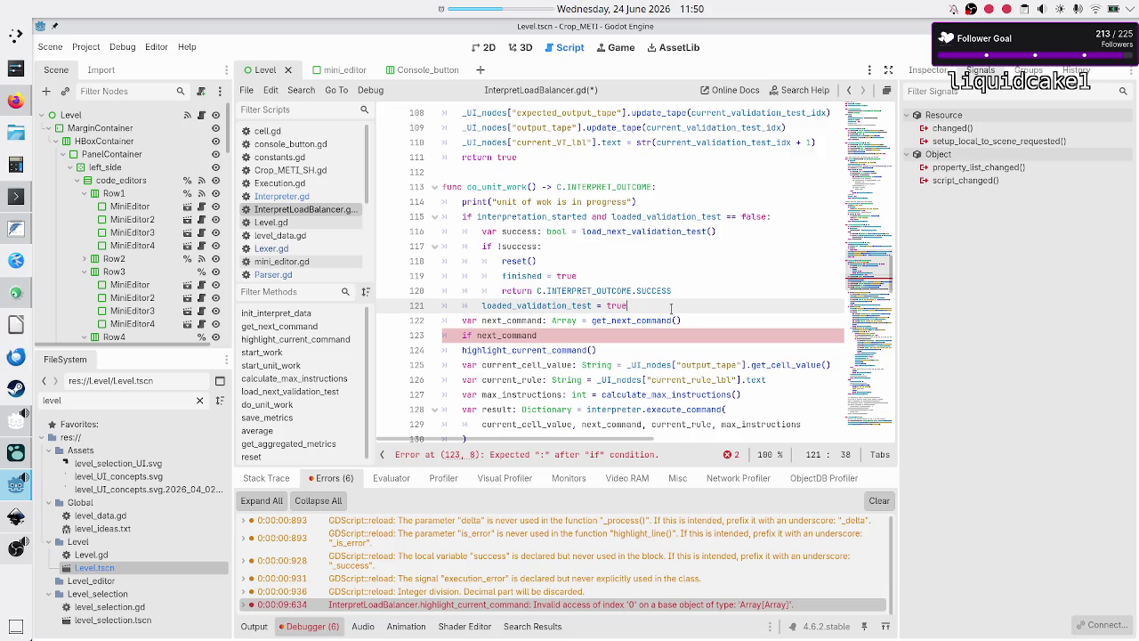
left_click(725, 322)
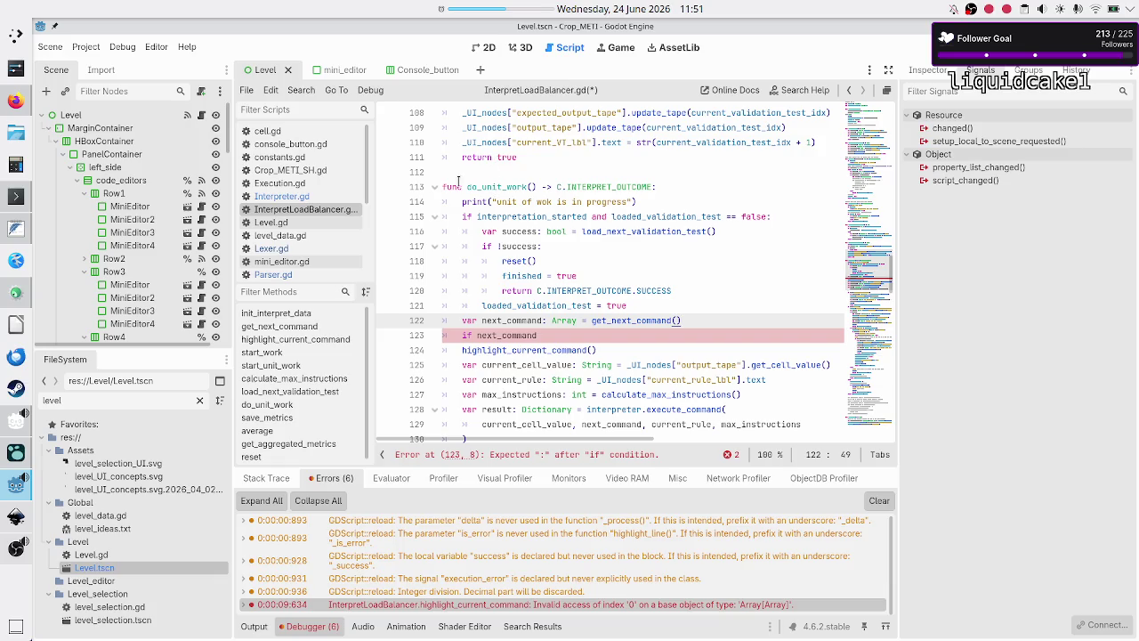
left_click(298, 275)
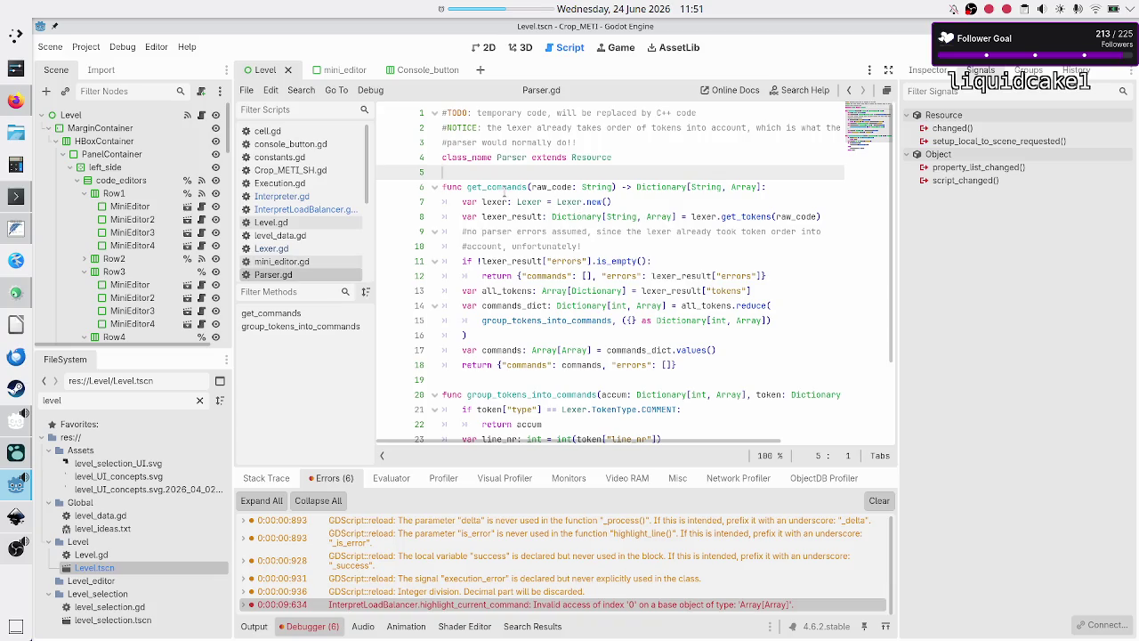
double_click(503, 188)
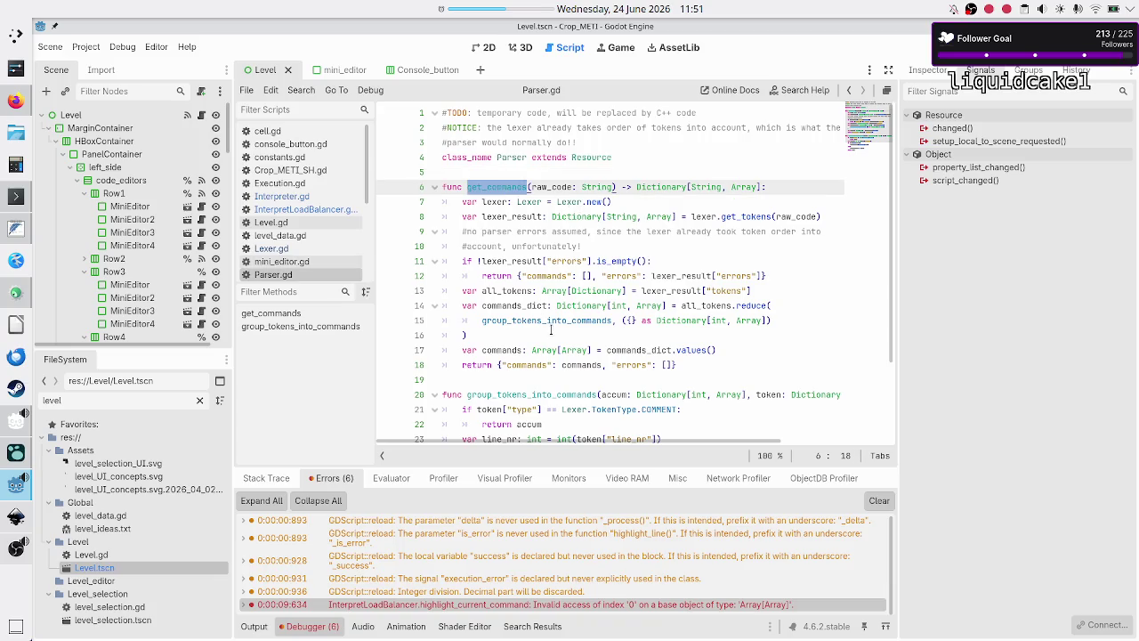
scroll(548, 351, "down", 2)
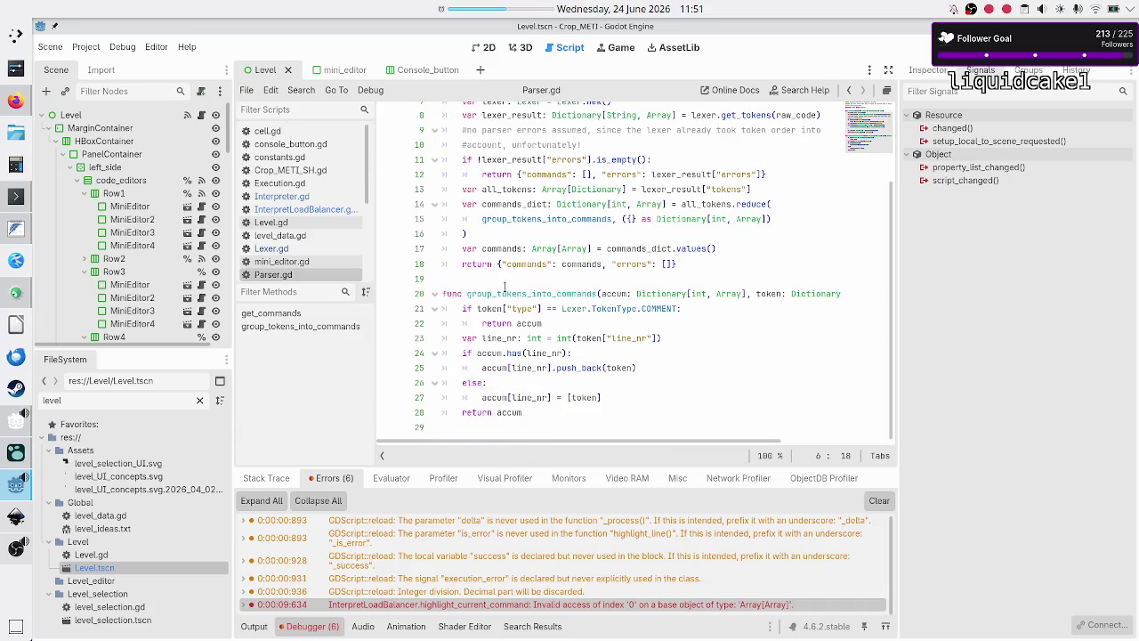
double_click(503, 293)
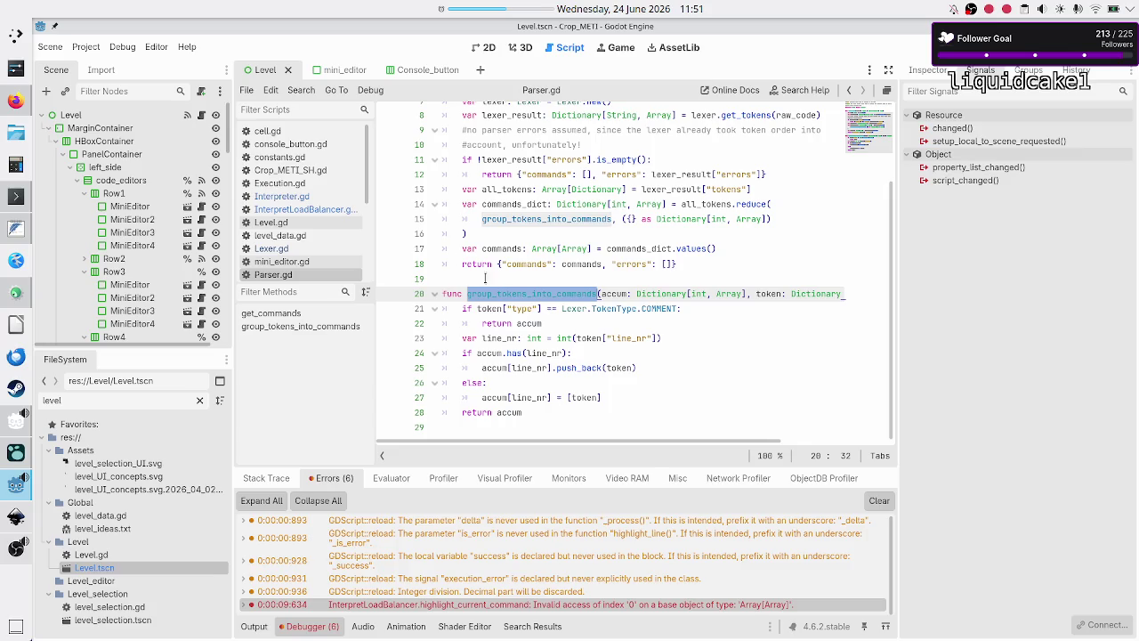
left_click(320, 211)
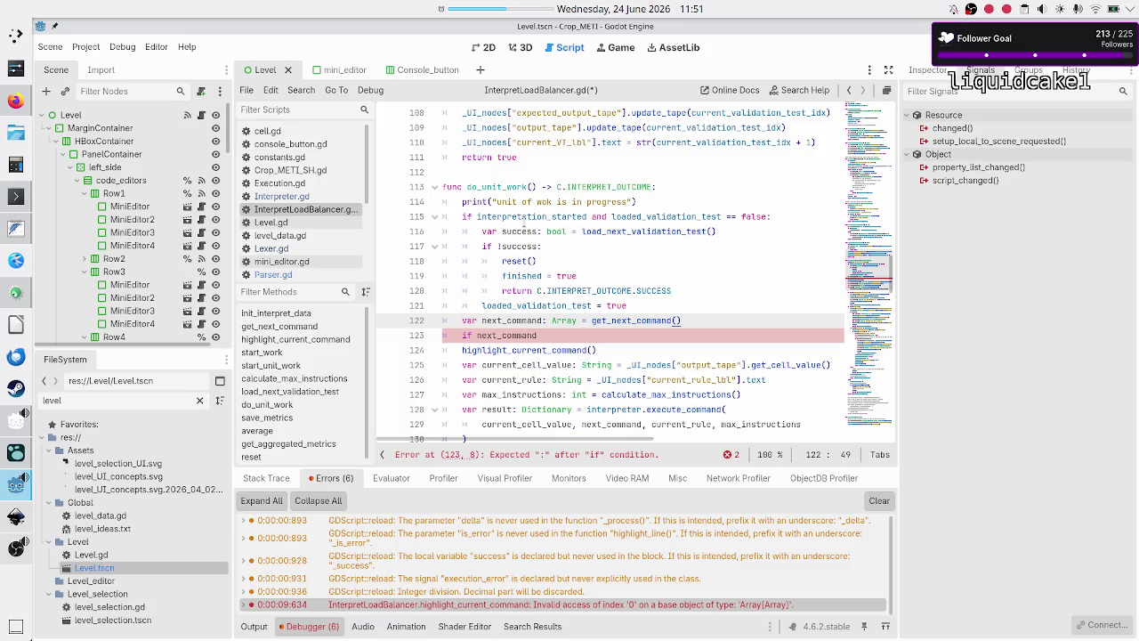
mouse_move(523, 223)
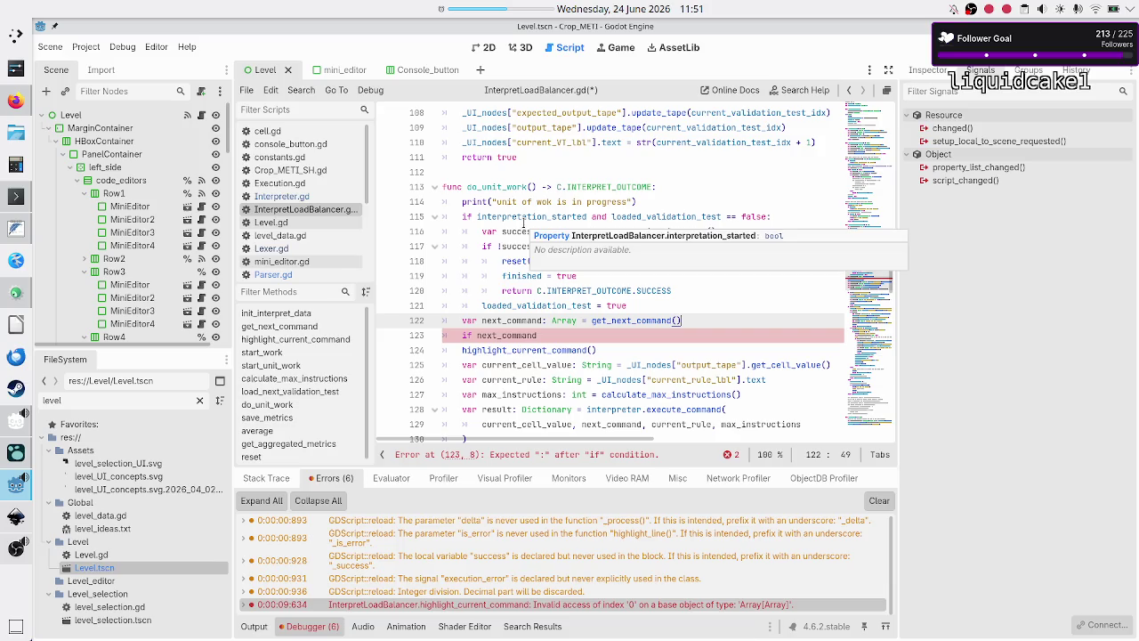
double_click(613, 318)
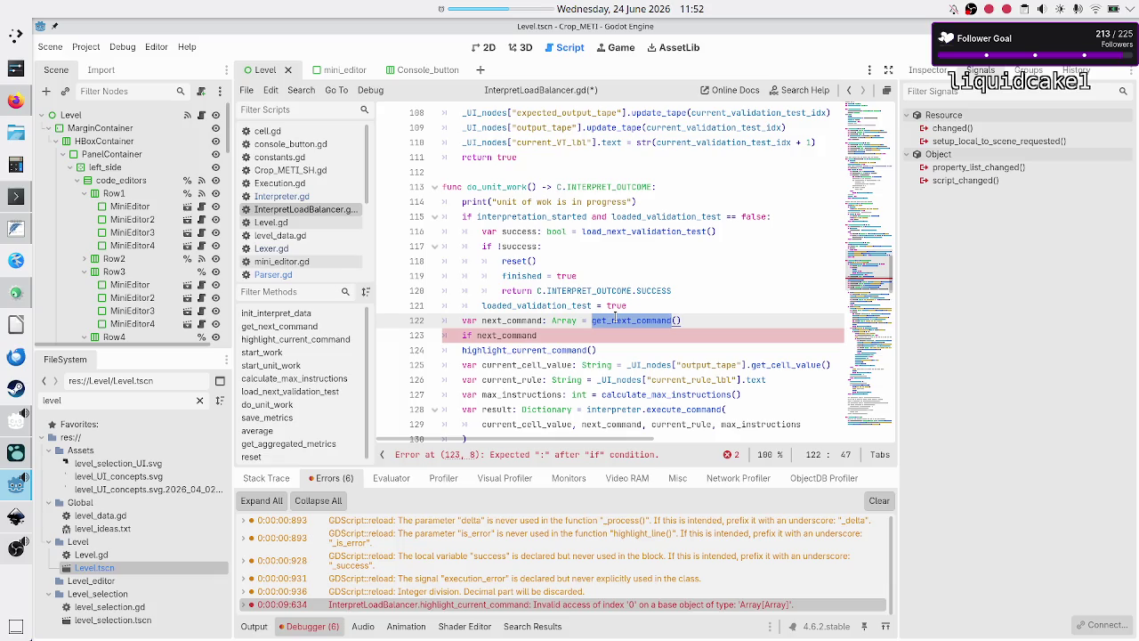
left_click(553, 350)
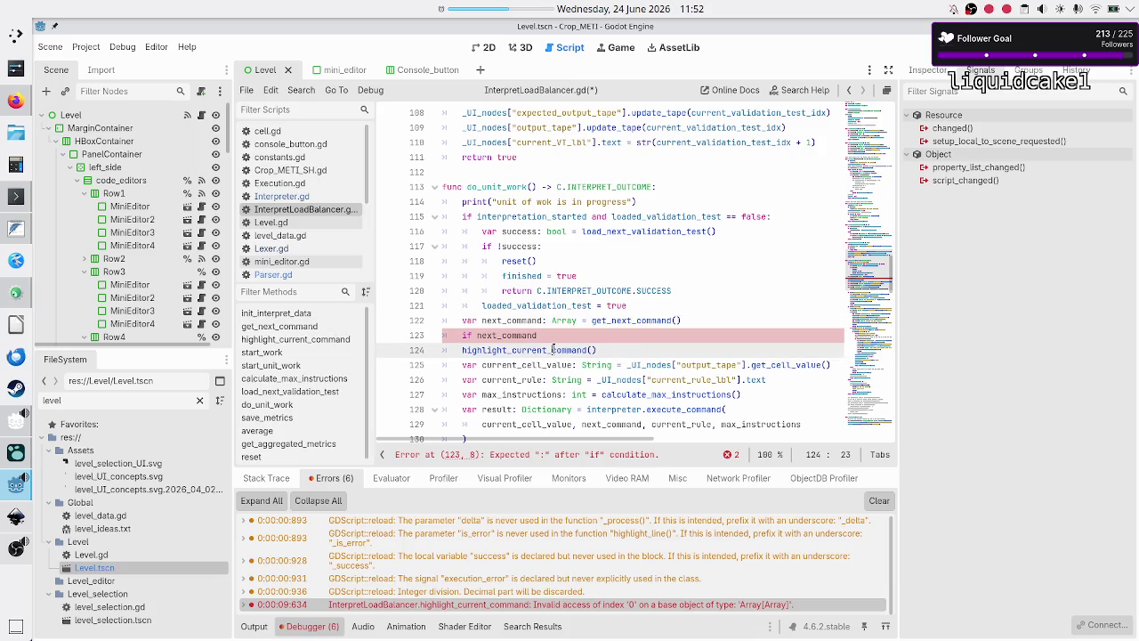
Step: Look over the highlight_current_command call below 'if next_command', then return to that line's end
left_click(583, 336)
key("Right")
key("shift+End")
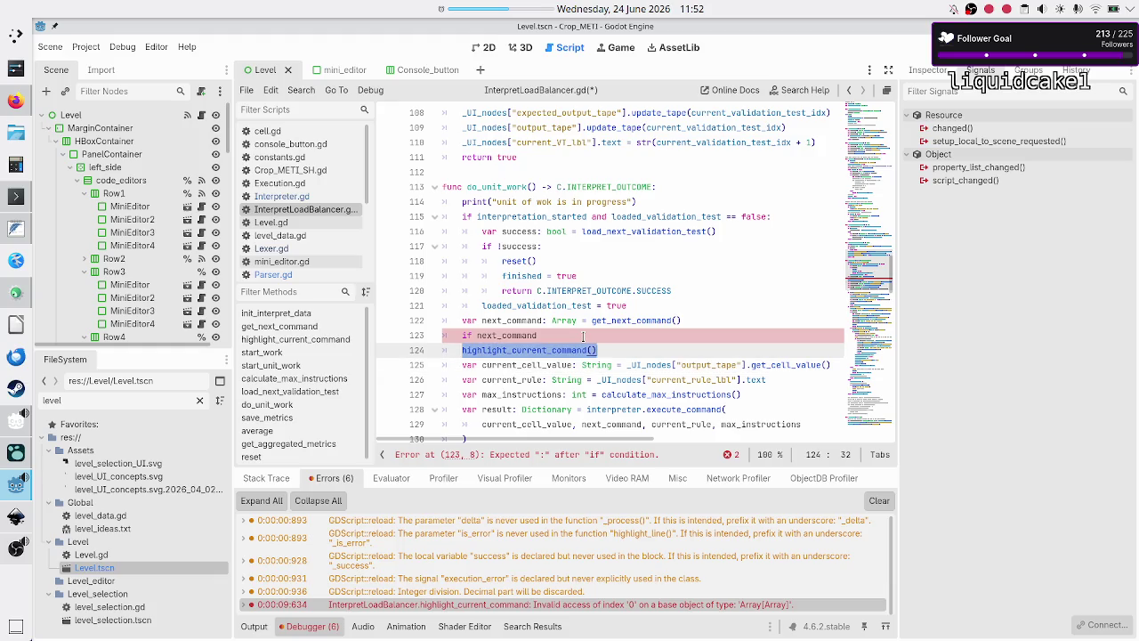
key("Left")
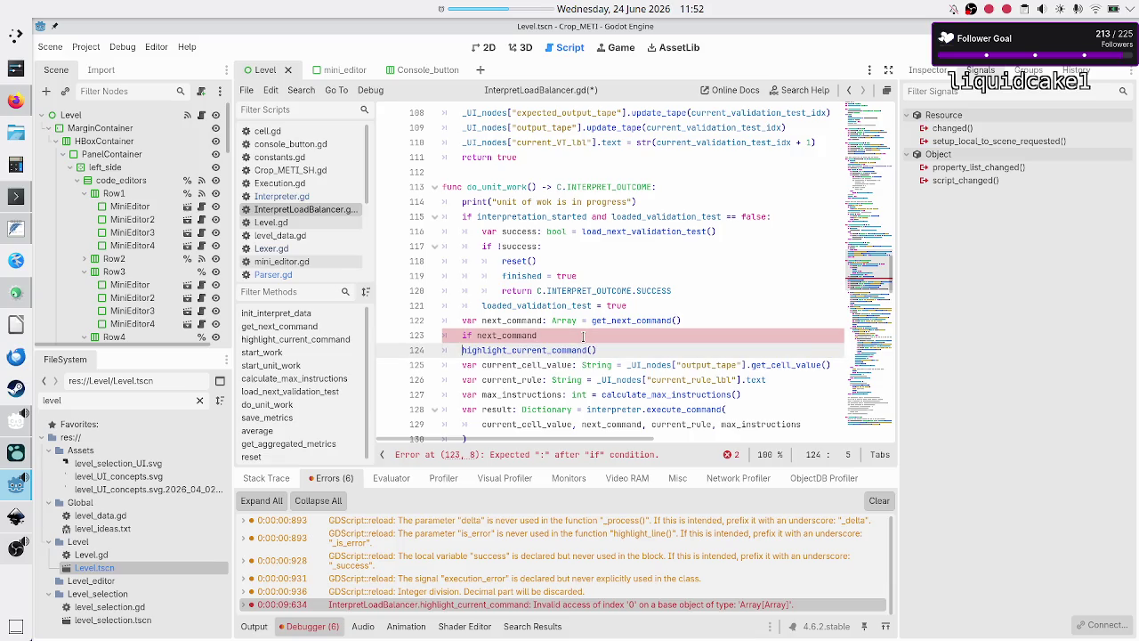
key("shift+End")
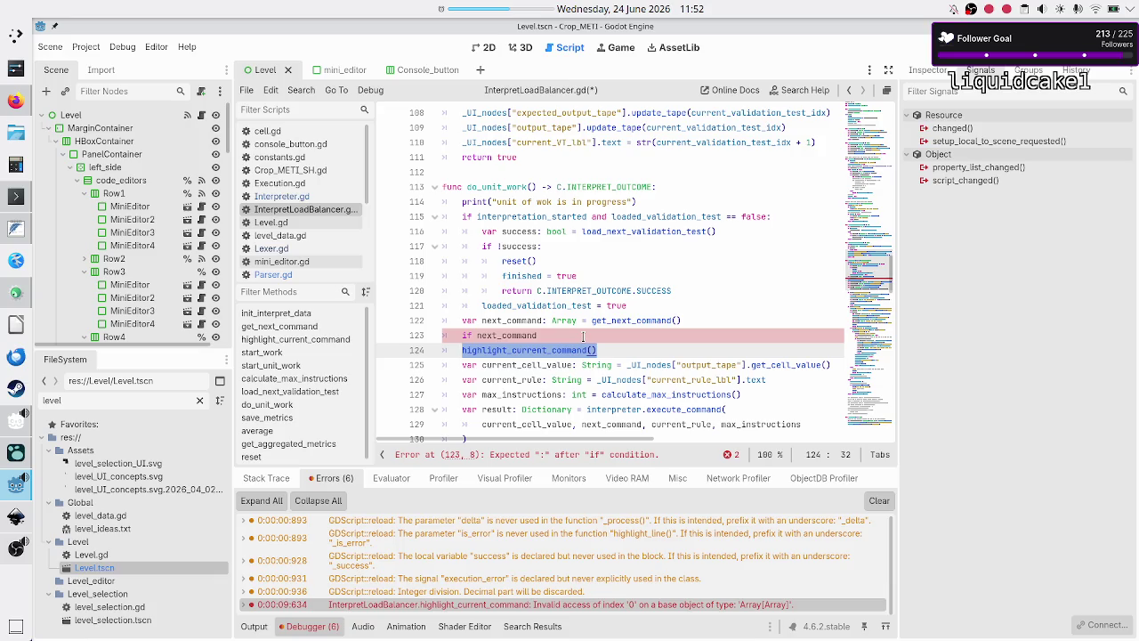
key("Home")
key("Home")
key("shift+End")
key("Left")
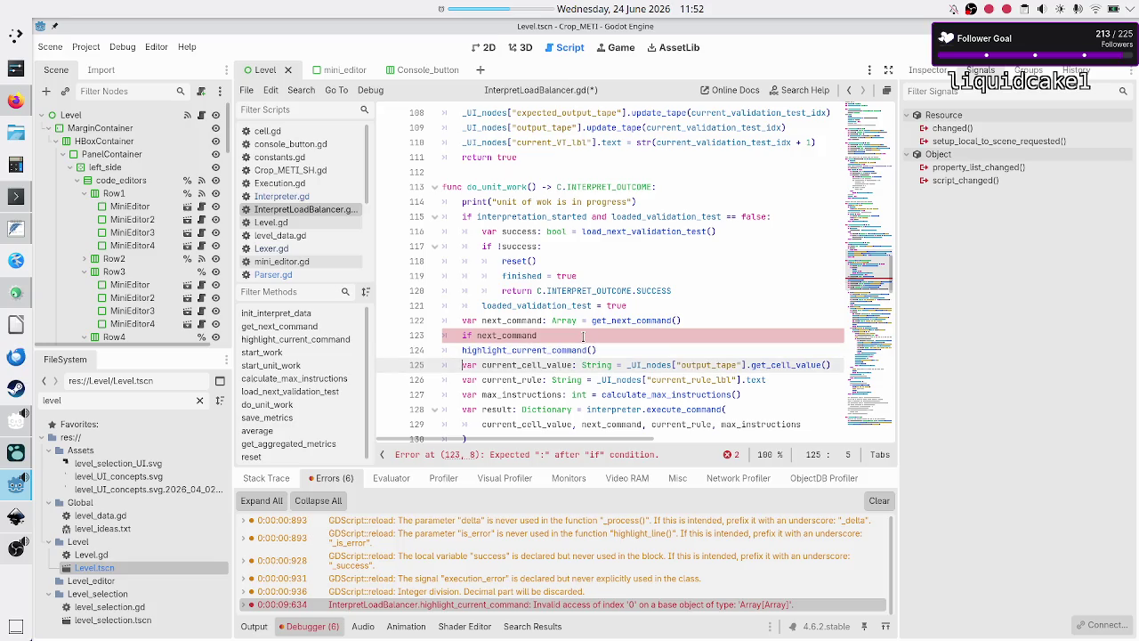
key("shift+Down")
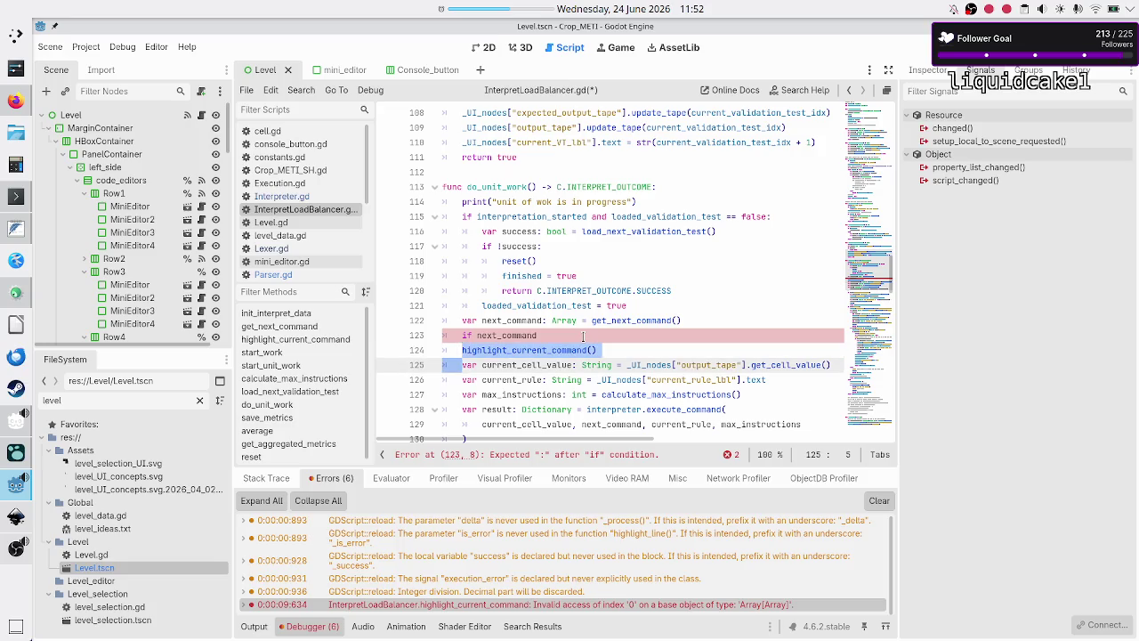
key("Left")
key("Up")
key("End")
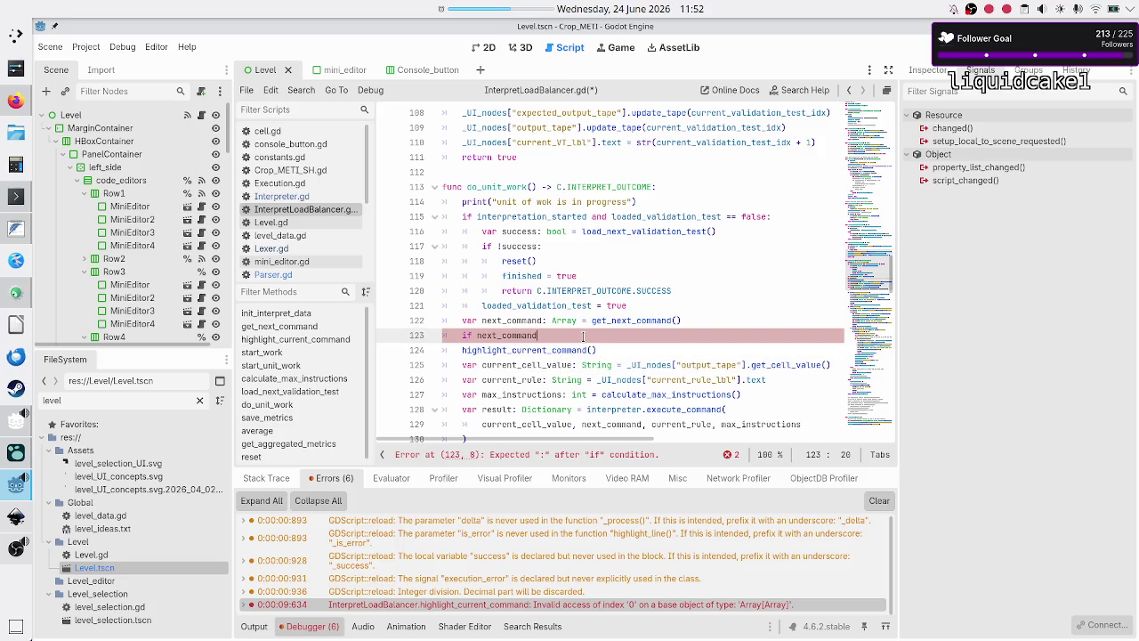
Step: Complete line 123 as 'if next_command.is_empty():' with an indented blank line beneath
type(".")
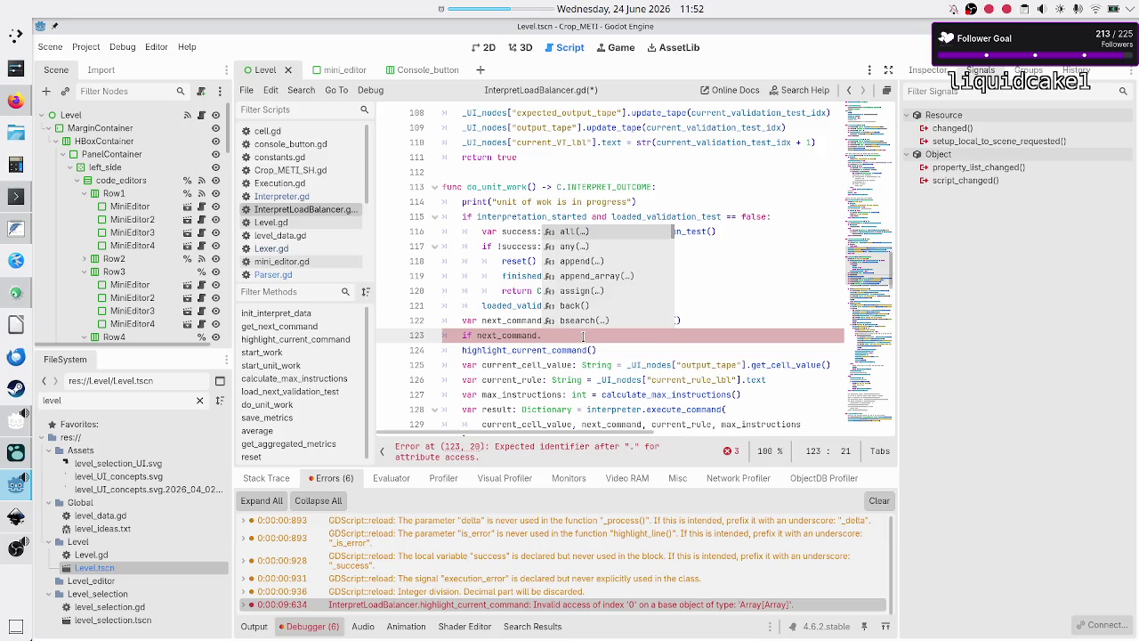
type("is_e")
key("Return")
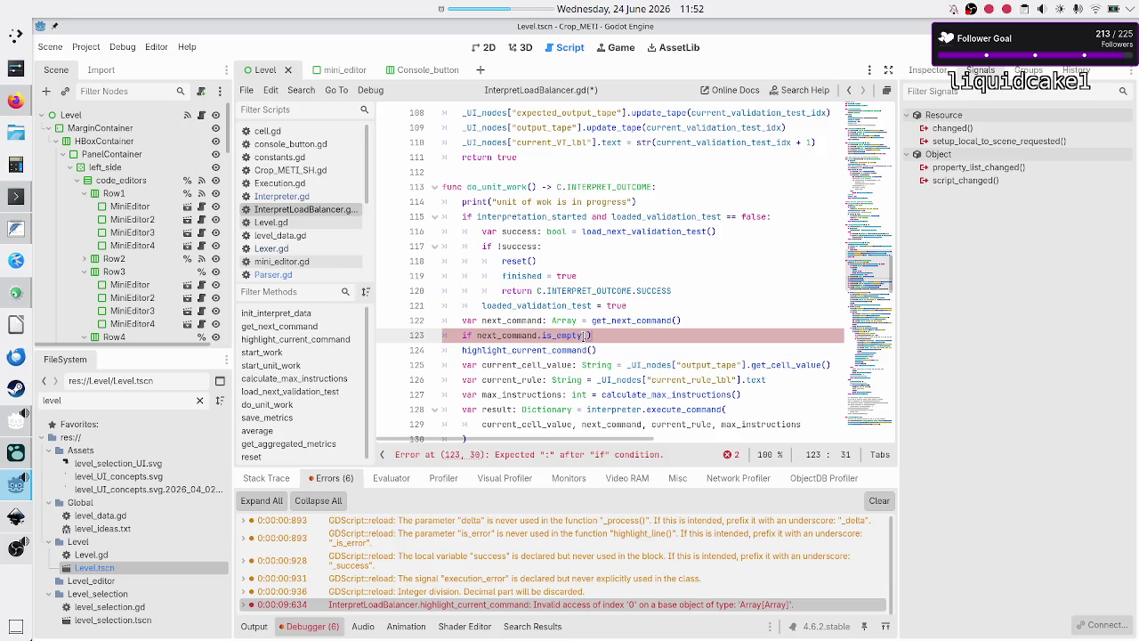
type(":")
key("Return")
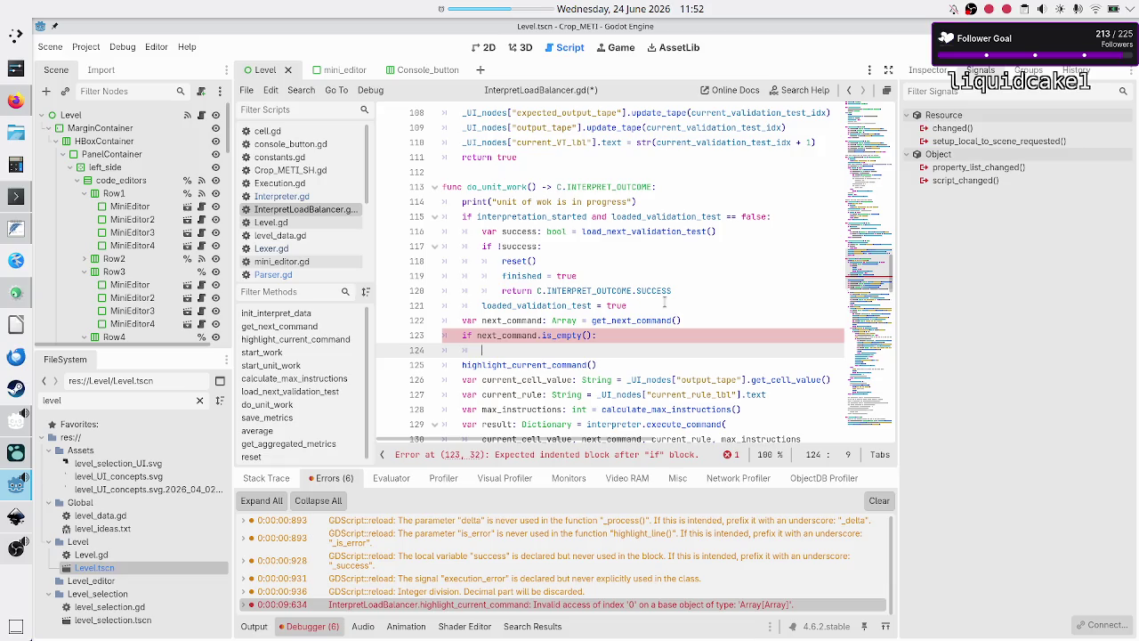
key("Down")
key("Down")
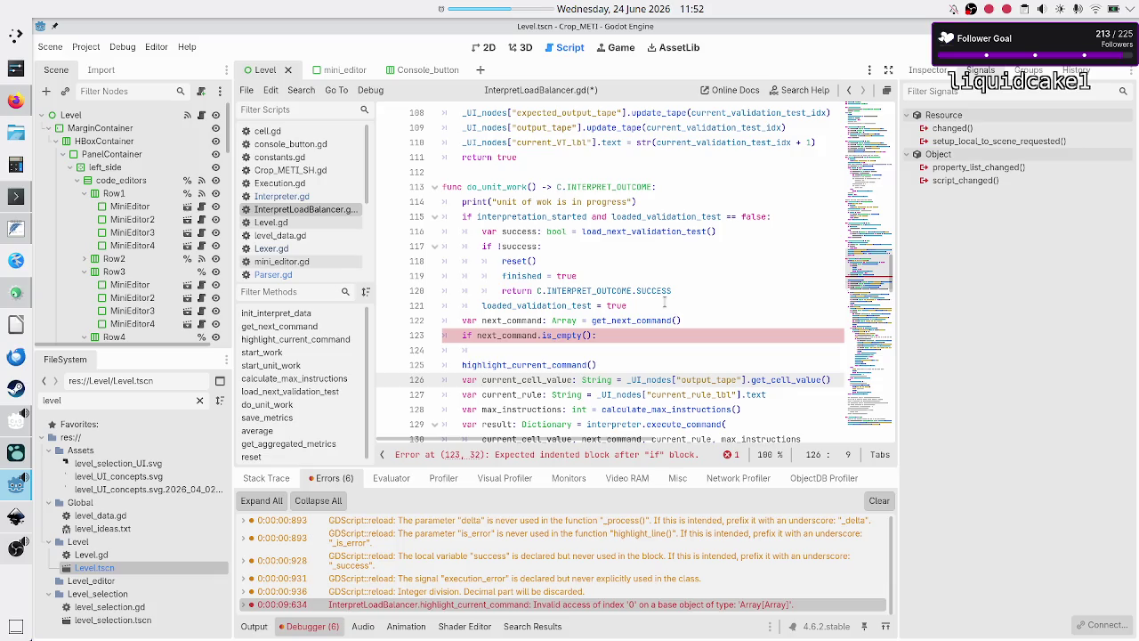
key("Down")
key("Down")
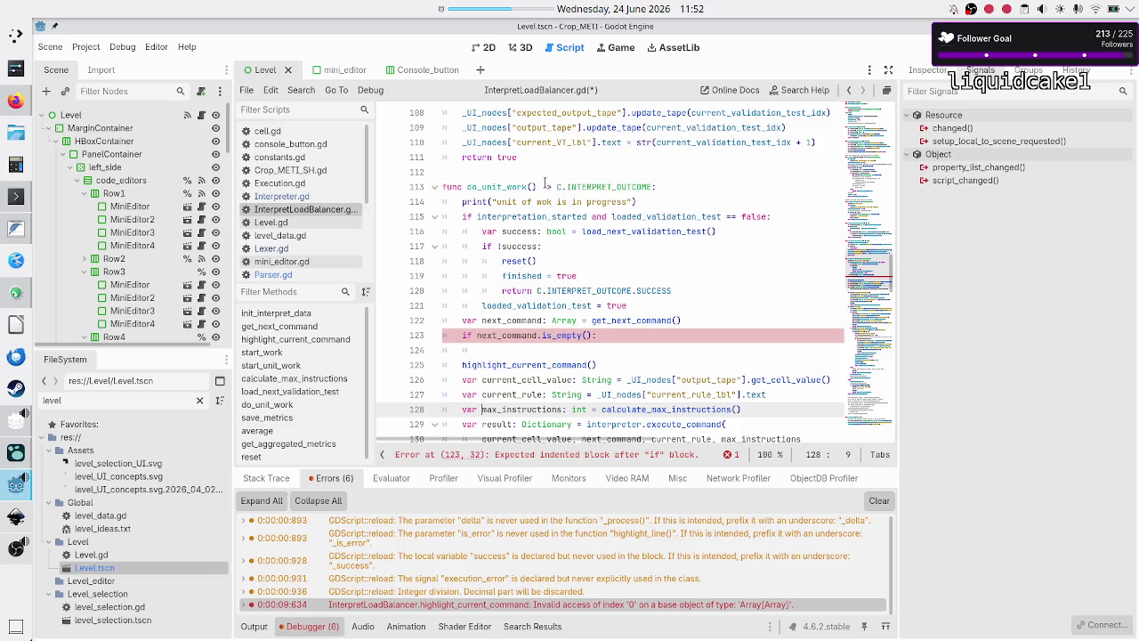
Step: Open Interpreter.gd and read through the NOTICE comment on line 25
left_click(311, 198)
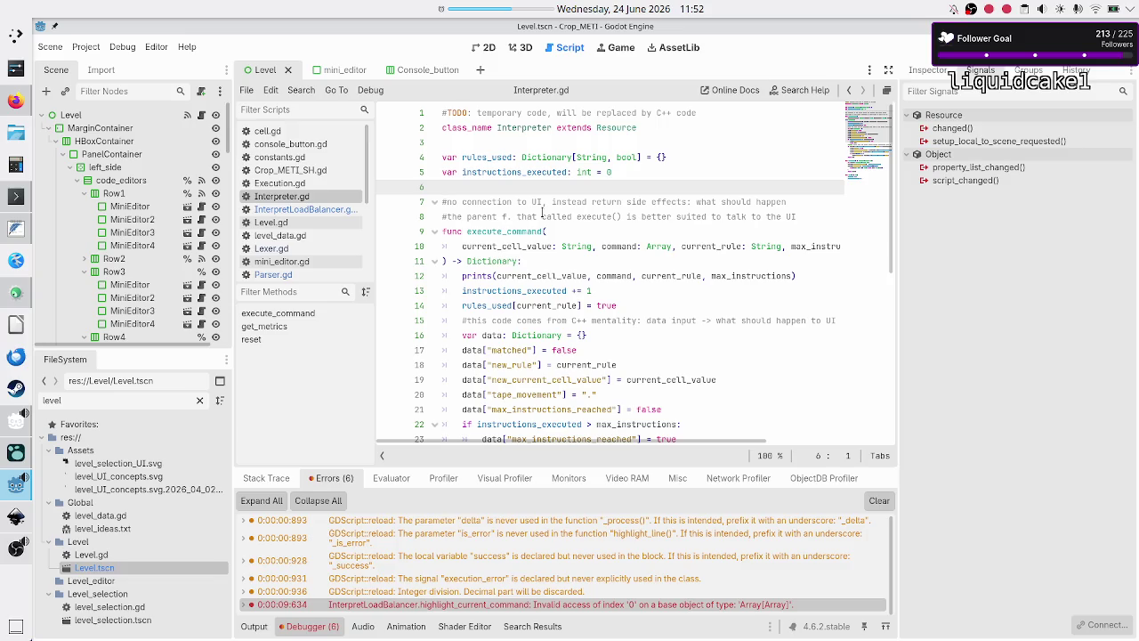
scroll(542, 211, "down", 4)
scroll(542, 211, "up", 1)
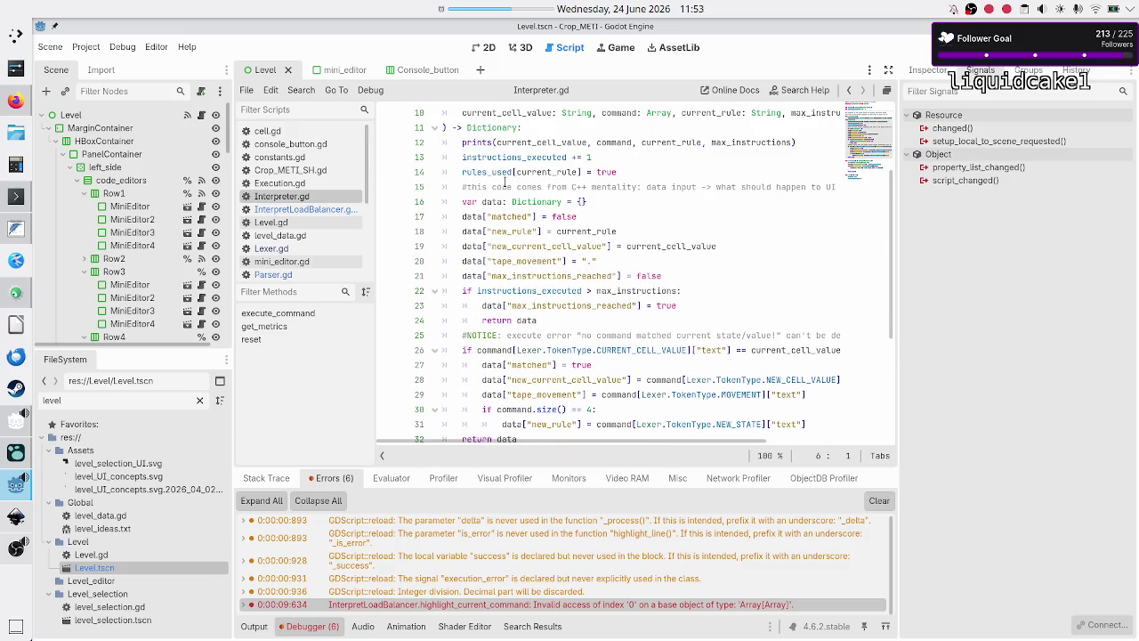
scroll(505, 257, "down", 4)
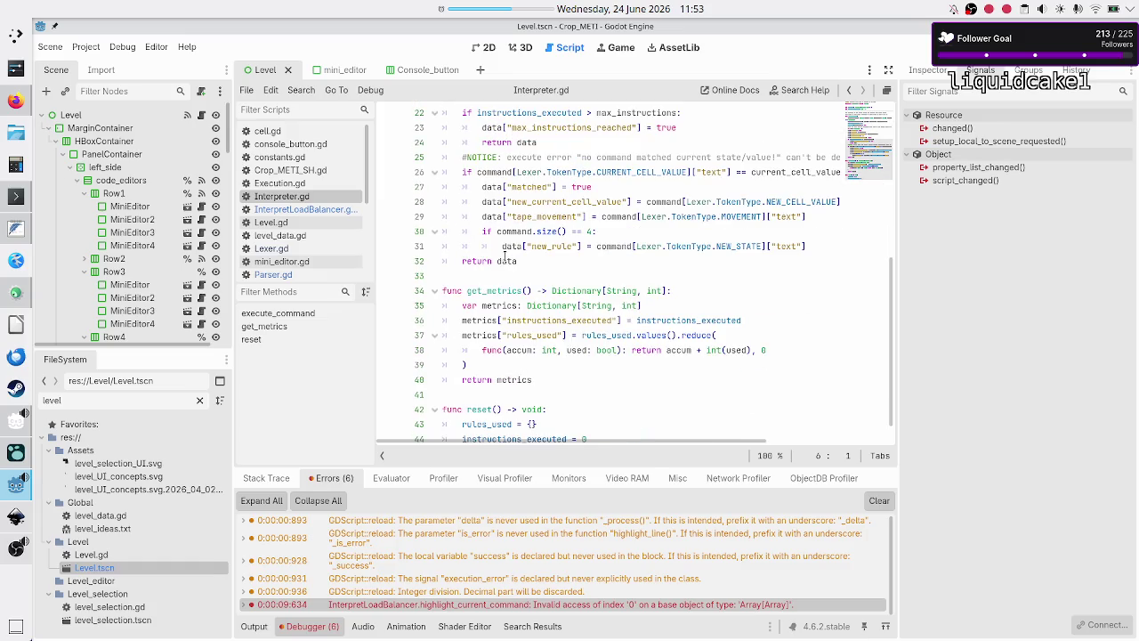
double_click(492, 157)
left_click(627, 157)
key("Right")
key("Right")
key("Right")
key("Right")
key("Right")
key("Right")
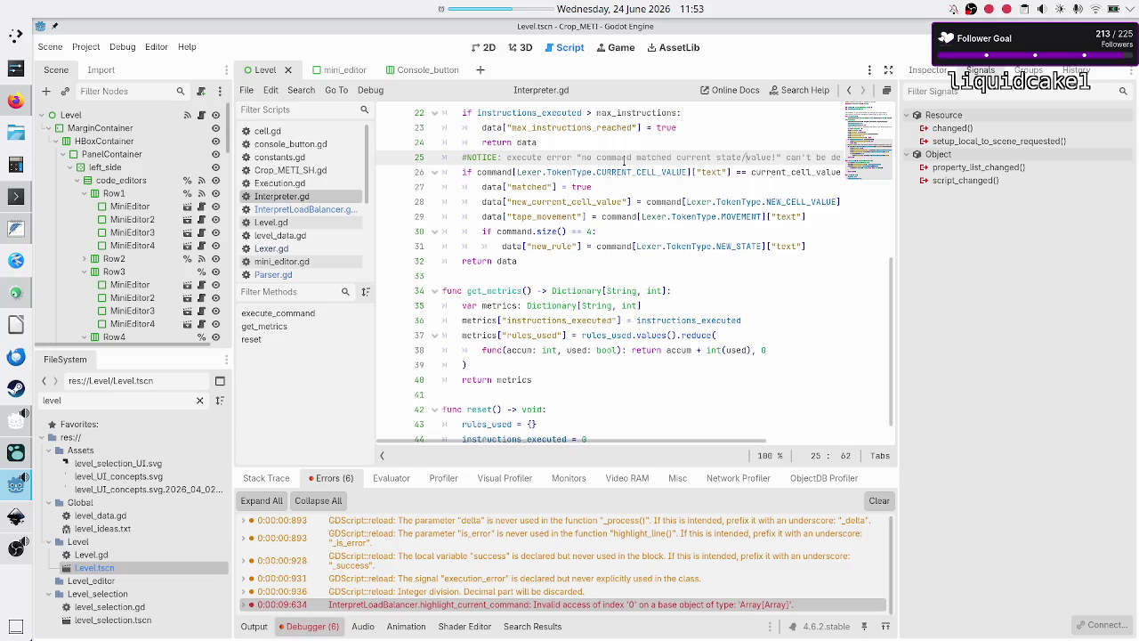
key("Right")
key("Right")
key("Right")
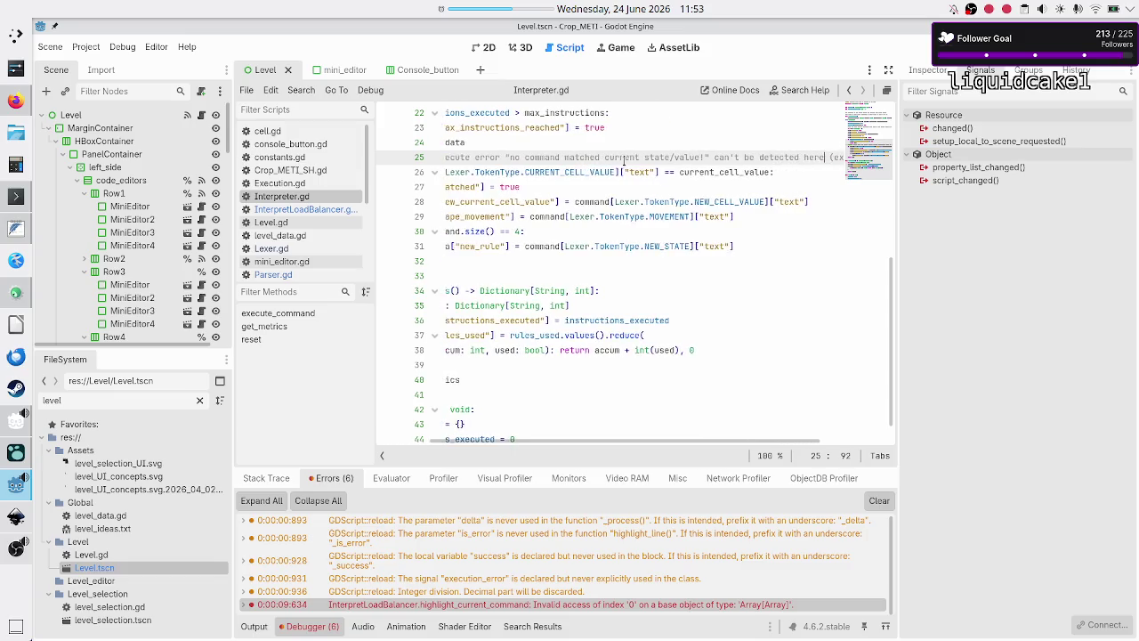
key("Right")
key("Right")
key("Right")
Step: Select the rest of the NOTICE comment, then switch back to InterpretLoadBalancer.gd
key("Home")
key("Down")
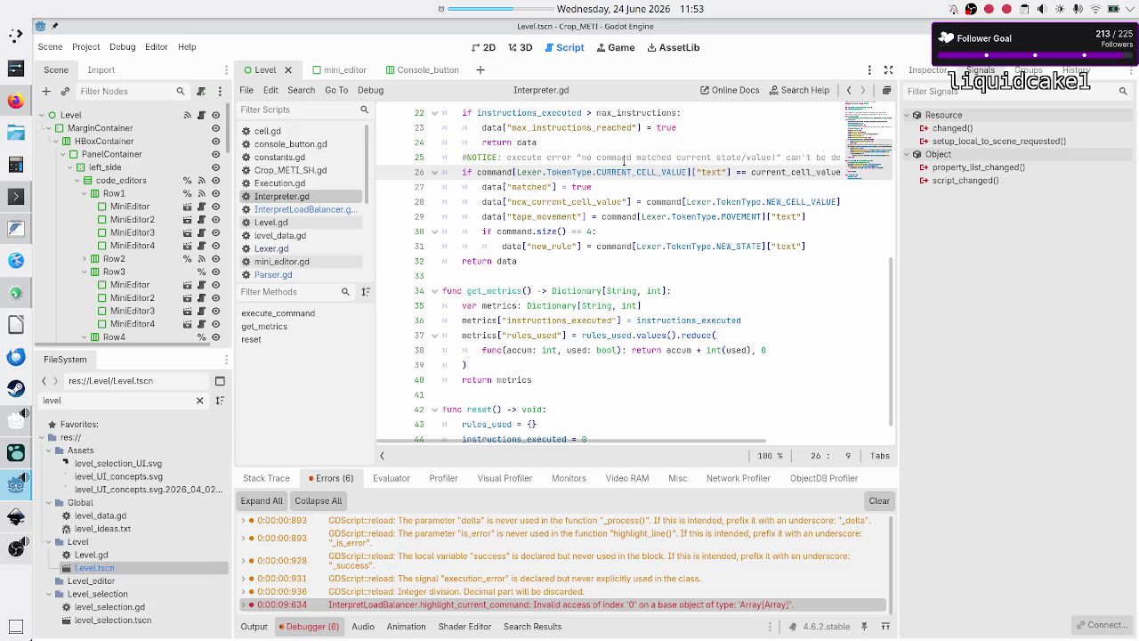
key("Up")
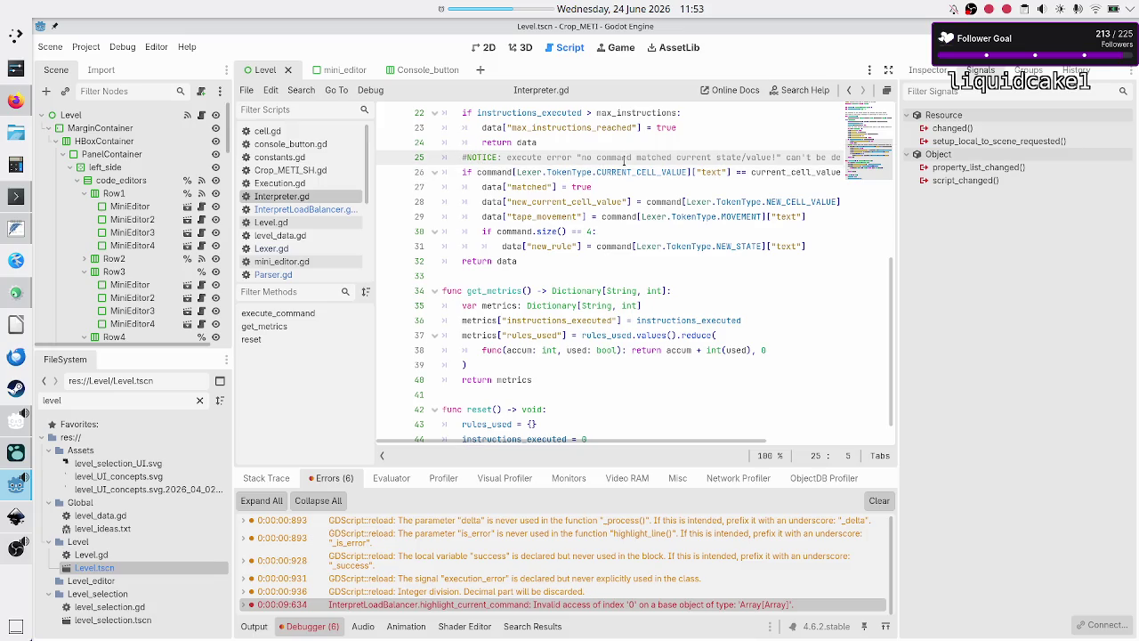
key("shift+End")
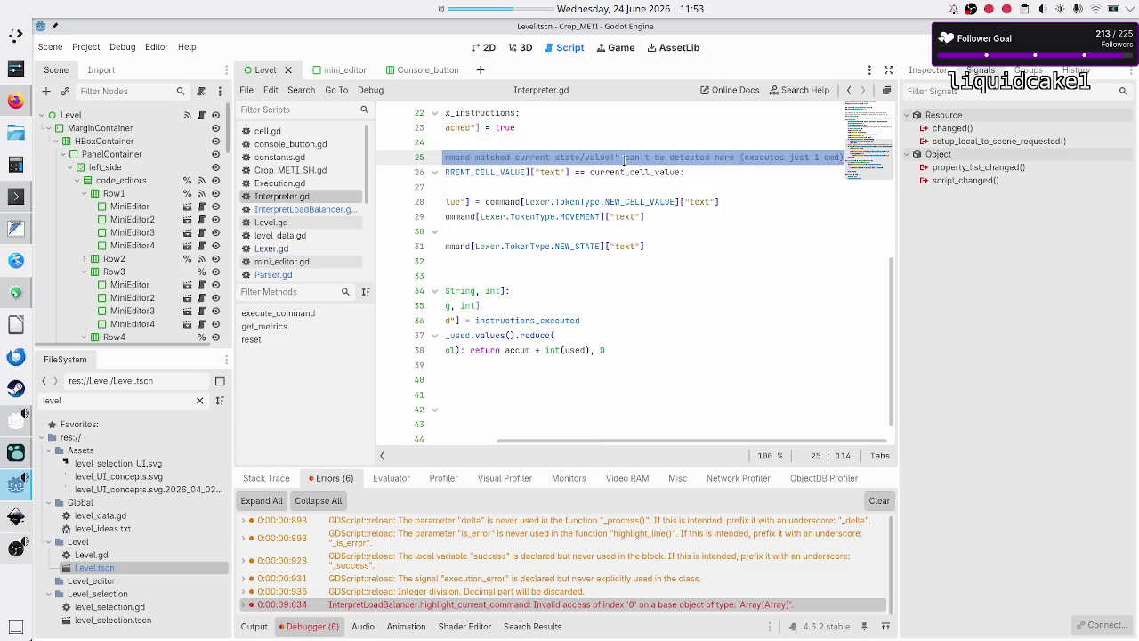
key("Home")
key("Down")
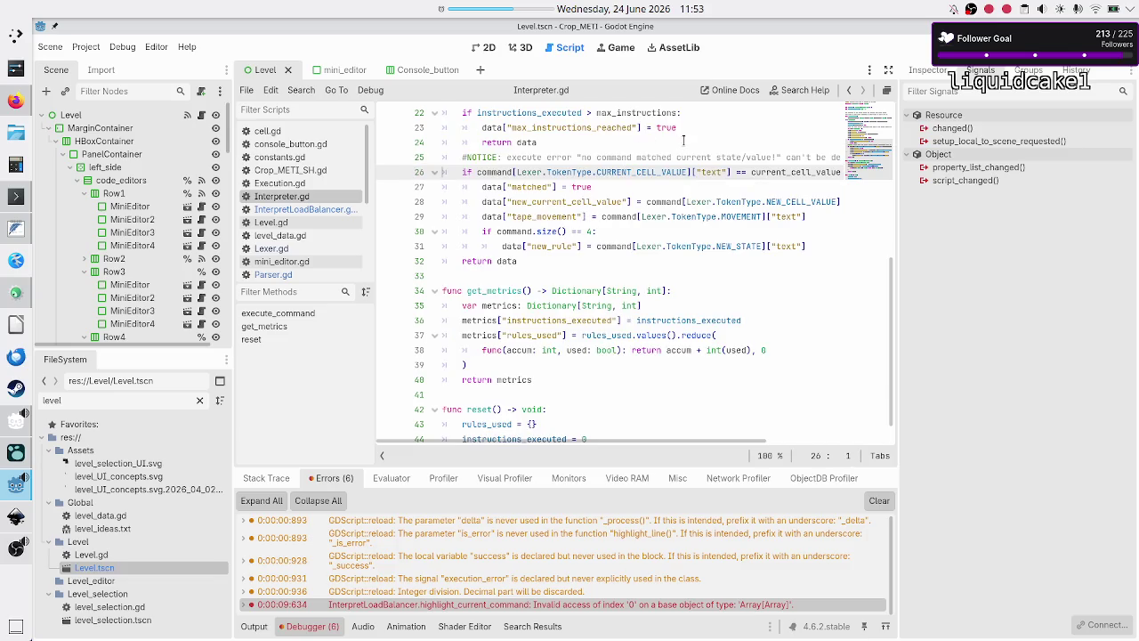
left_click(267, 211)
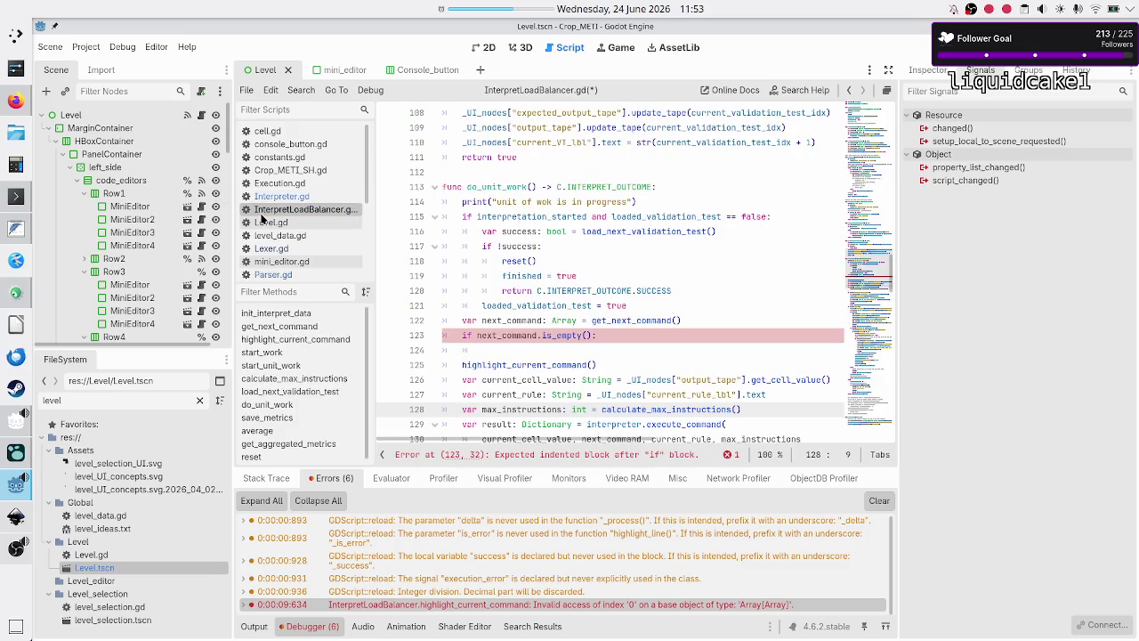
Step: Paste the #NOTICE comment under the empty-command check, drop '(executes just 1 cmd)' and fix 'can'
left_click(534, 350)
key("ctrl+v")
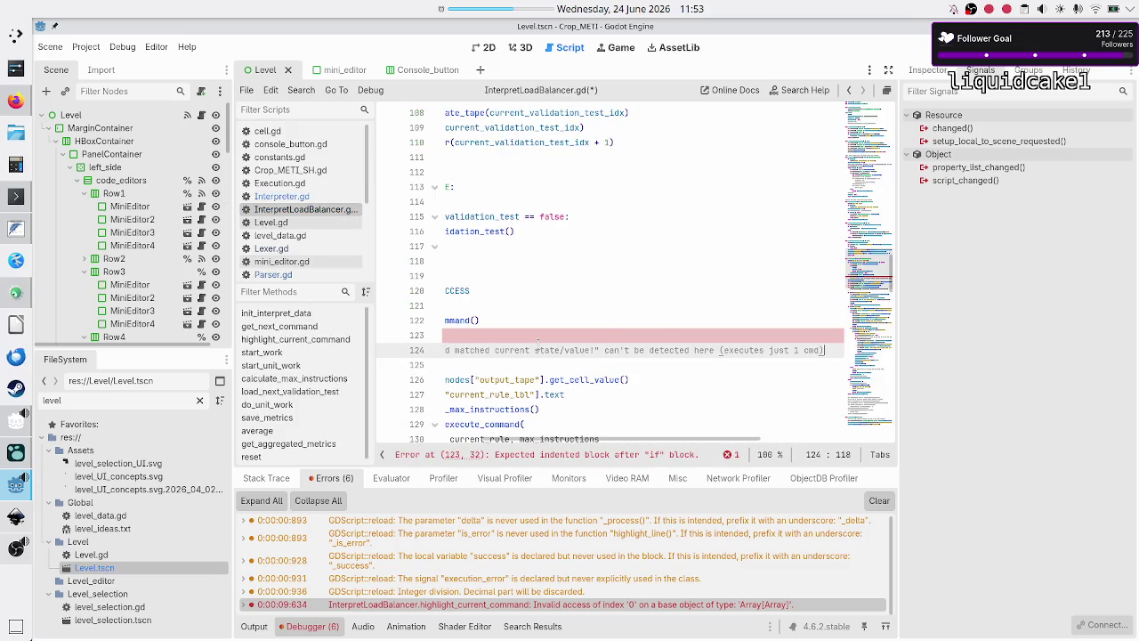
key("Up")
key("Down")
key("BackSpace")
key("BackSpace")
key("BackSpace")
key("BackSpace")
type("re")
key("Left")
key("Left")
key("Left")
key("BackSpace")
key("BackSpace")
key("BackSpace")
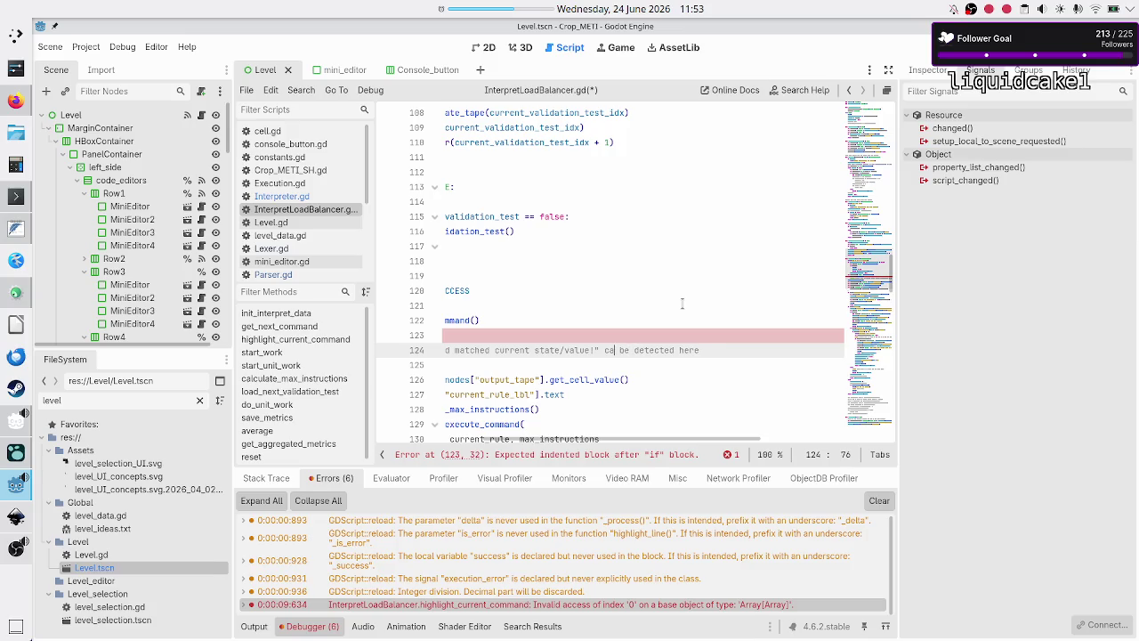
type("n")
key("Home")
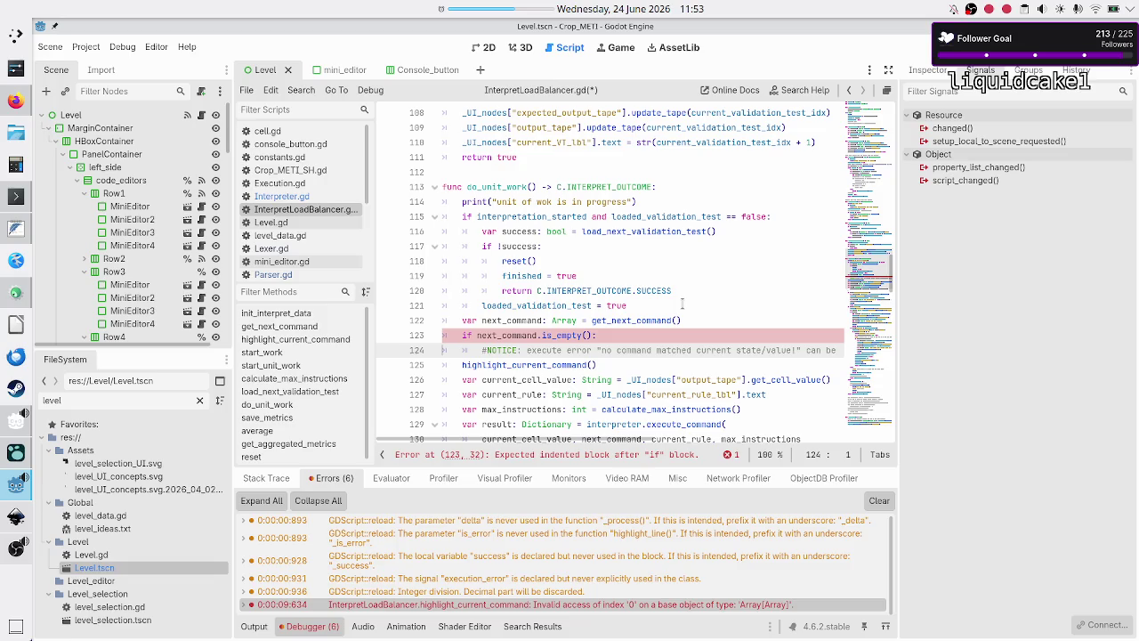
key("End")
key("Return")
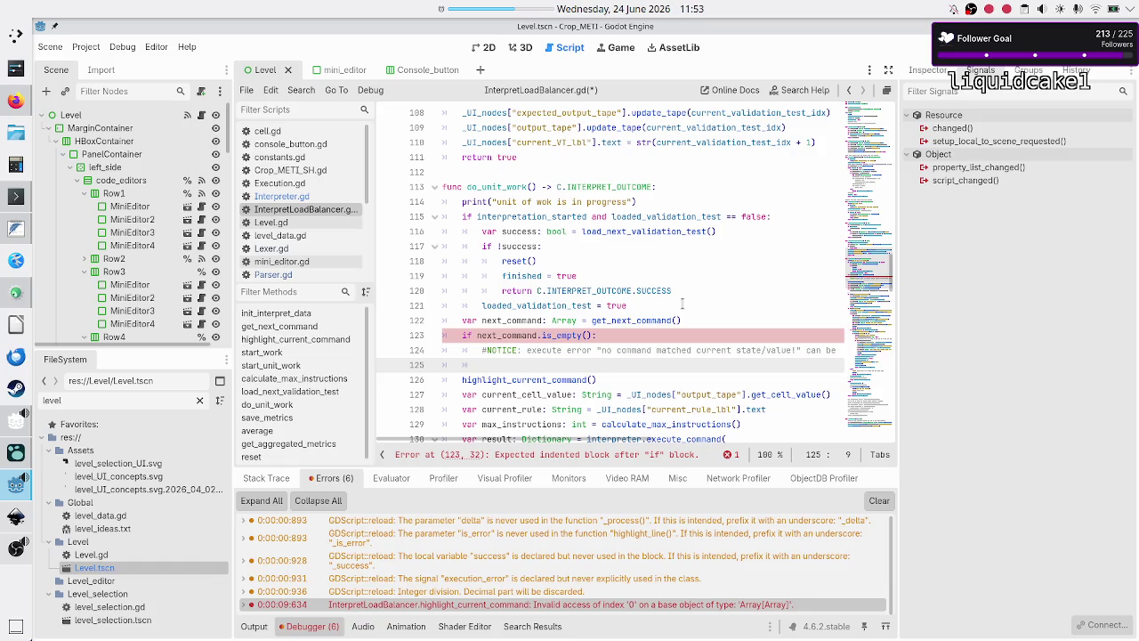
Step: Review the following lines through execute_command and the max_instructions_reached check
scroll(675, 208, "down", 4)
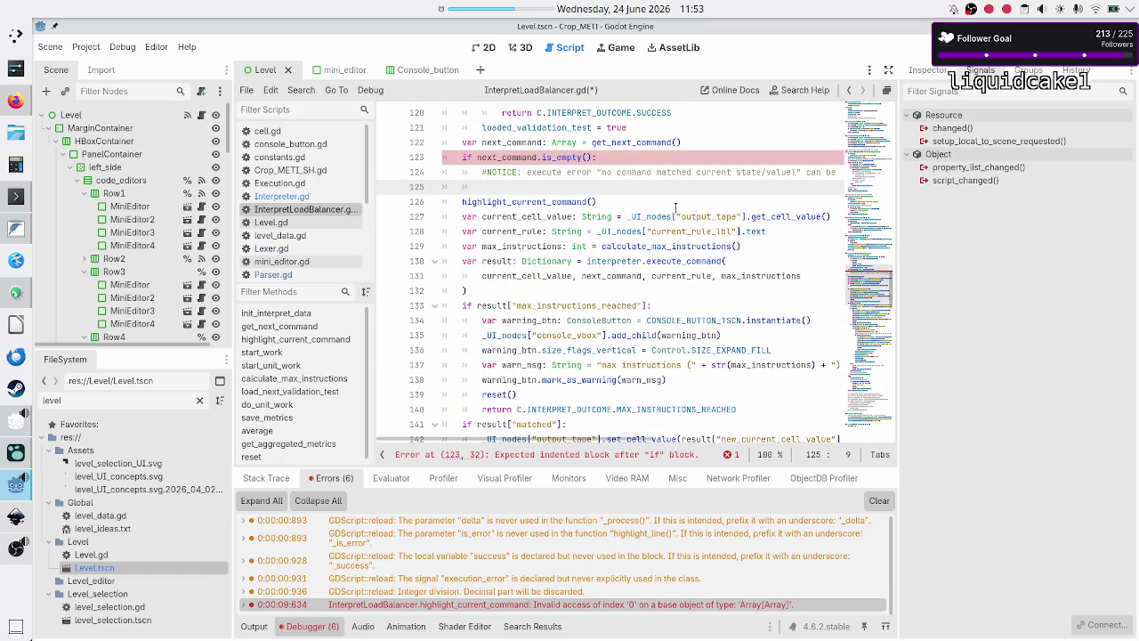
triple_click(675, 207)
key("Right")
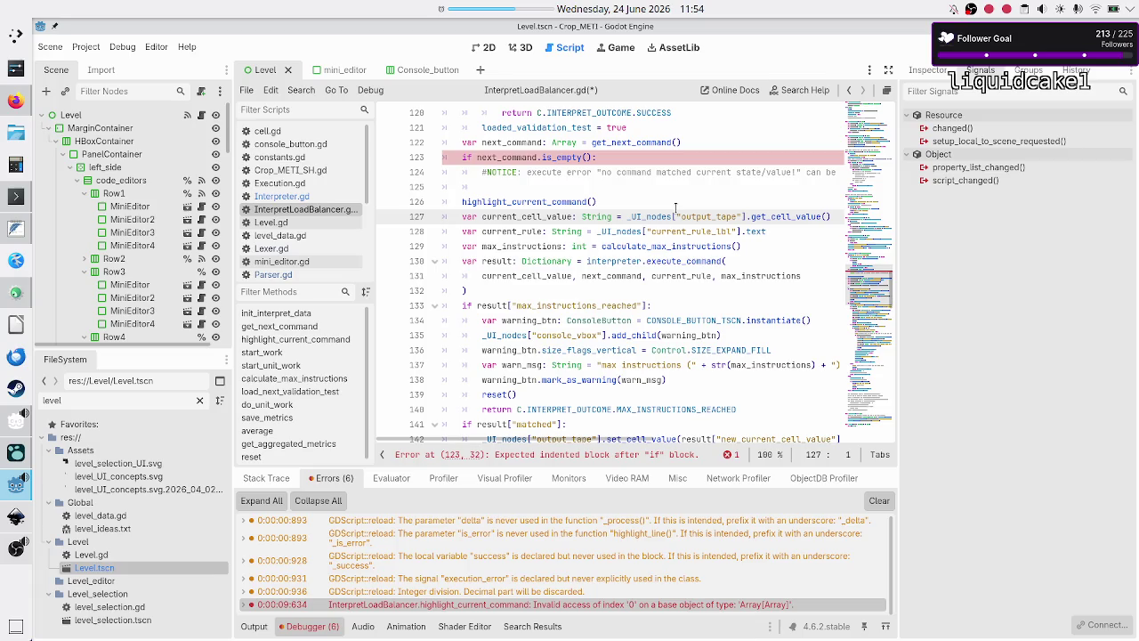
key("Down")
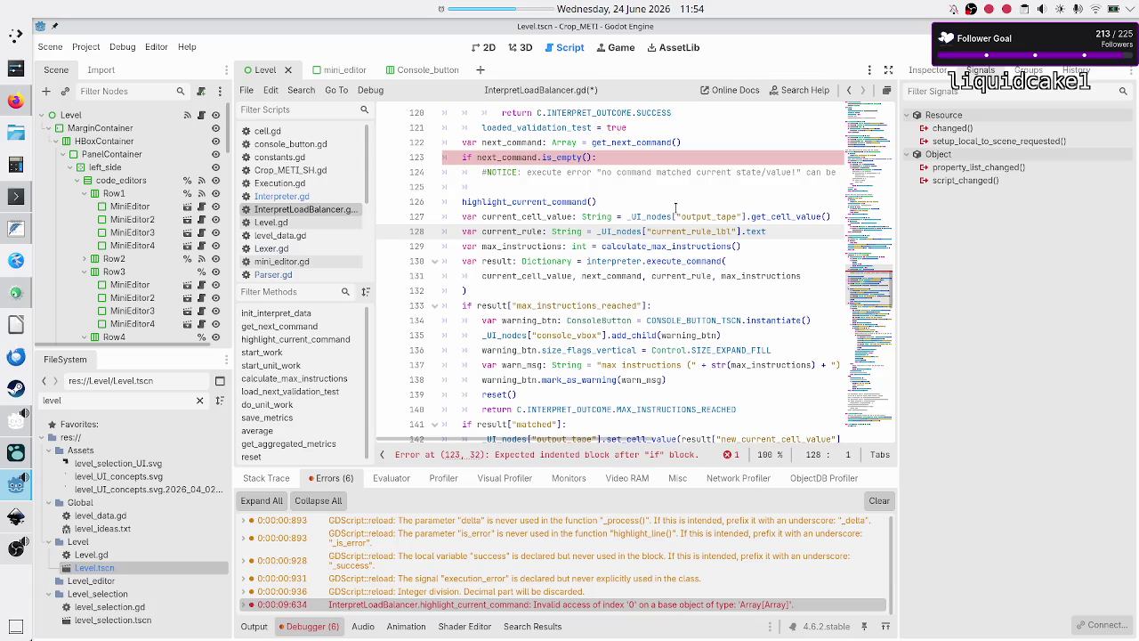
key("Down")
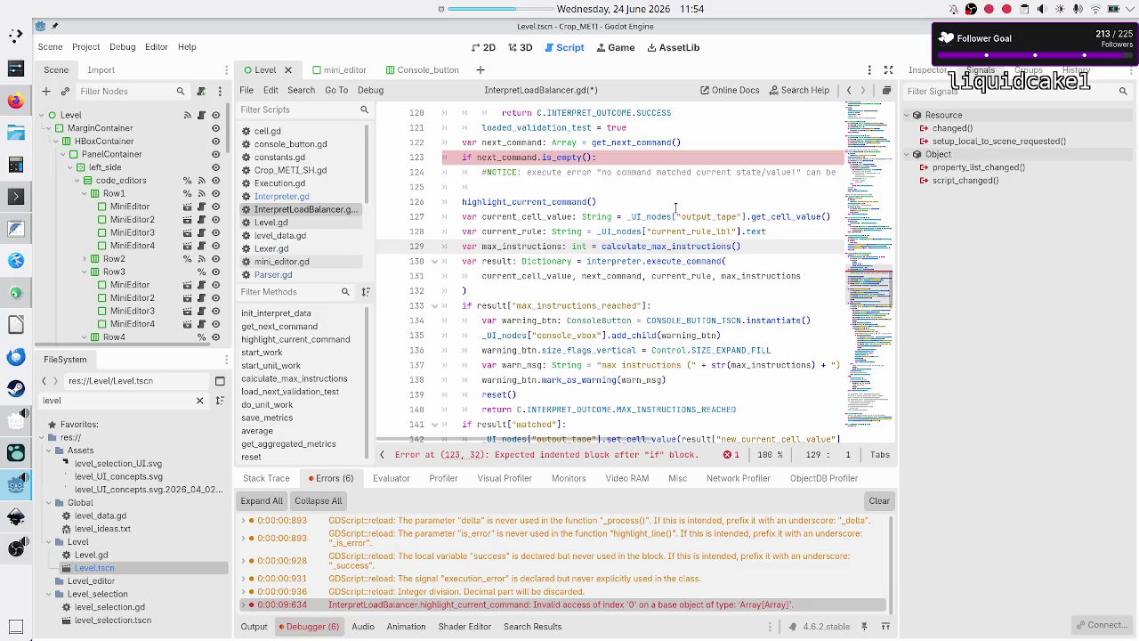
key("Down")
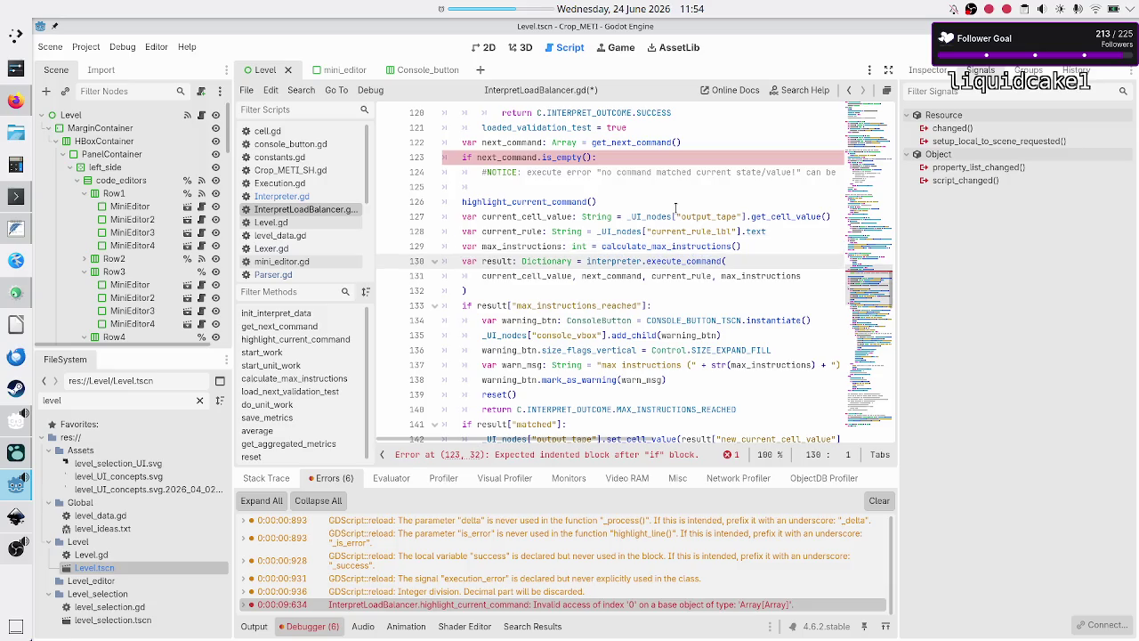
key("shift+Down")
key("shift+Left")
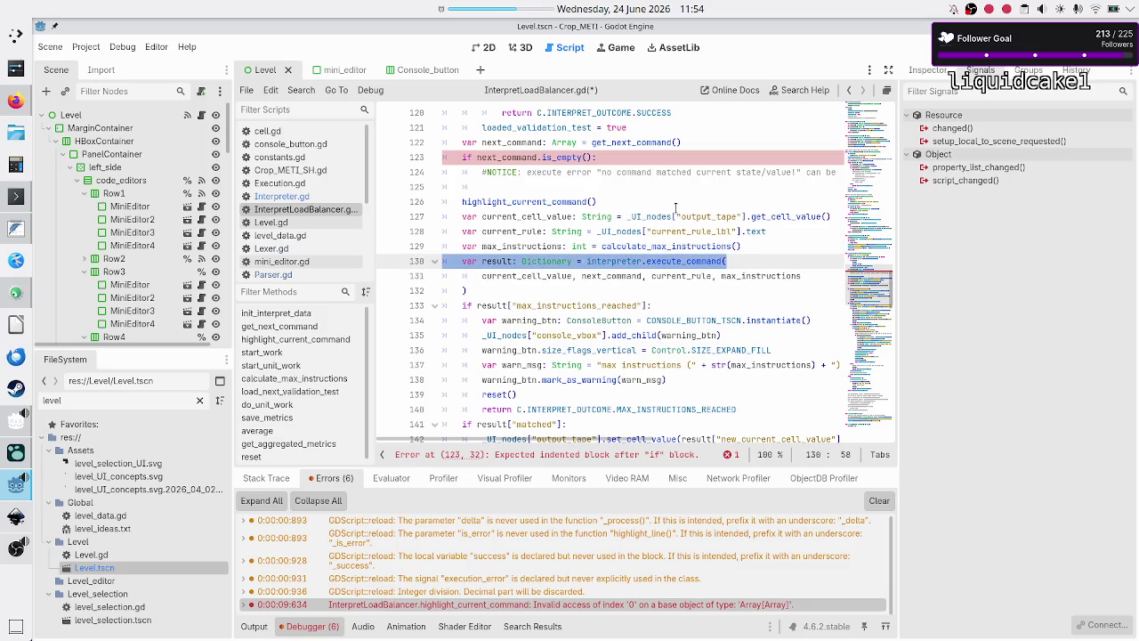
key("Left")
key("Down")
key("Down")
key("Down")
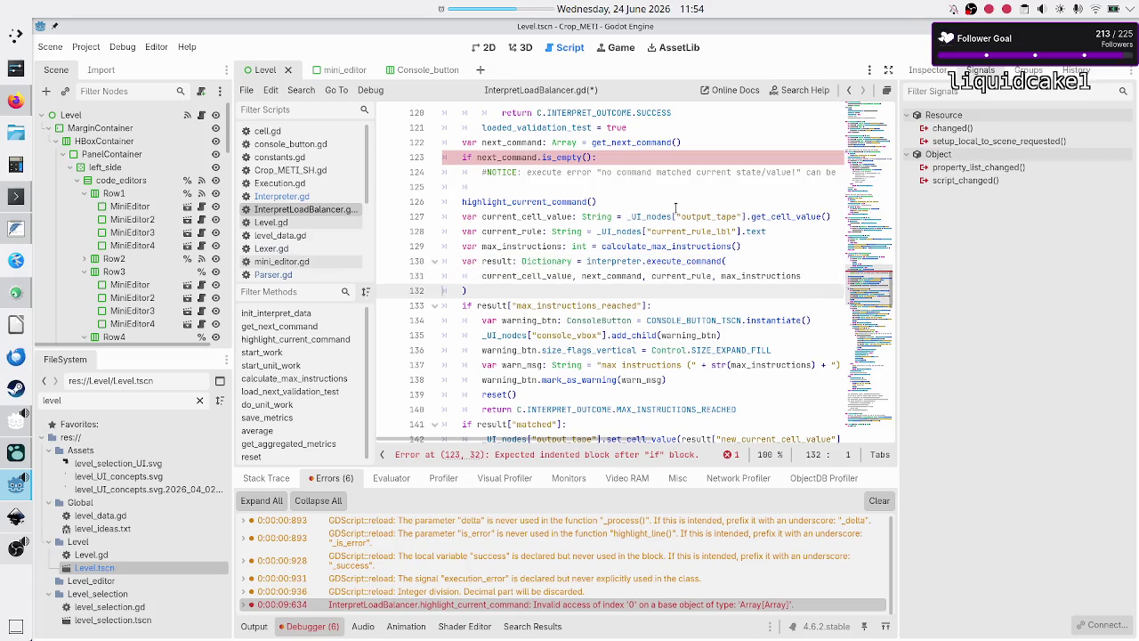
key("Down")
key("Down")
key("Down")
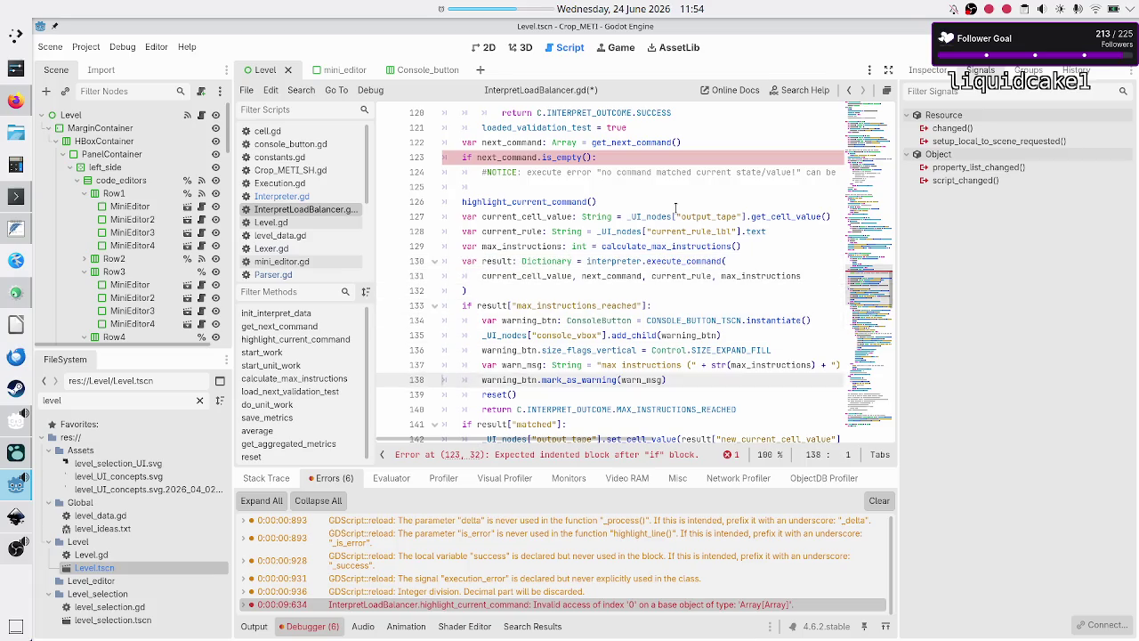
Step: Review the matched-result, output-mismatch and else branches, ending on the get_next_command empty check
key("Up")
key("Up")
key("Up")
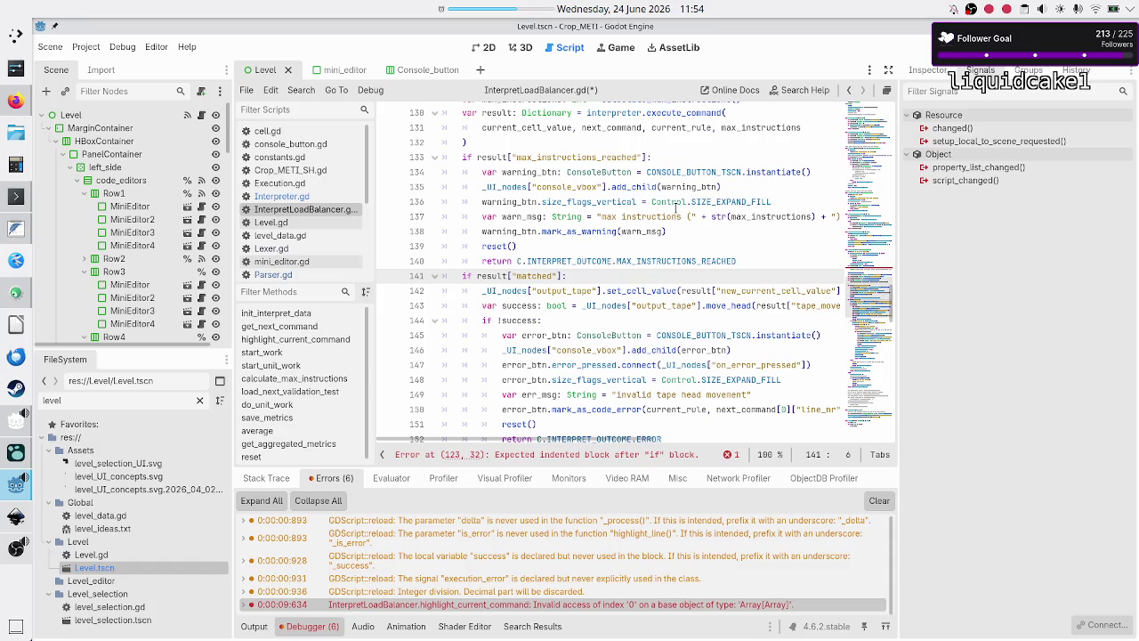
key("Down")
key("Down")
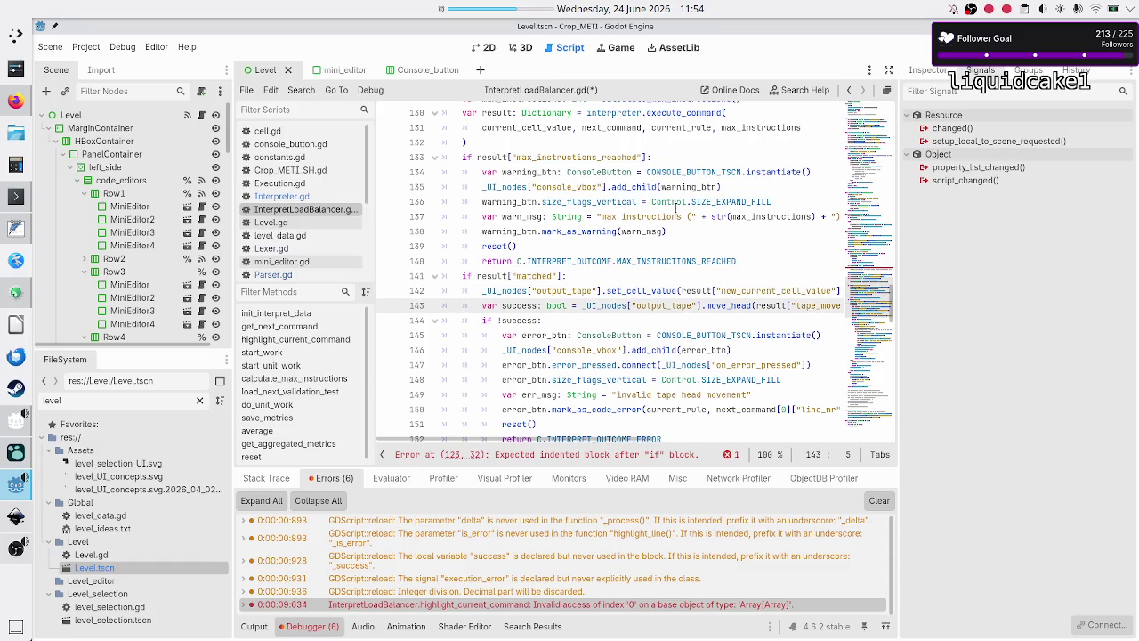
key("Down")
key("Down")
key("Down")
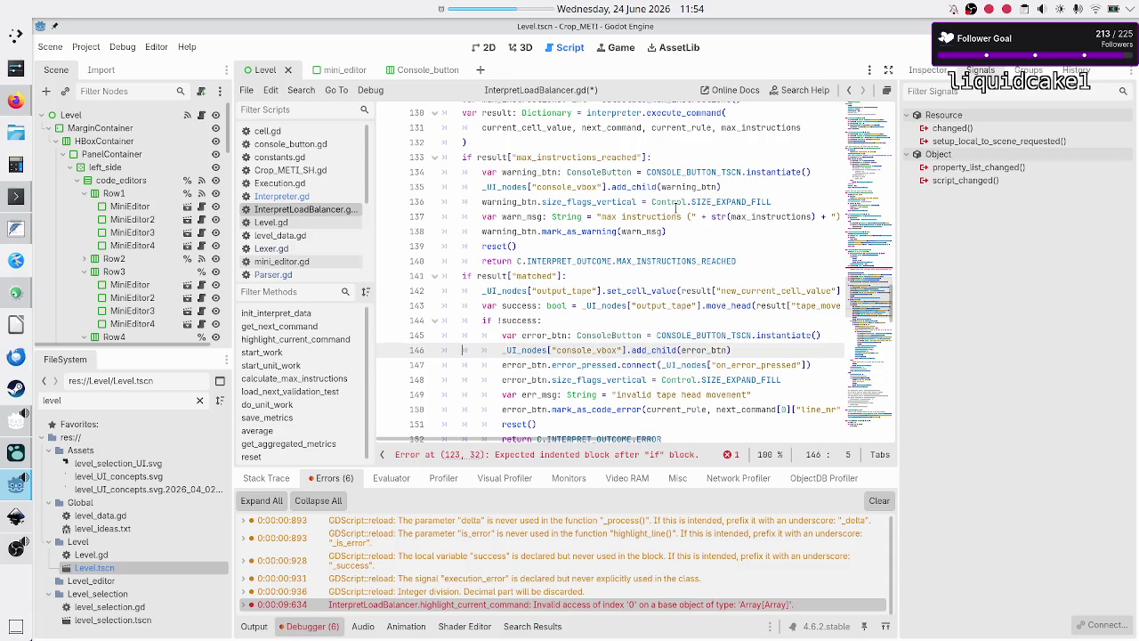
key("Down")
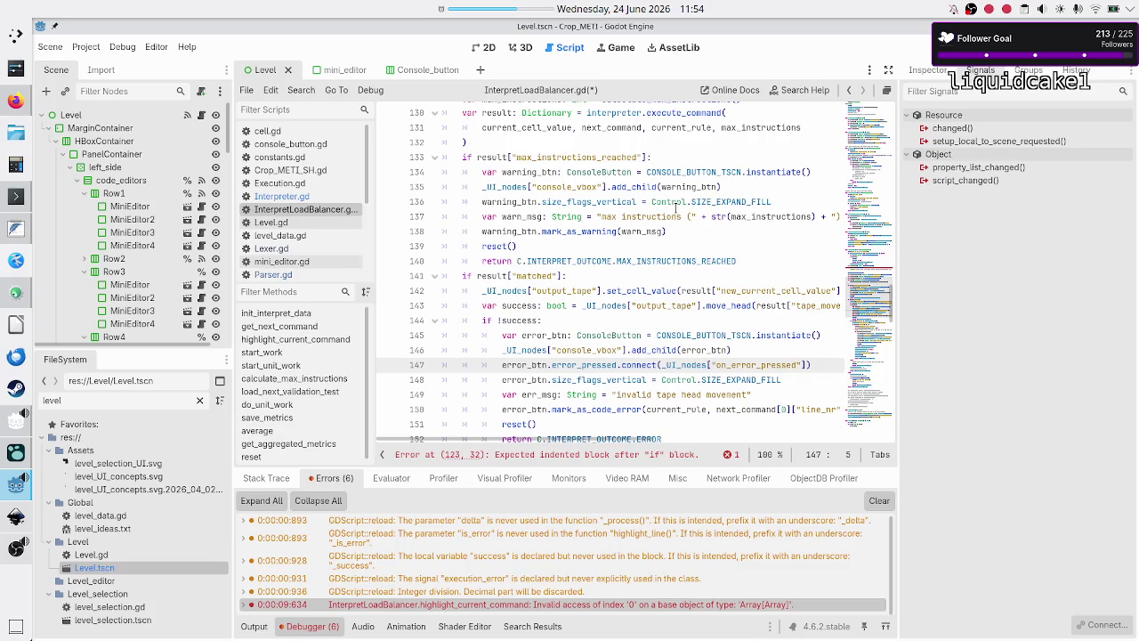
key("Down")
key("Down")
key("Down")
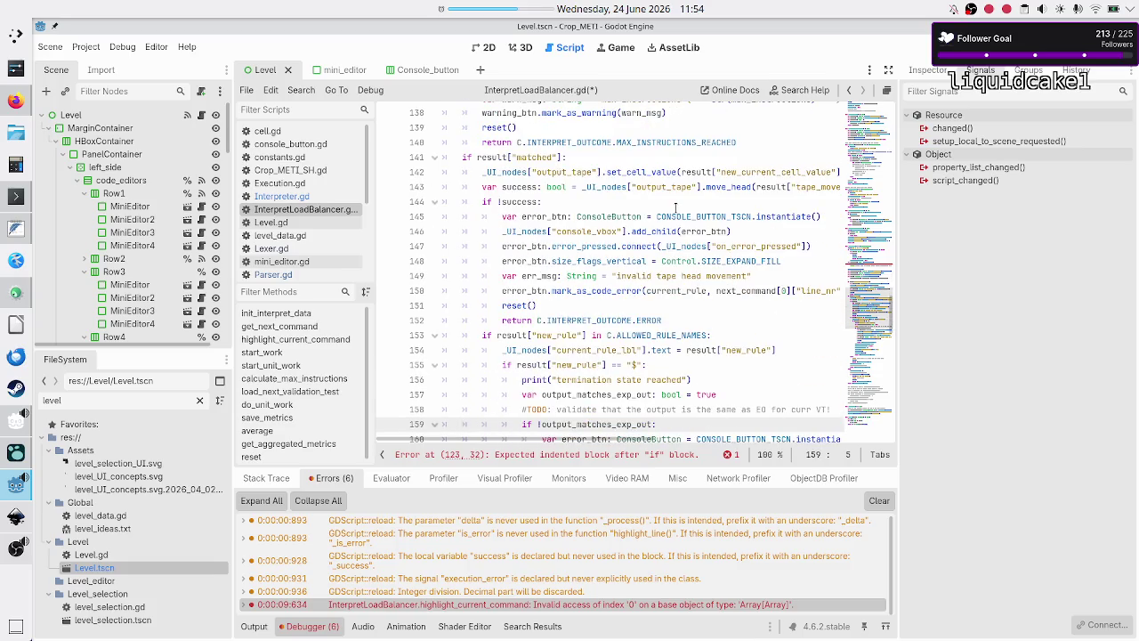
key("Up")
key("Up")
key("Up")
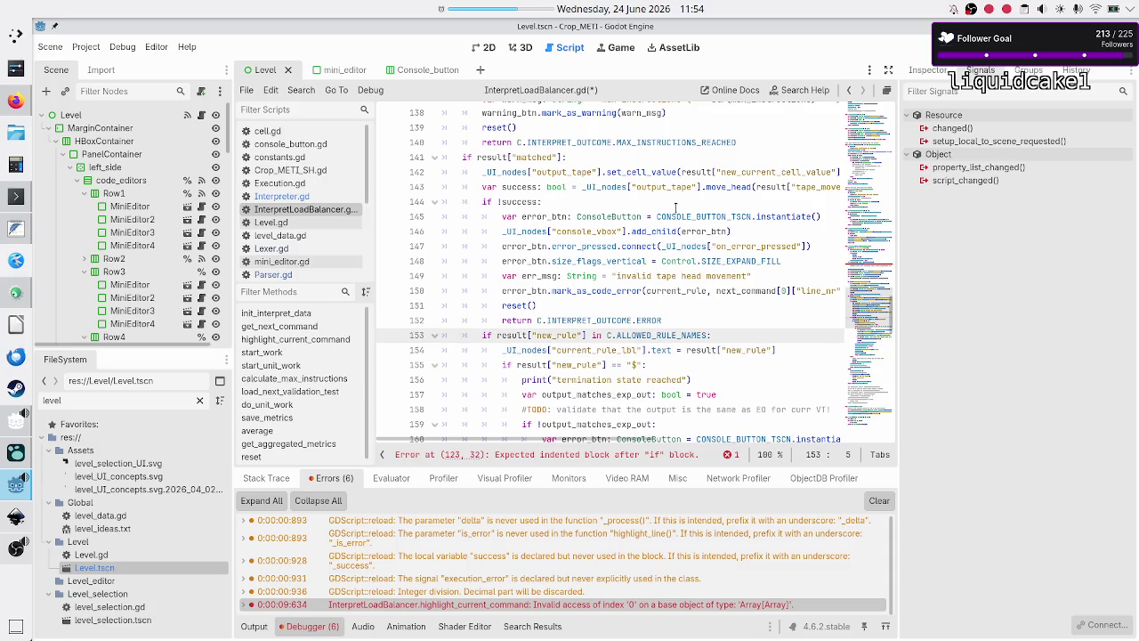
key("Down")
key("Down")
key("Down")
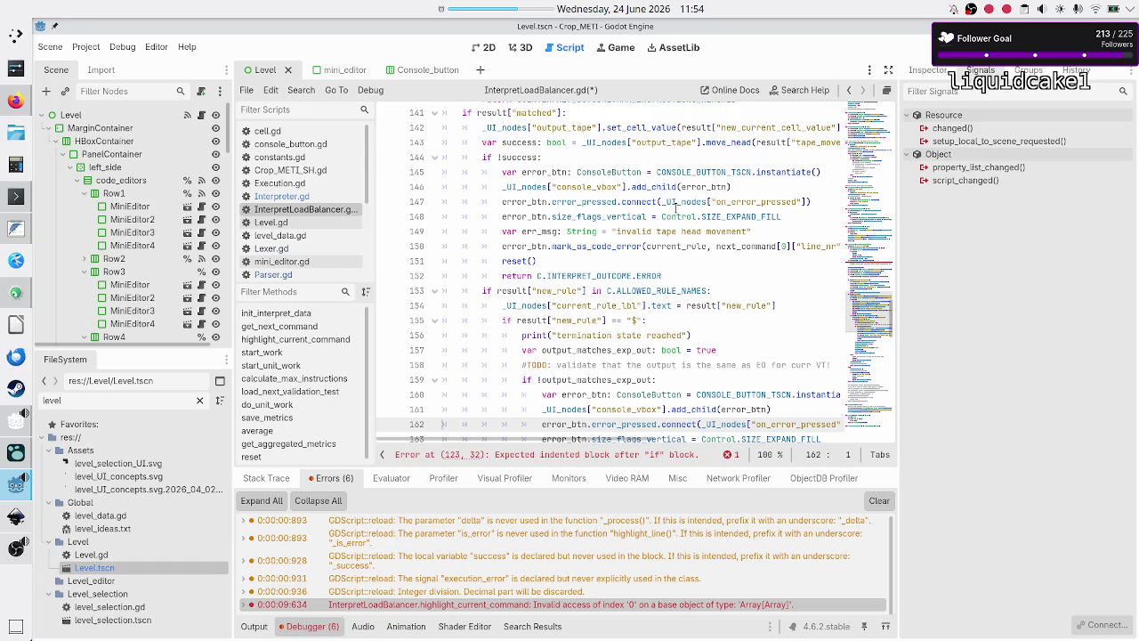
key("Down")
key("Down")
key("Down")
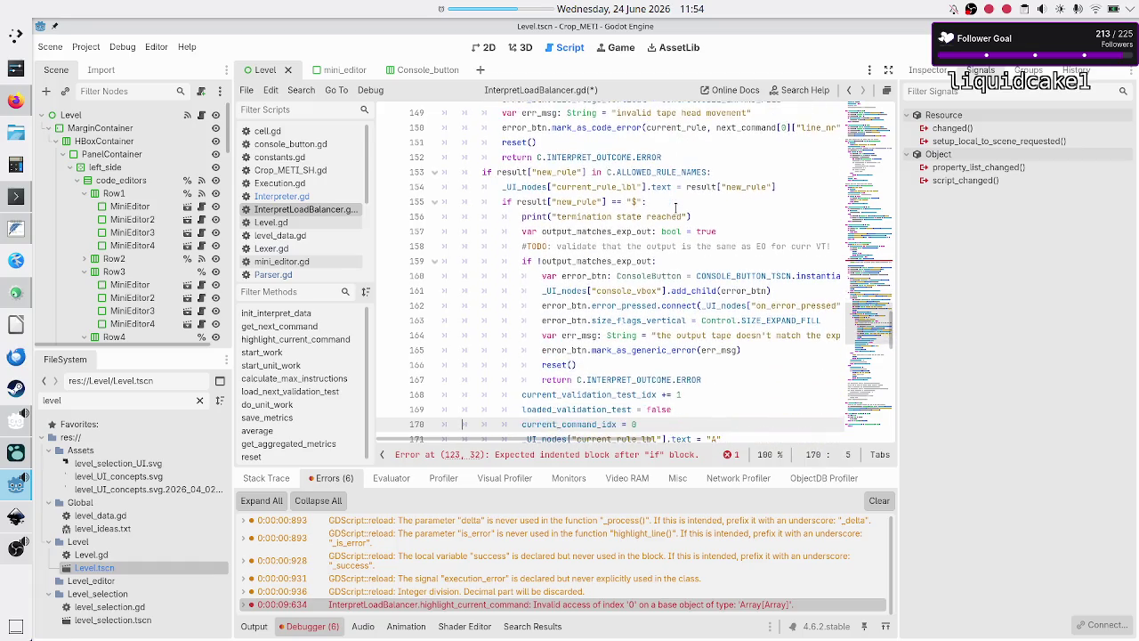
key("Down")
key("Down")
key("Down")
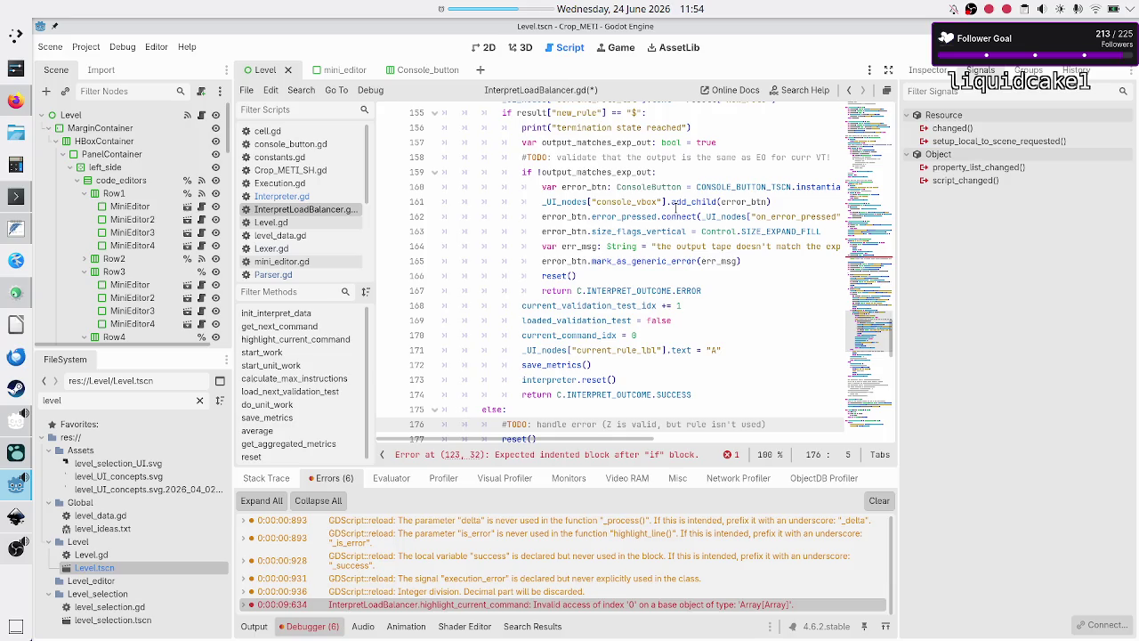
key("Down")
key("Down")
key("Down")
key("Down")
key("Down")
key("Down")
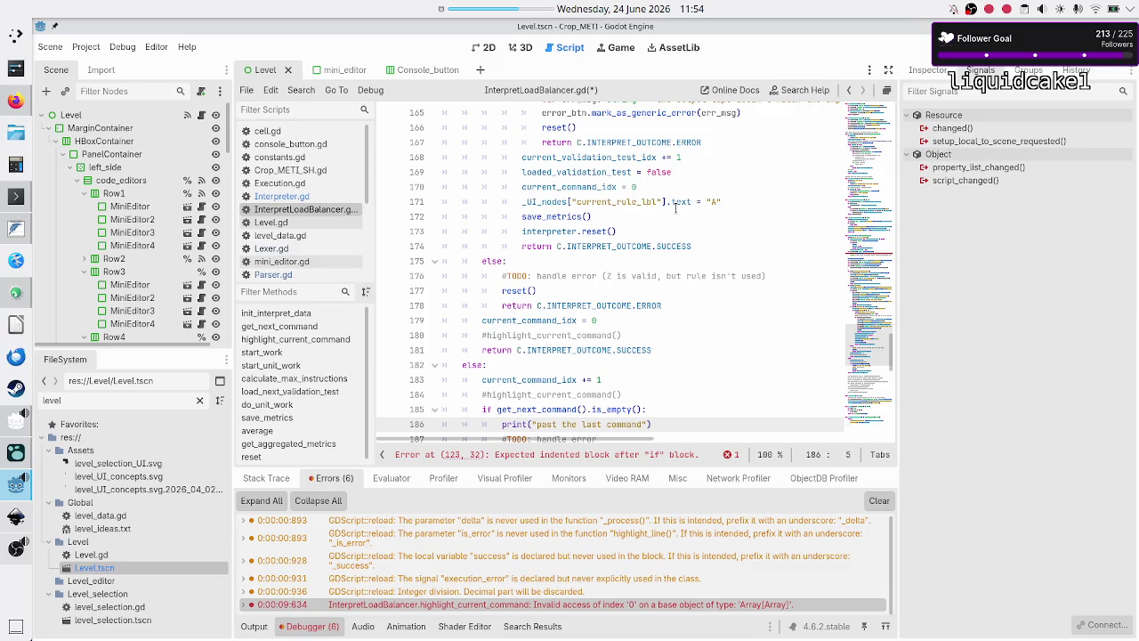
key("Up")
key("Up")
key("Up")
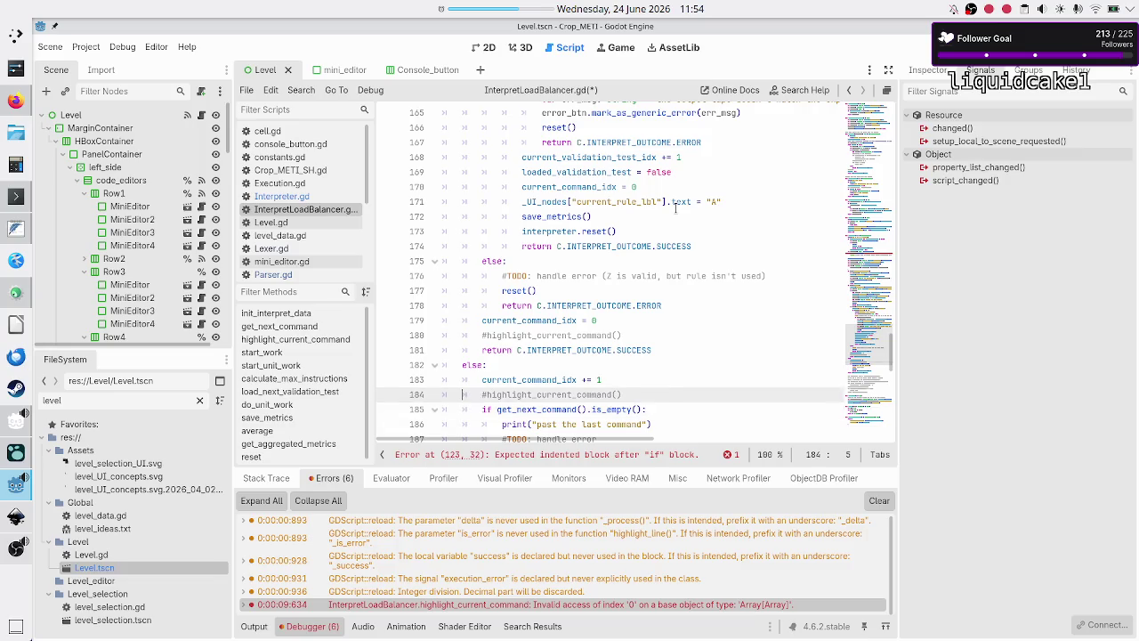
key("Down")
key("Down")
key("Down")
key("Down")
key("Down")
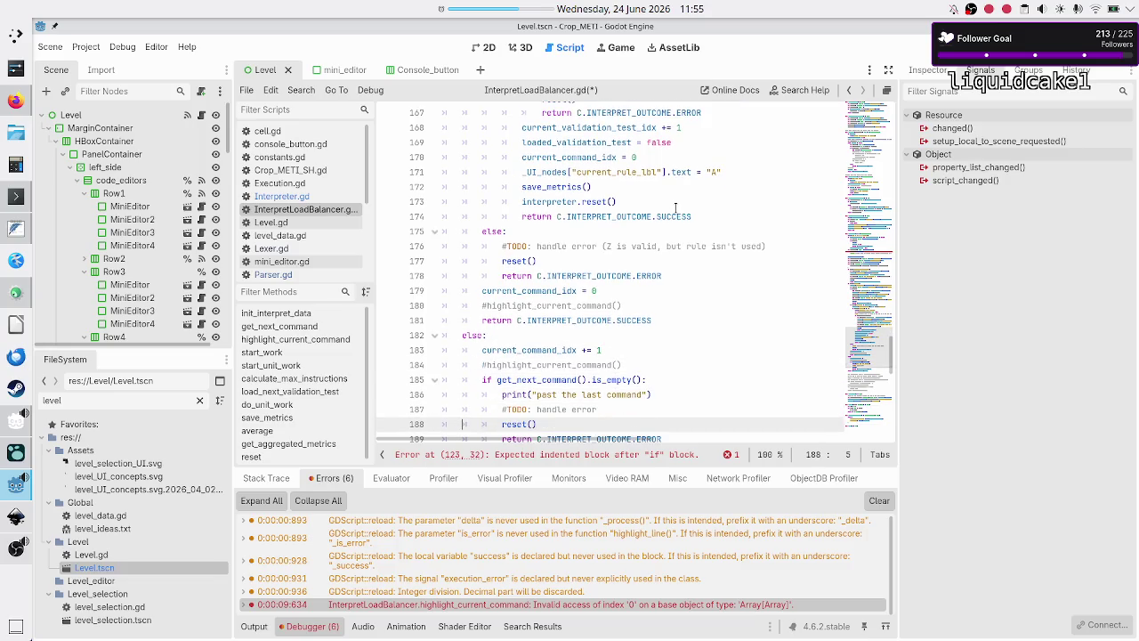
key("Down")
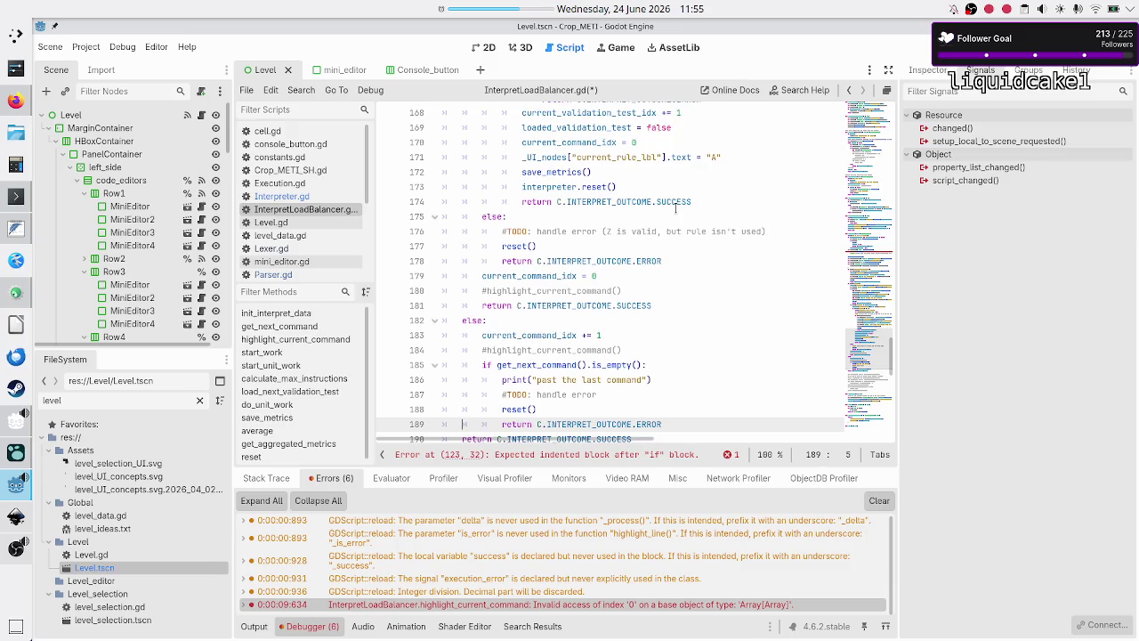
key("Up")
key("Up")
key("Up")
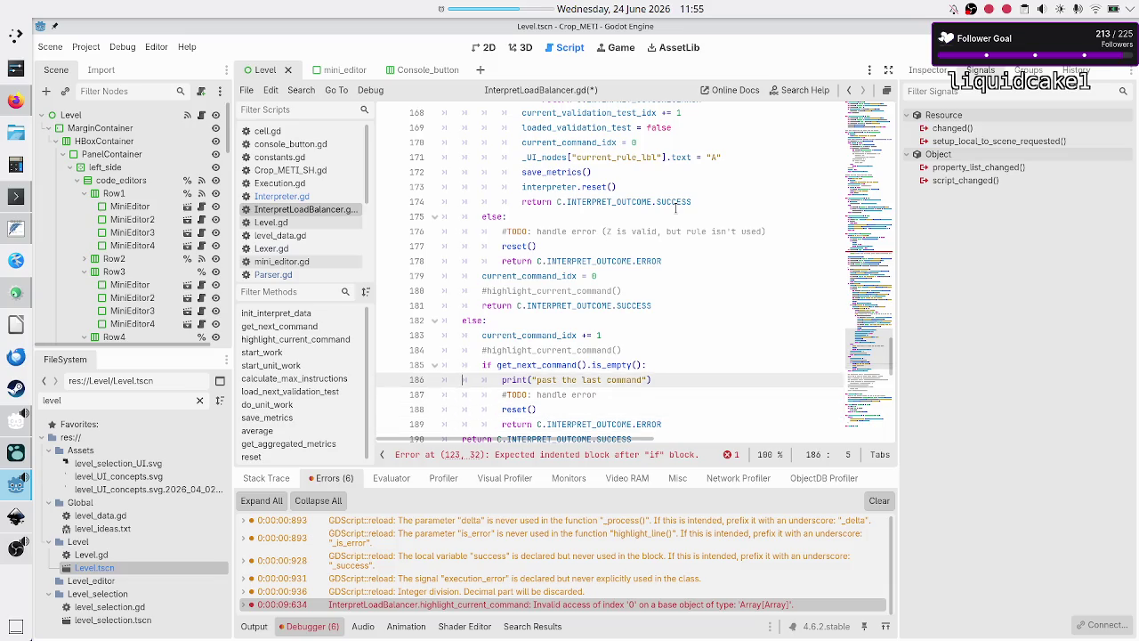
key("shift+End")
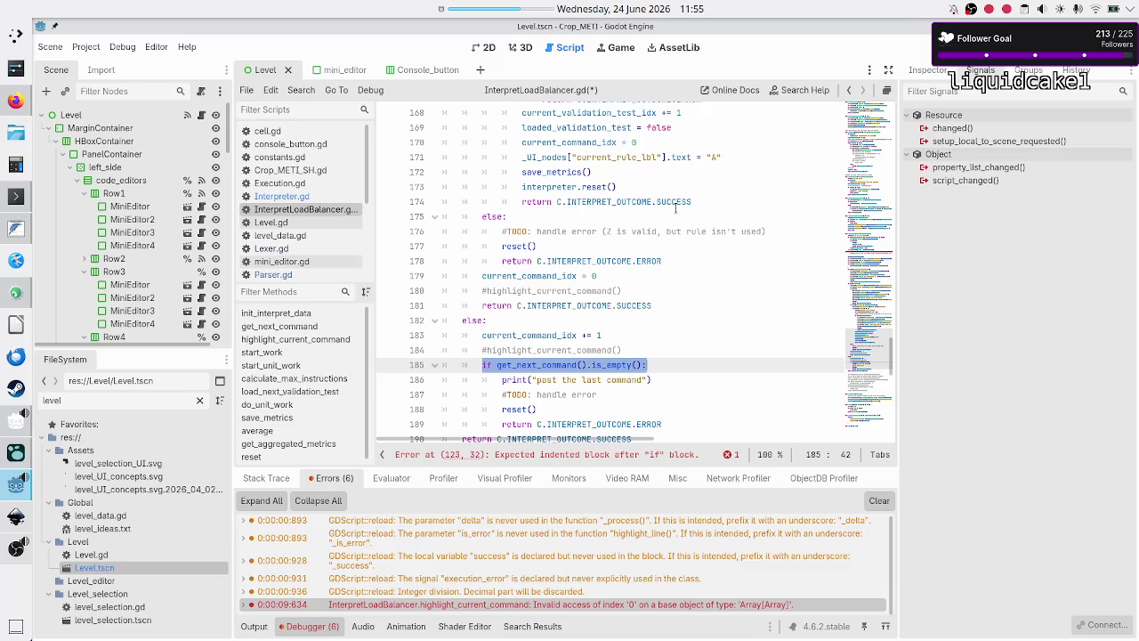
key("Down")
key("Down")
key("Down")
key("Down")
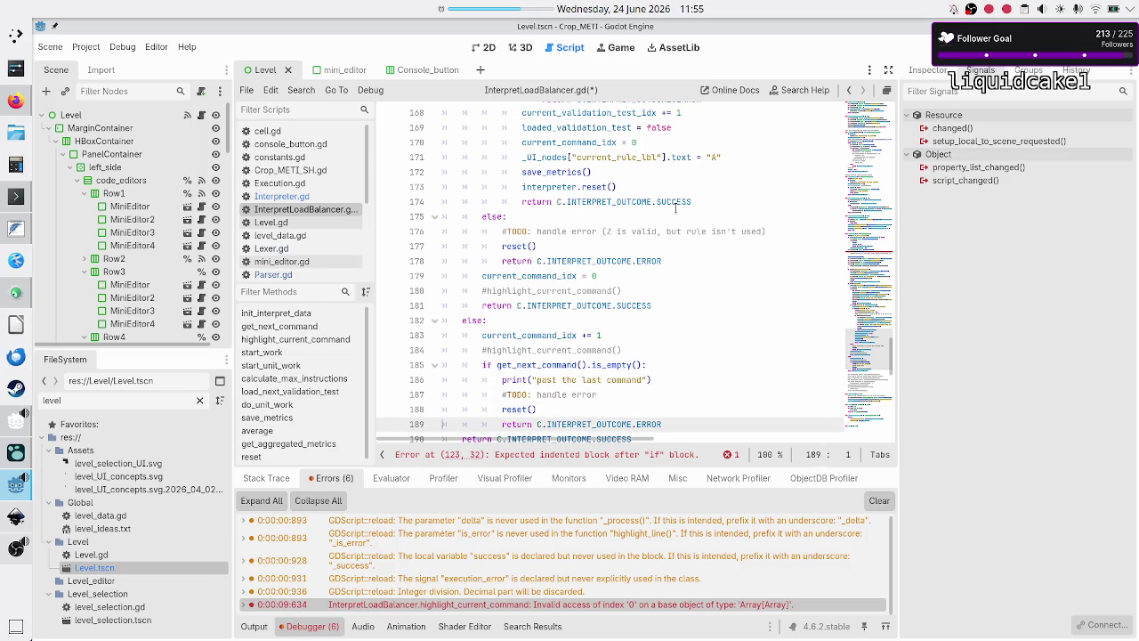
key("Up")
key("Up")
key("Up")
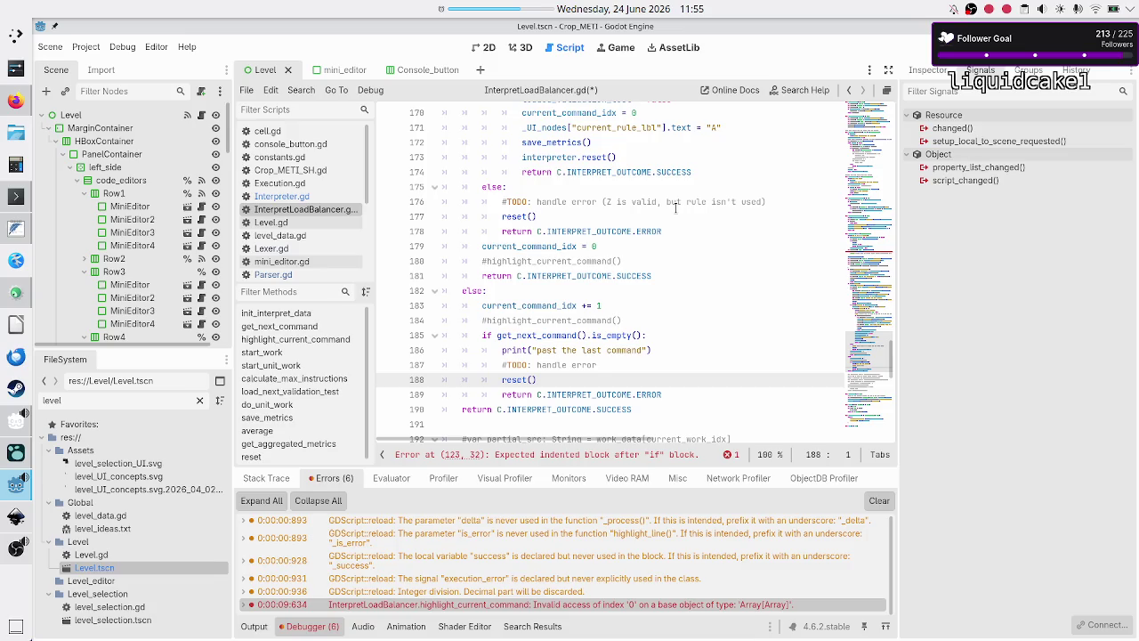
key("Left")
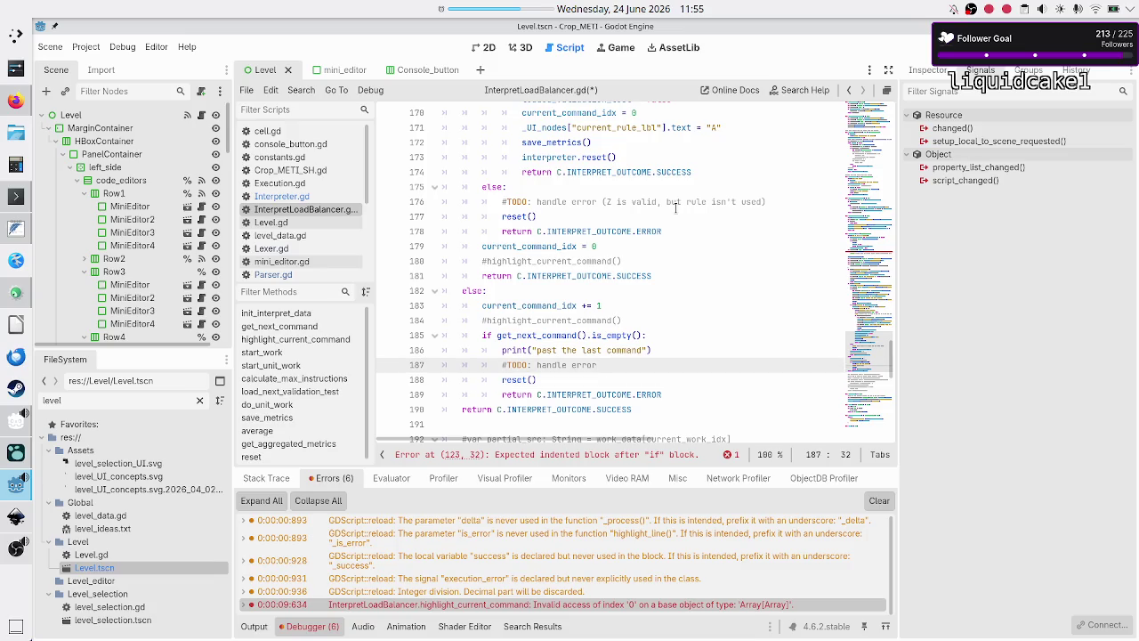
double_click(529, 335)
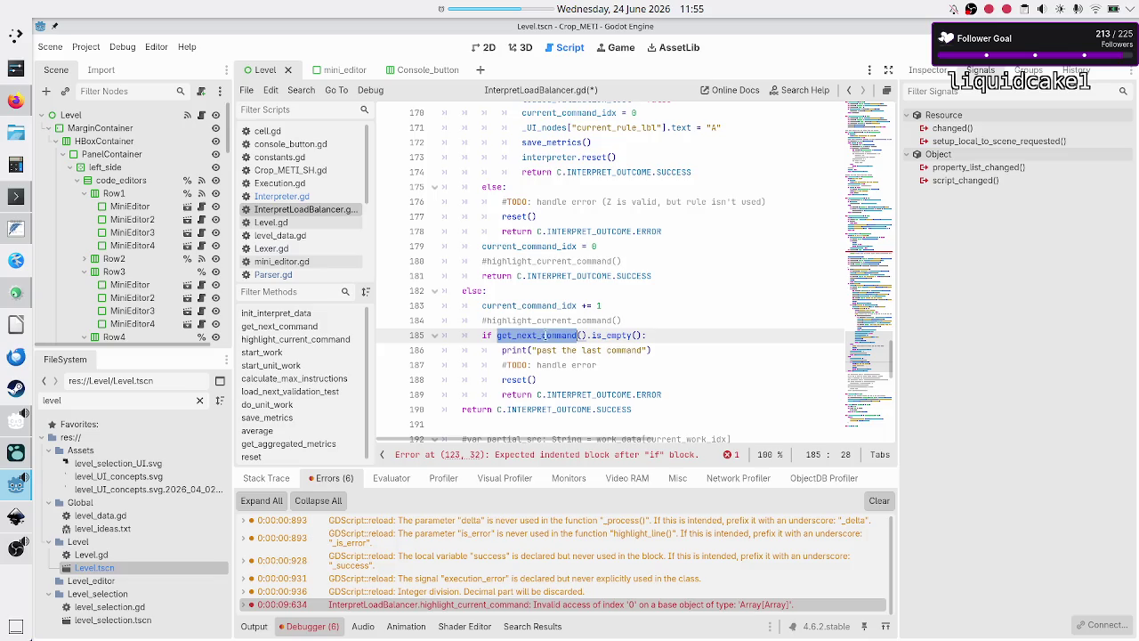
double_click(608, 336)
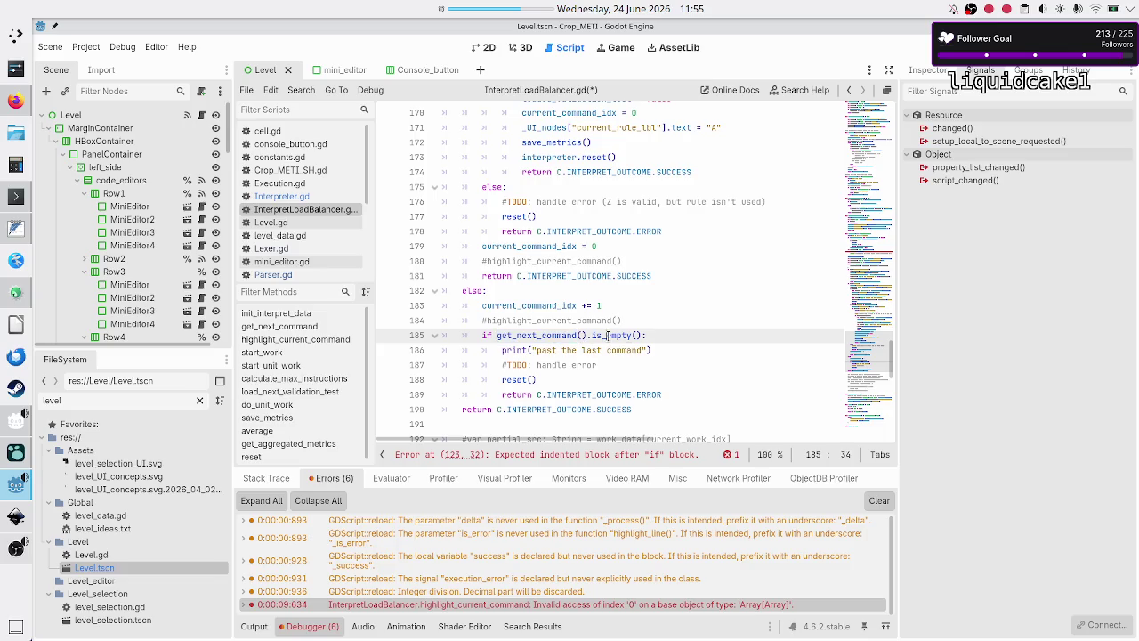
double_click(537, 335)
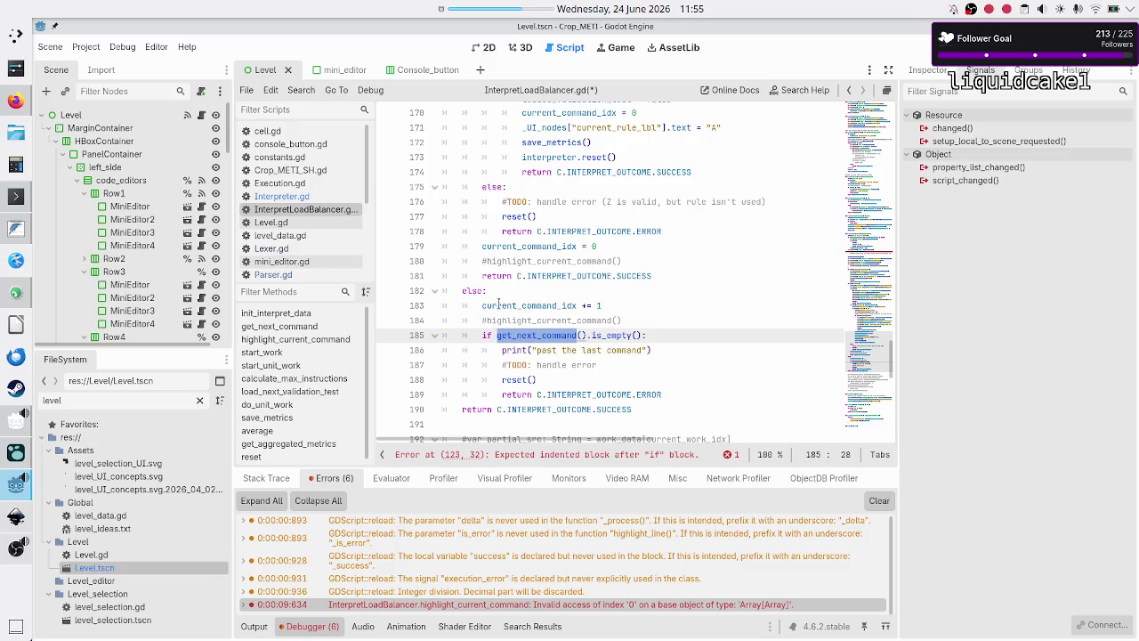
left_click_drag(601, 306, 478, 306)
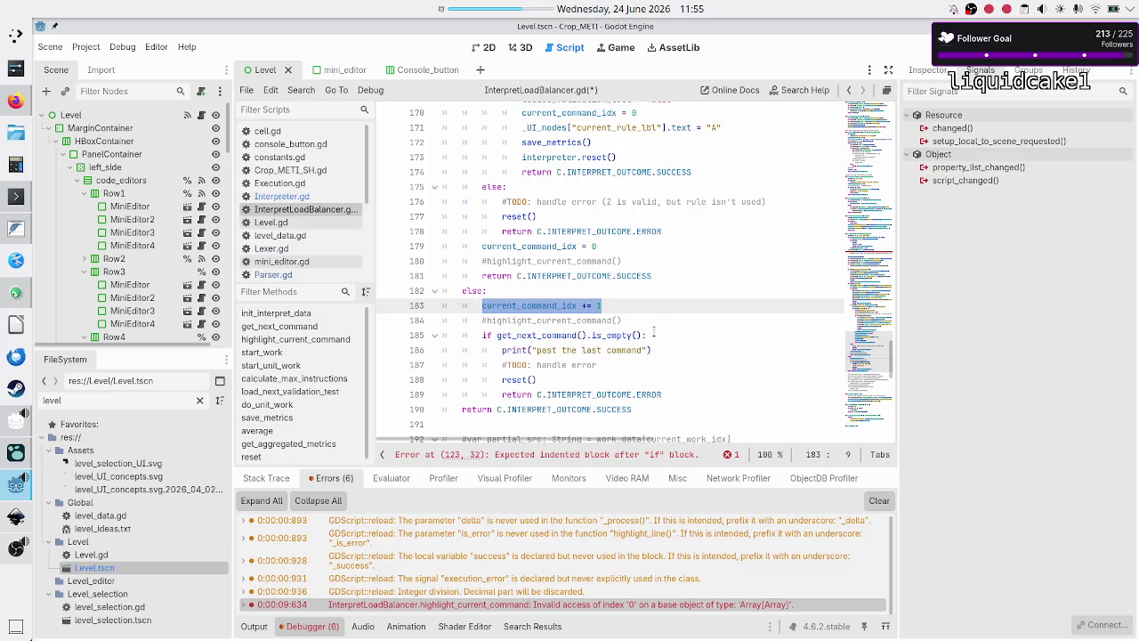
left_click_drag(654, 334, 496, 334)
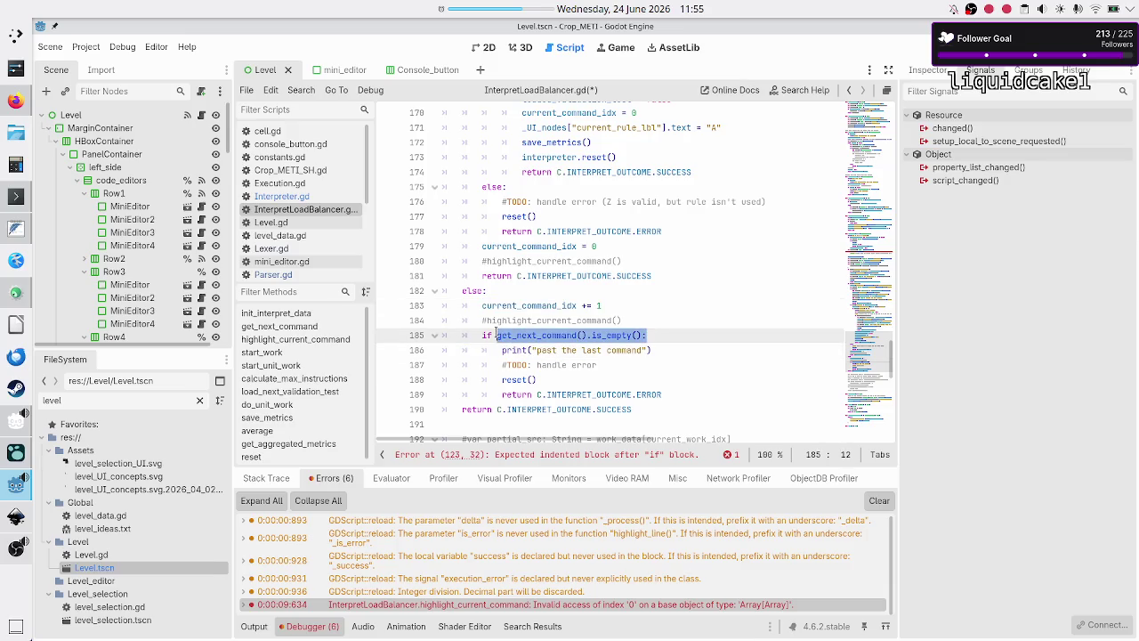
scroll(496, 331, "up", 4)
scroll(495, 331, "up", 17)
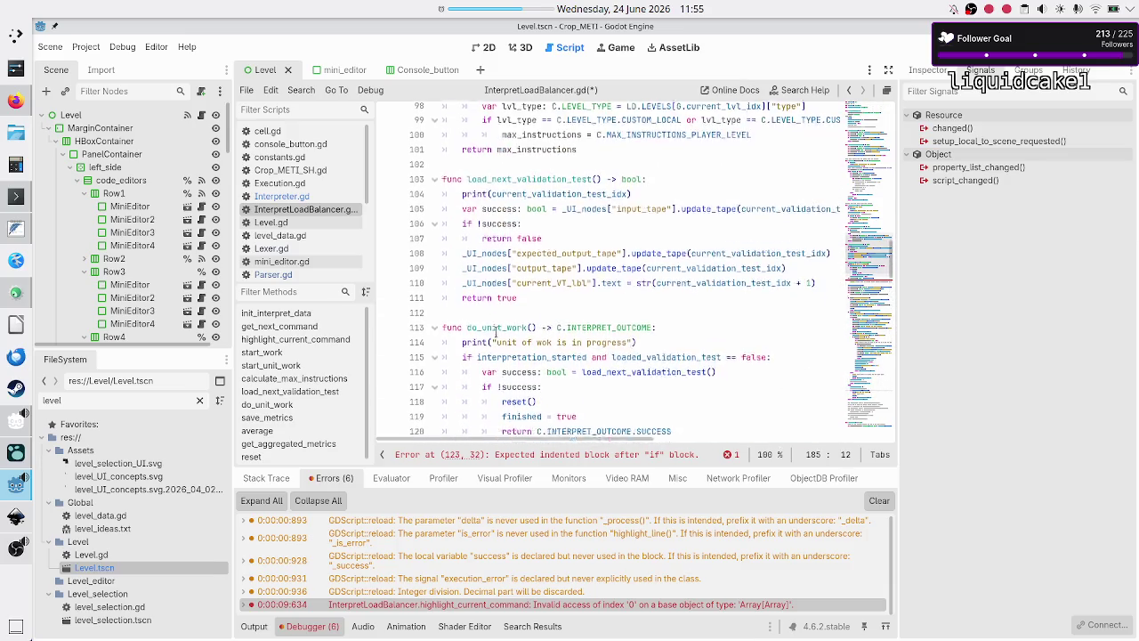
scroll(496, 331, "down", 1)
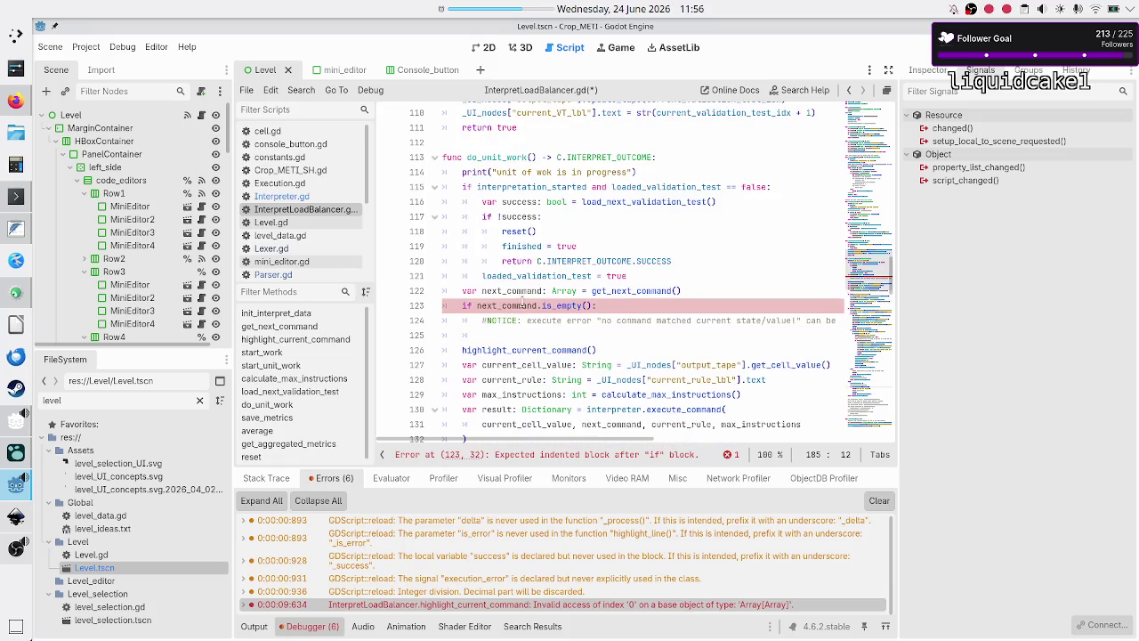
double_click(562, 306)
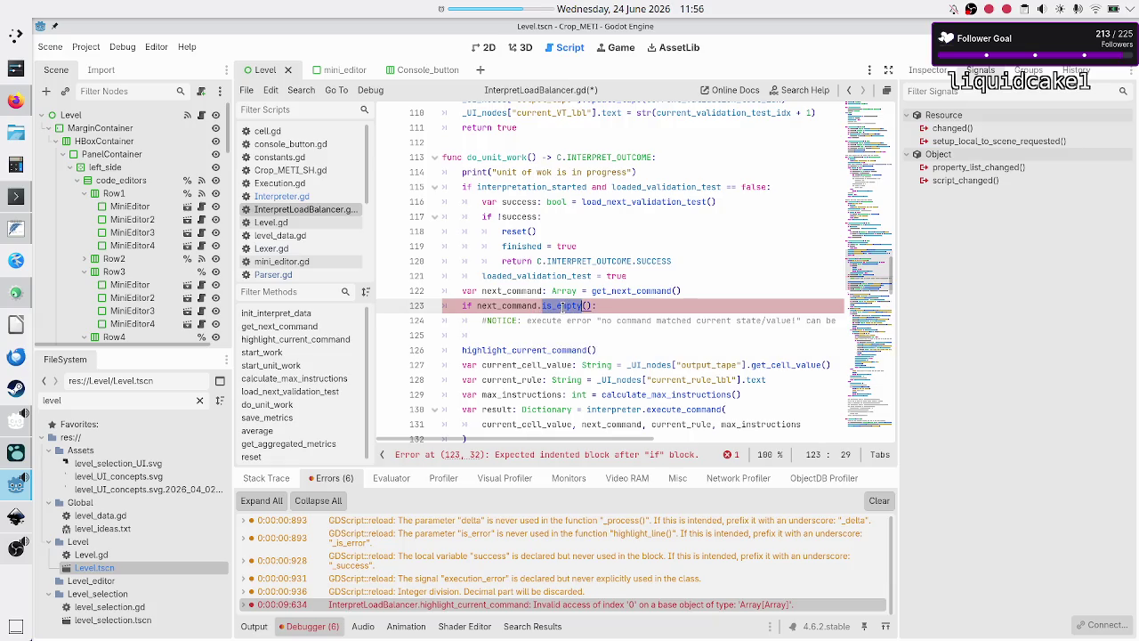
scroll(574, 294, "down", 10)
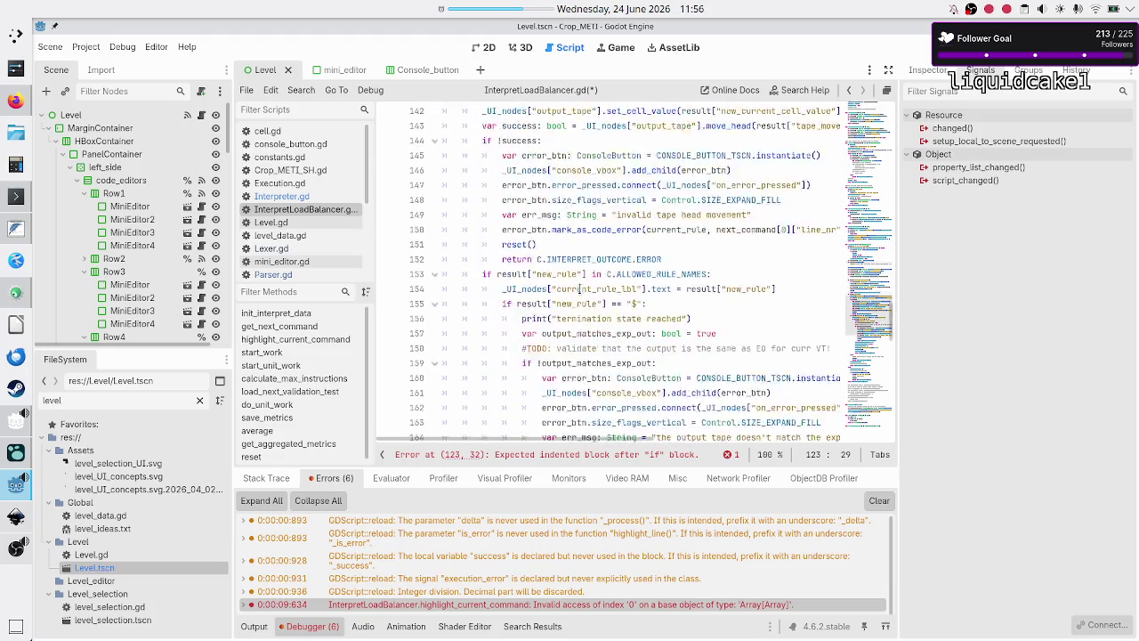
scroll(579, 289, "down", 5)
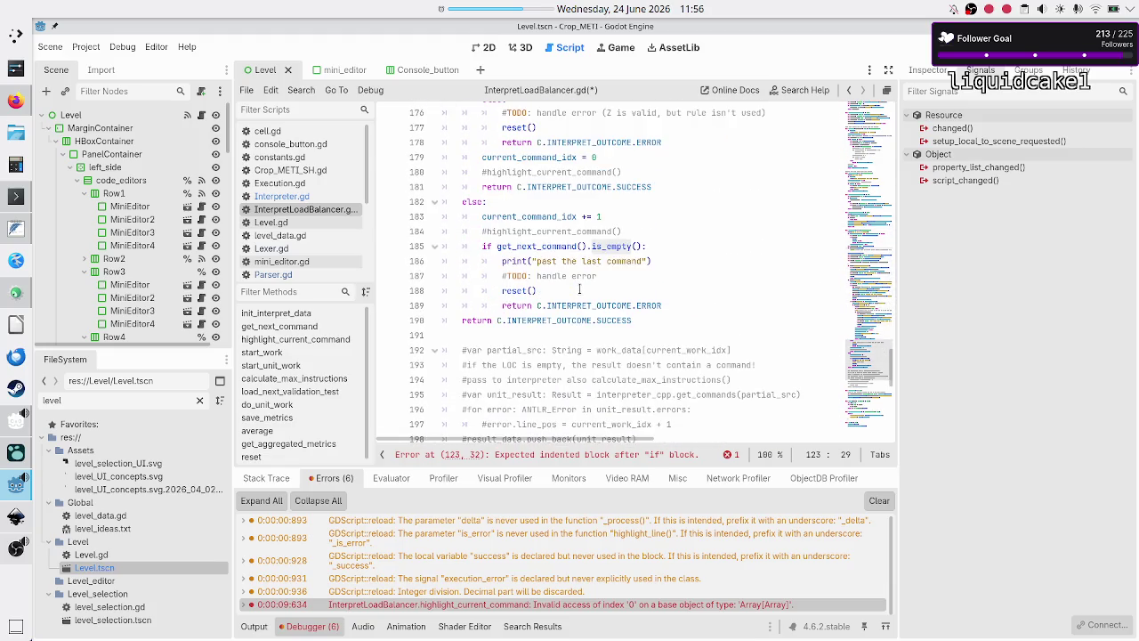
scroll(579, 289, "down", 1)
scroll(580, 290, "up", 2)
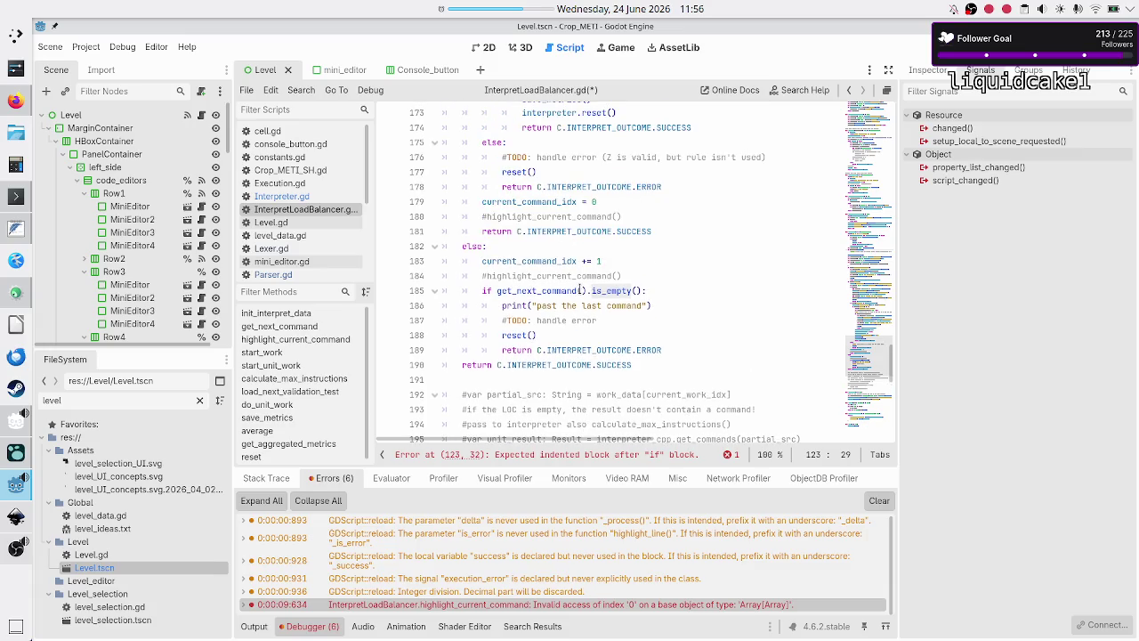
scroll(580, 291, "down", 4)
scroll(580, 290, "up", 4)
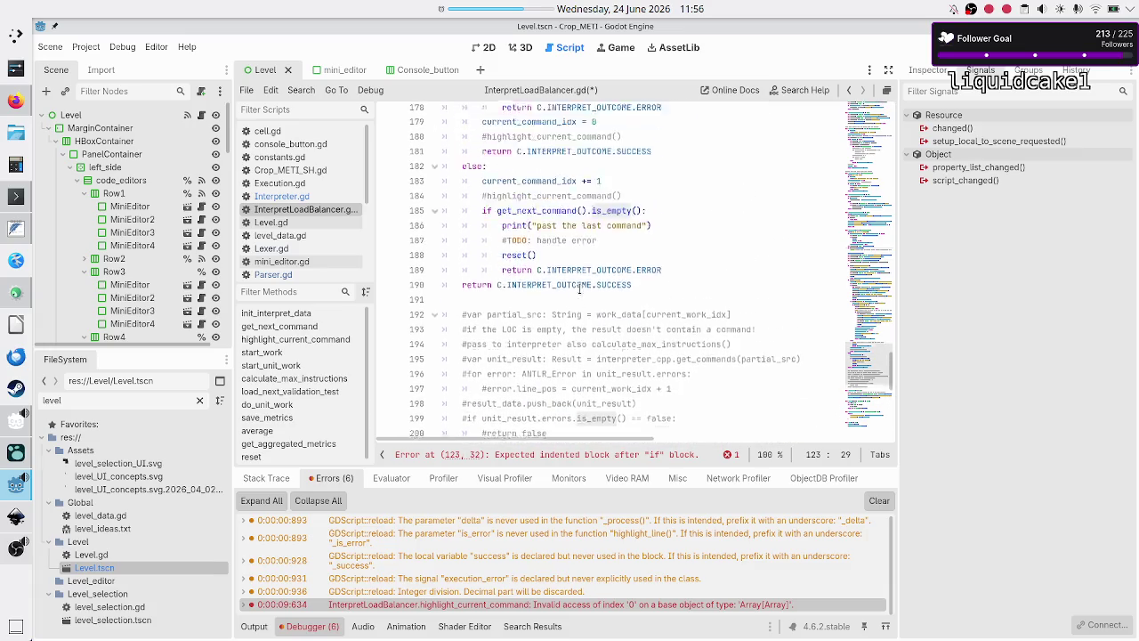
scroll(580, 290, "up", 2)
scroll(580, 290, "down", 3)
scroll(580, 290, "up", 1)
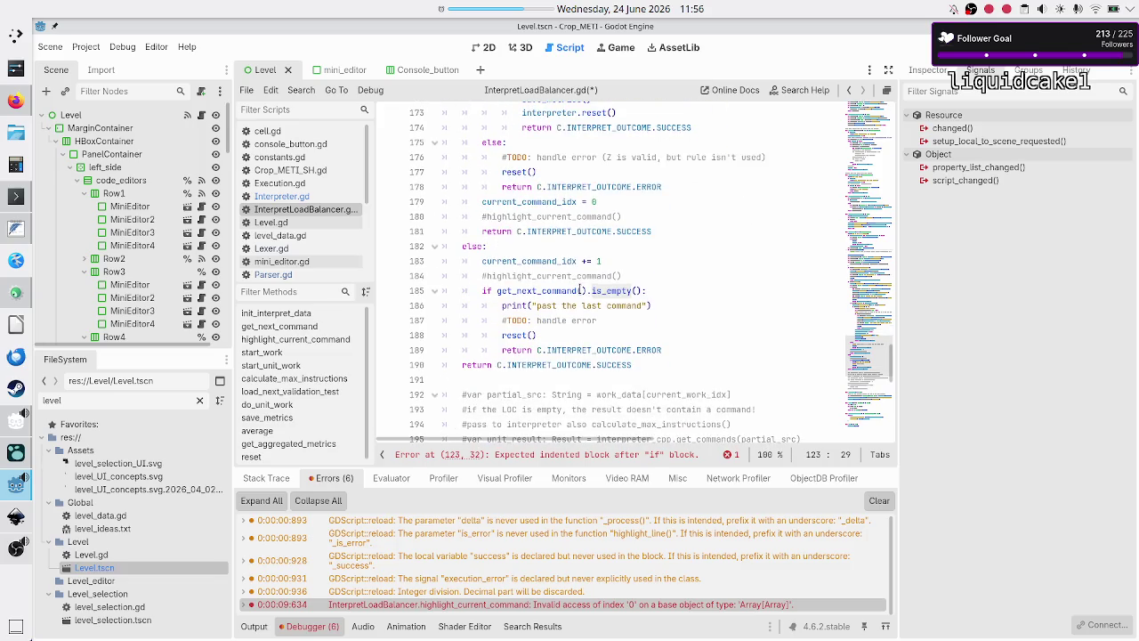
left_click(571, 291)
left_click_drag(540, 291, 649, 287)
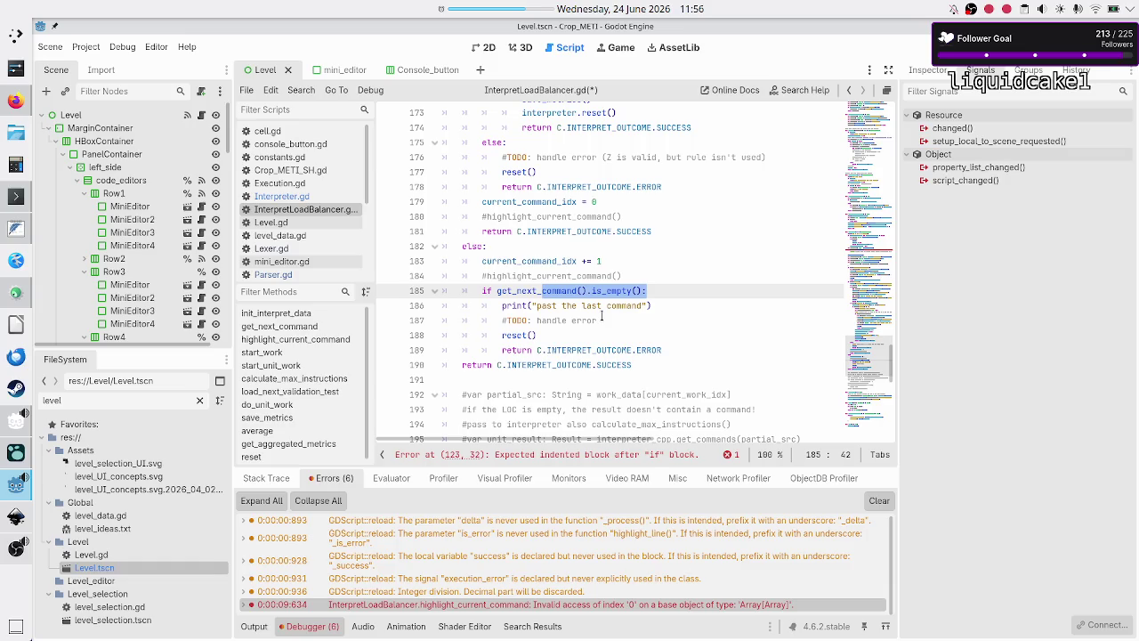
left_click(612, 321)
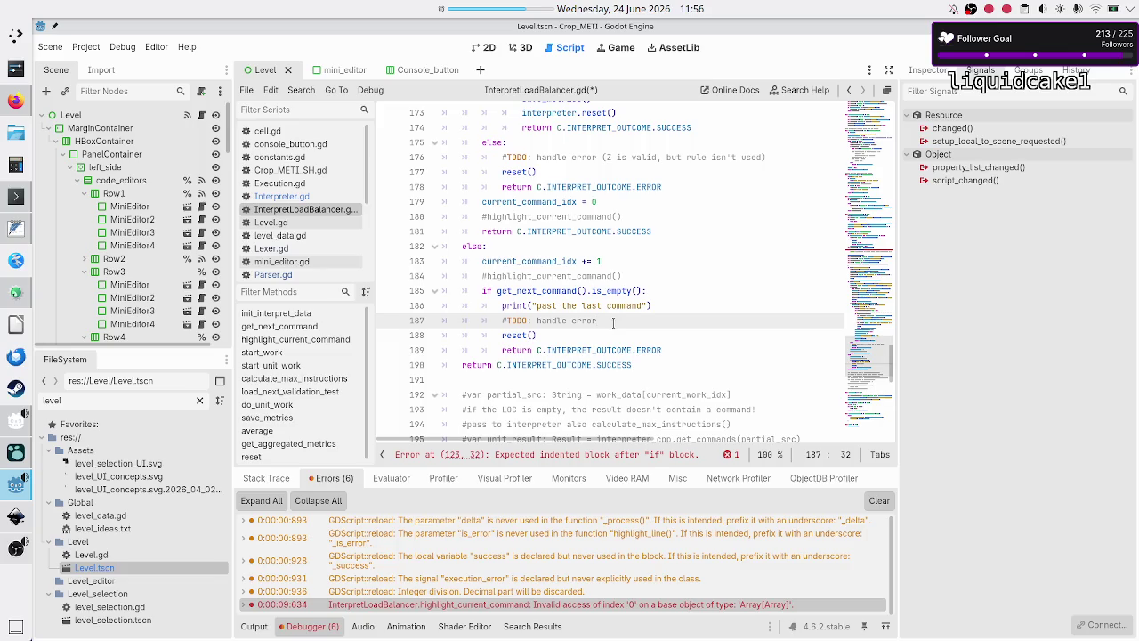
scroll(613, 322, "up", 1)
scroll(613, 322, "up", 8)
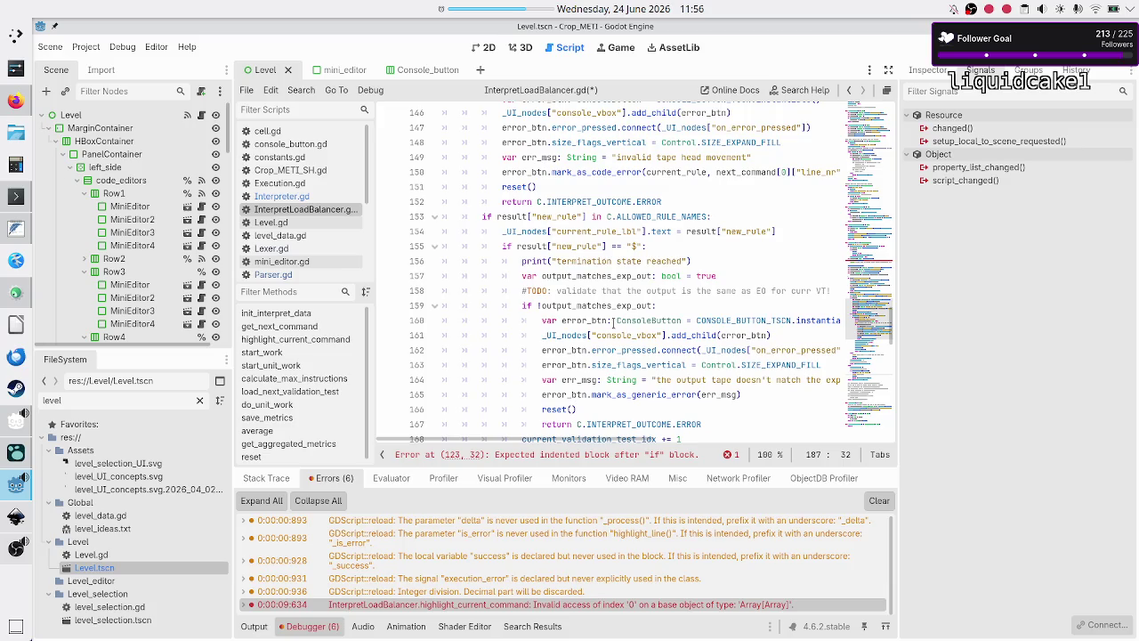
scroll(613, 322, "up", 2)
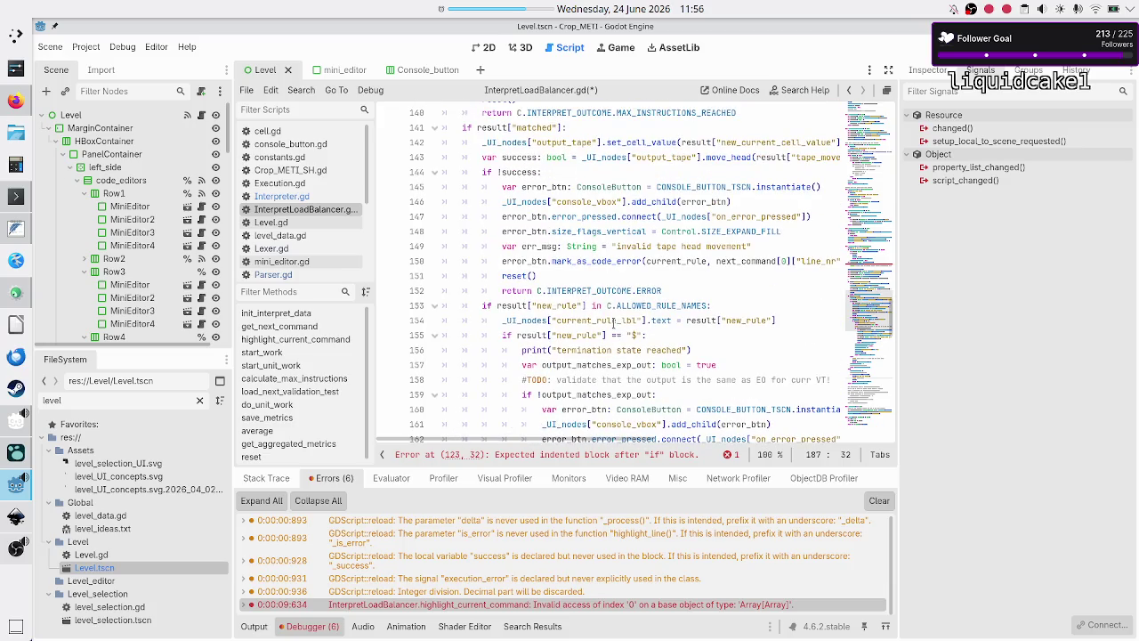
scroll(613, 322, "up", 5)
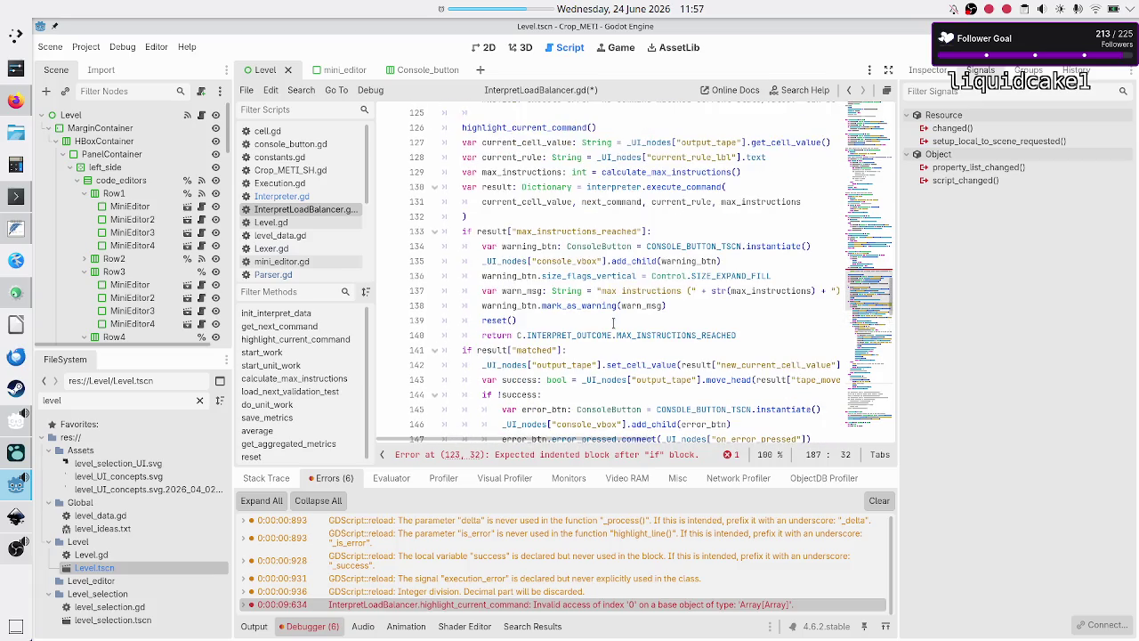
scroll(613, 322, "up", 3)
scroll(613, 322, "down", 3)
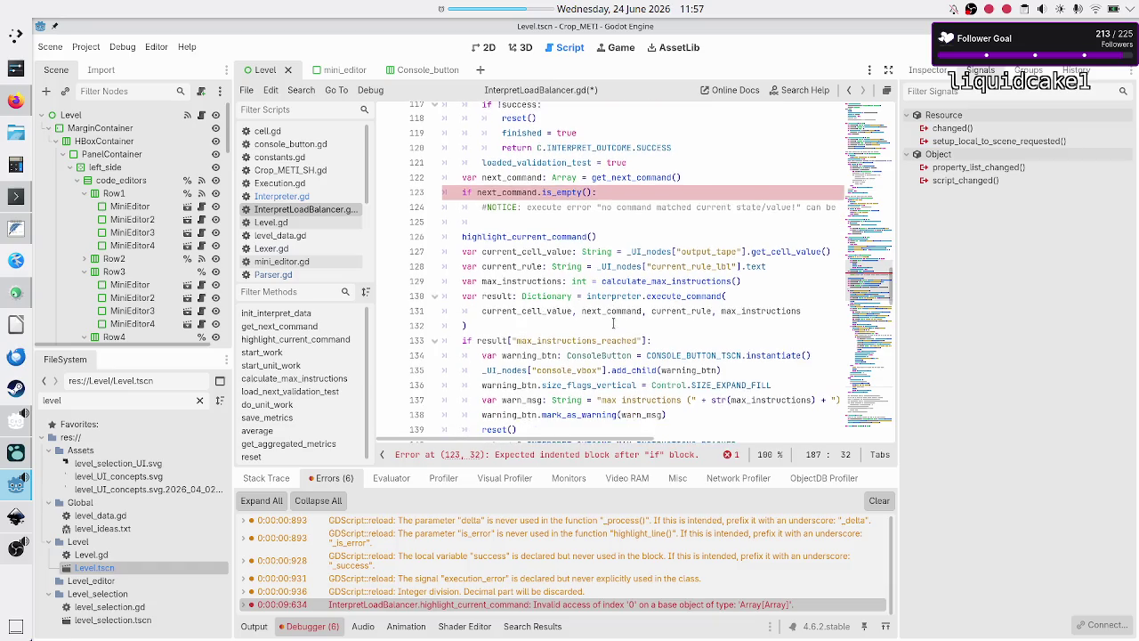
scroll(613, 322, "down", 4)
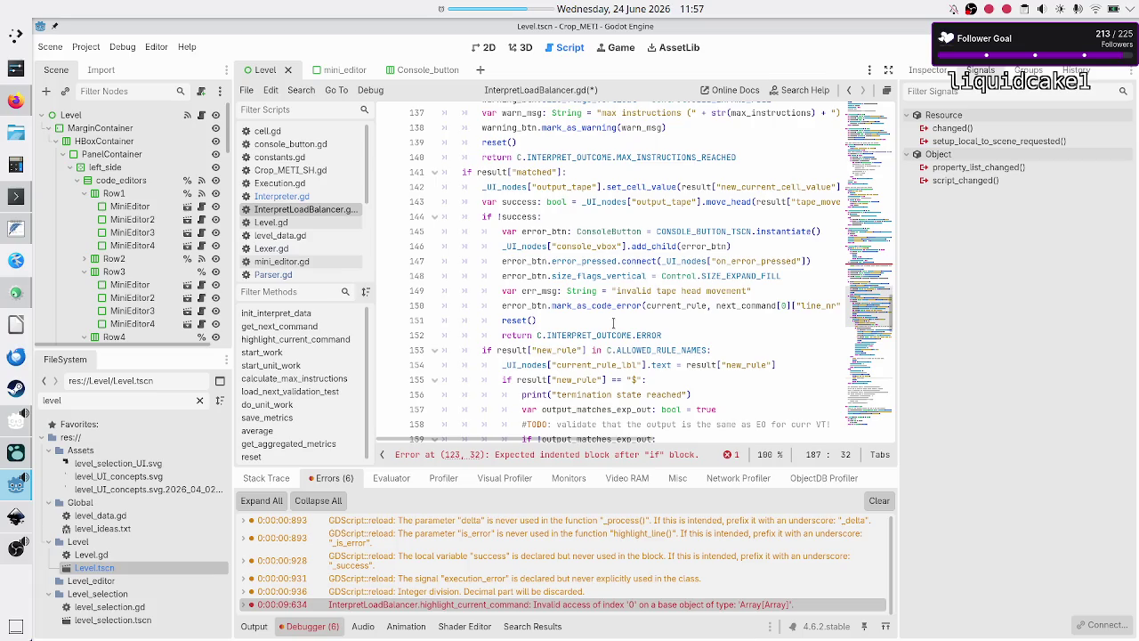
scroll(613, 322, "down", 1)
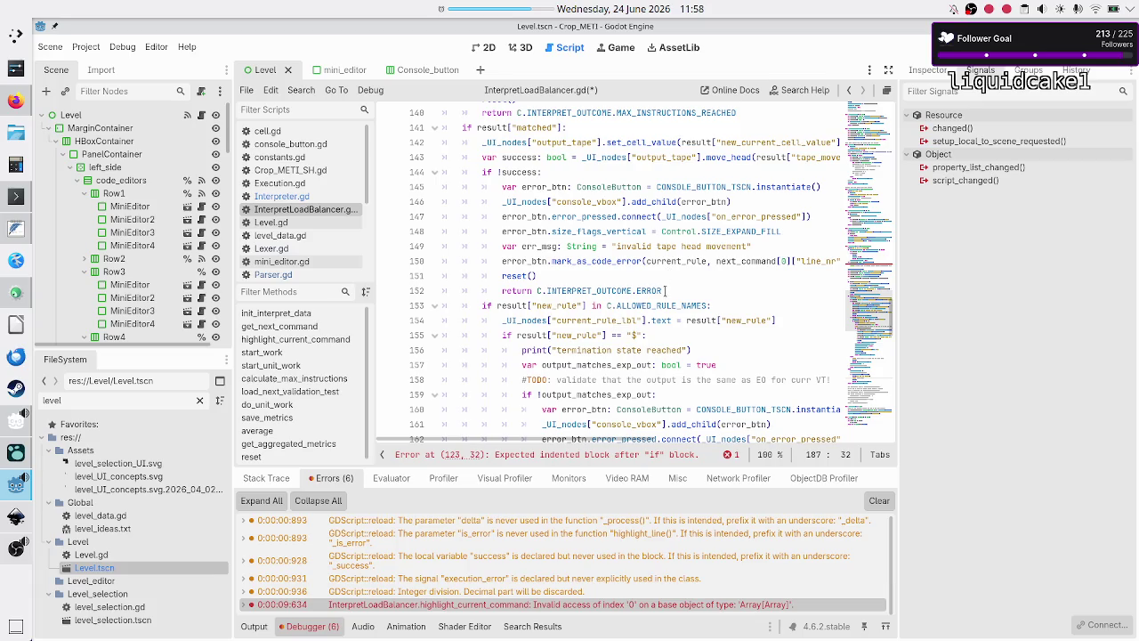
Step: Search for 'generic' to find the mark_as_generic_error call in the output-mismatch block
mouse_move(665, 255)
left_click_drag(591, 261, 637, 259)
key("ctrl+f")
type("g")
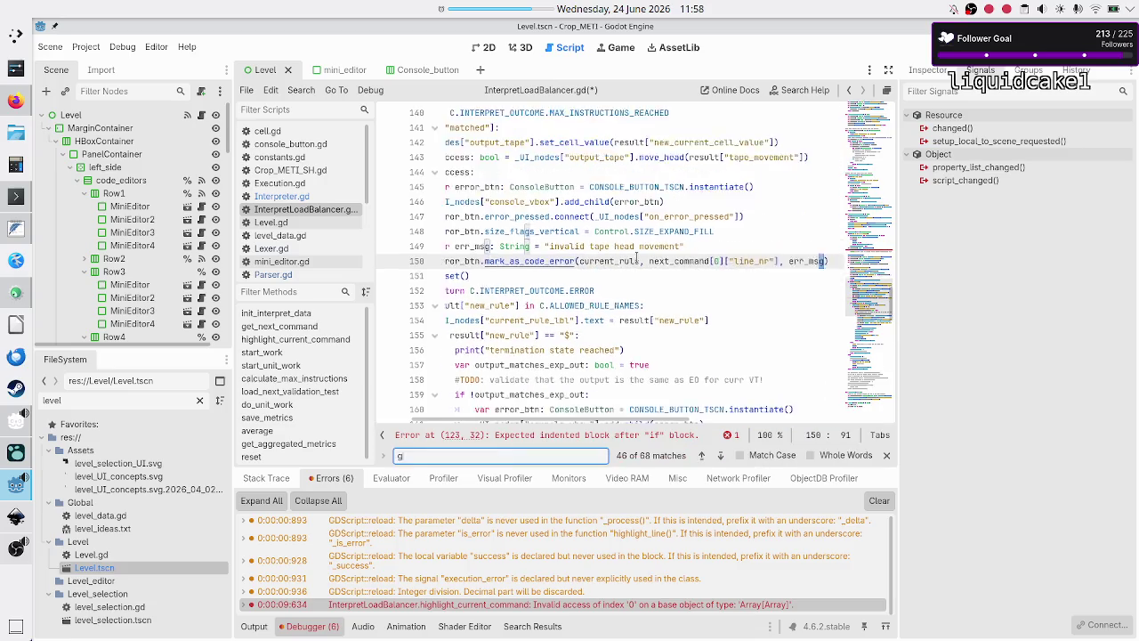
type("eneric")
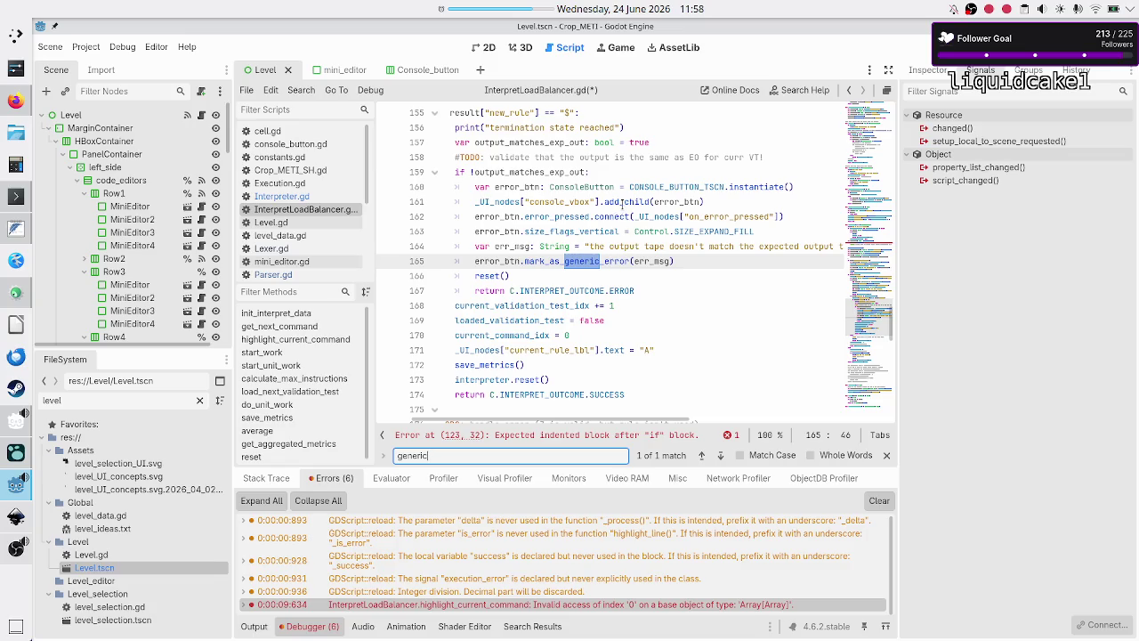
left_click(662, 174)
key("Right")
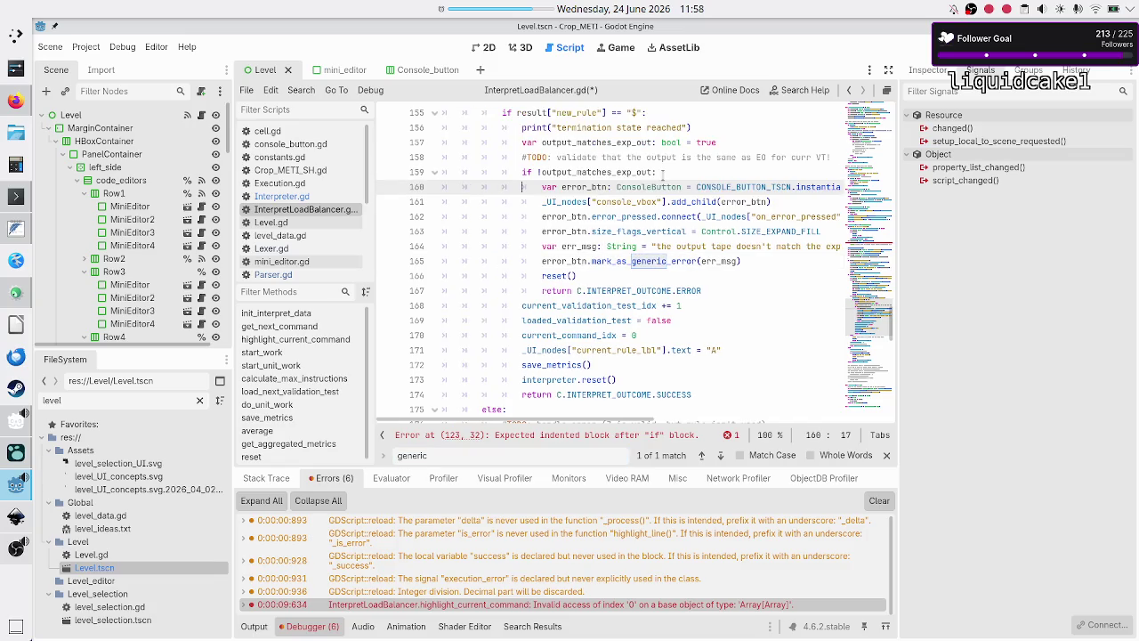
Step: Select the error-button lines of the output-mismatch error block
key("Home")
key("shift+Down")
key("shift+Down")
key("shift+Down")
key("shift+Down")
key("shift+Down")
key("shift+Down")
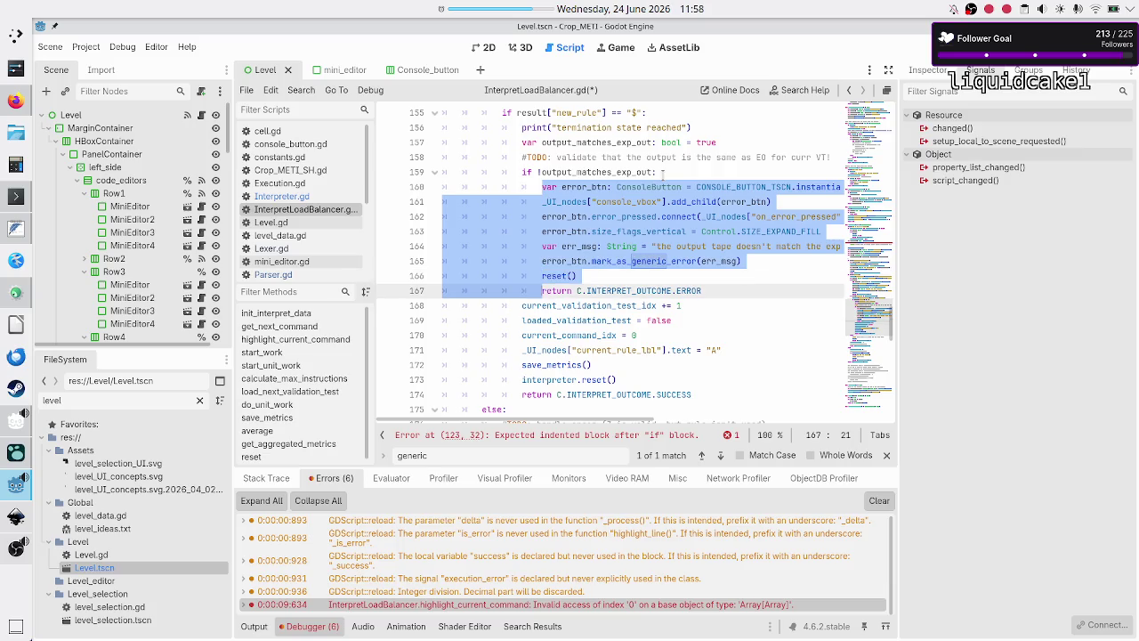
key("shift+Left")
key("shift+Left")
key("shift+Left")
key("shift+Left")
key("shift+Left")
key("shift+Left")
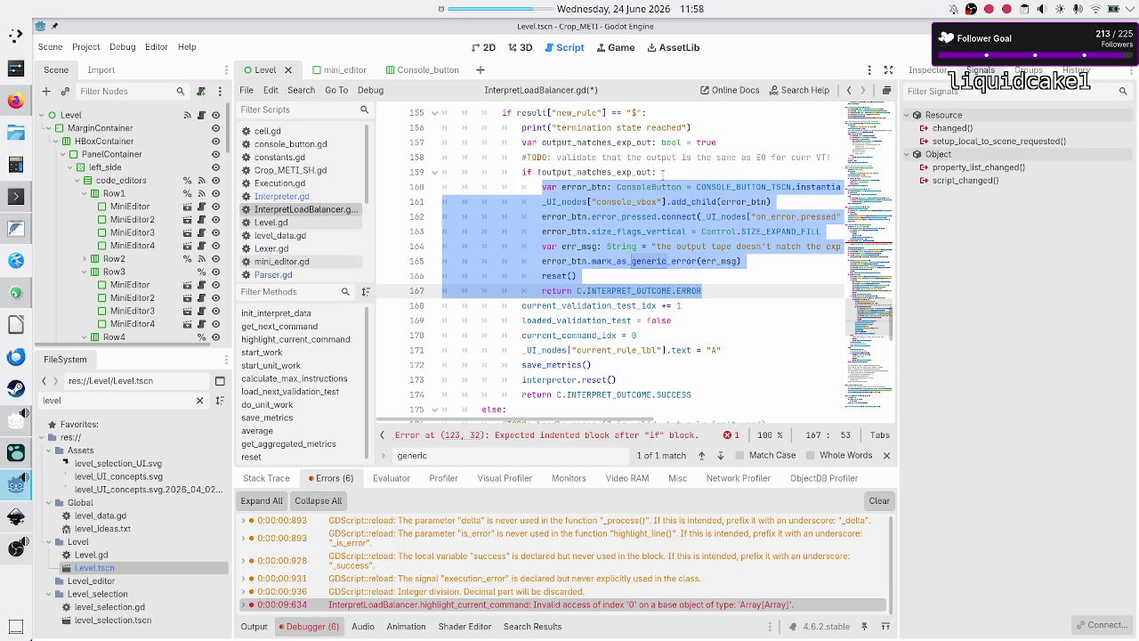
key("Home")
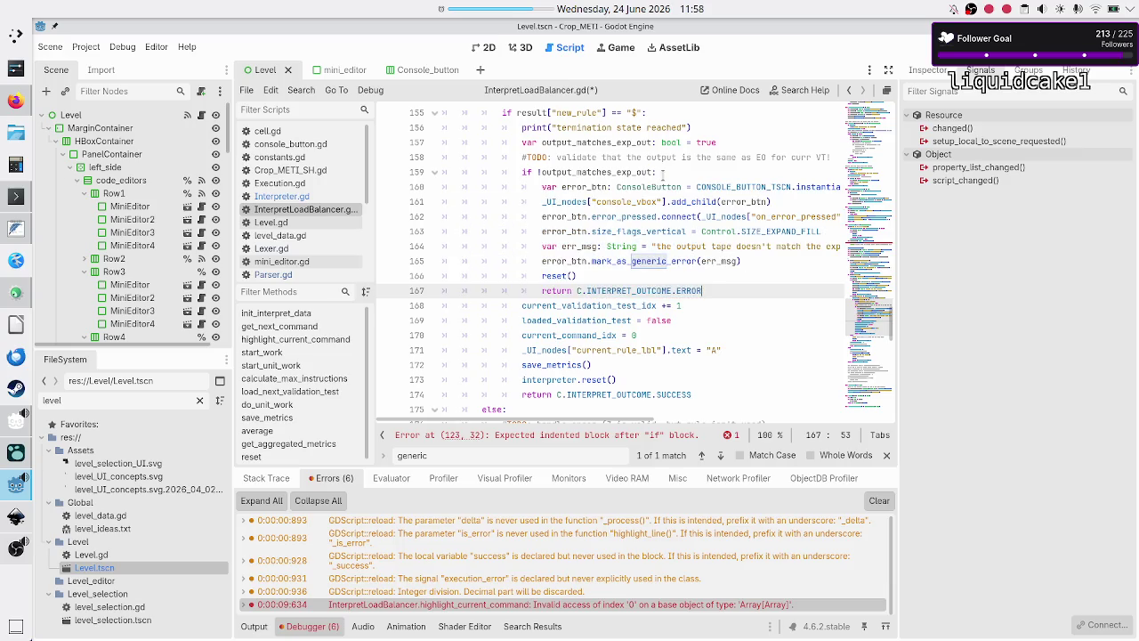
key("Down")
key("Down")
key("Down")
key("Down")
key("Down")
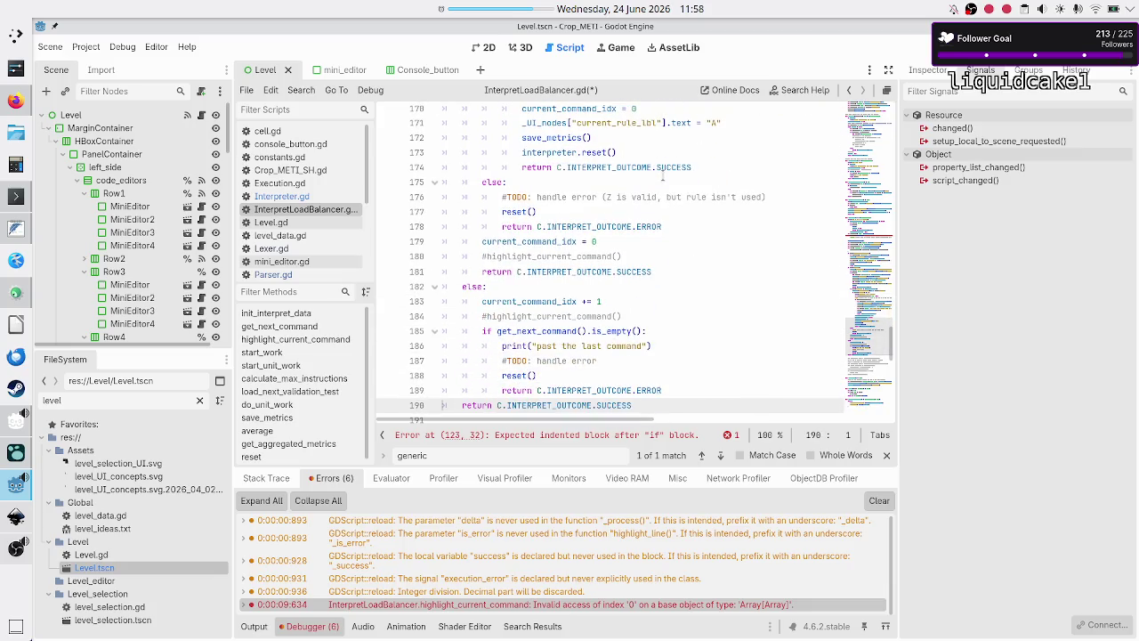
key("Down")
key("Down")
key("Down")
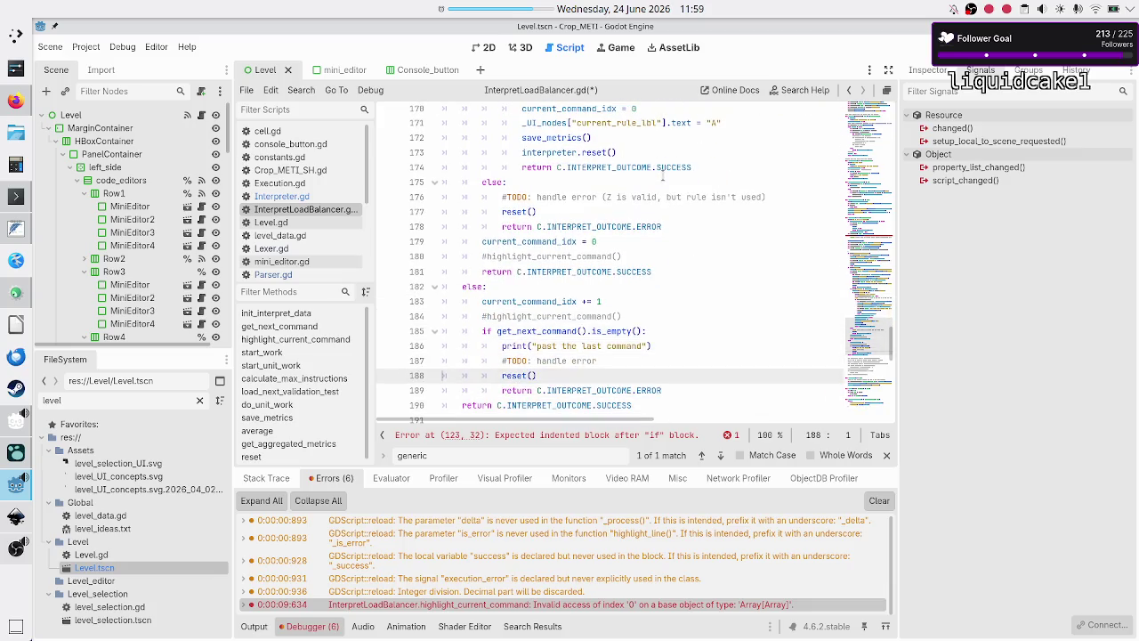
Step: Delete the '#TODO: handle error' comment on line 187
key("Up")
key("Up")
key("Home")
key("shift+Down")
key("shift+Left")
key("shift+Left")
key("shift+Left")
key("shift+Left")
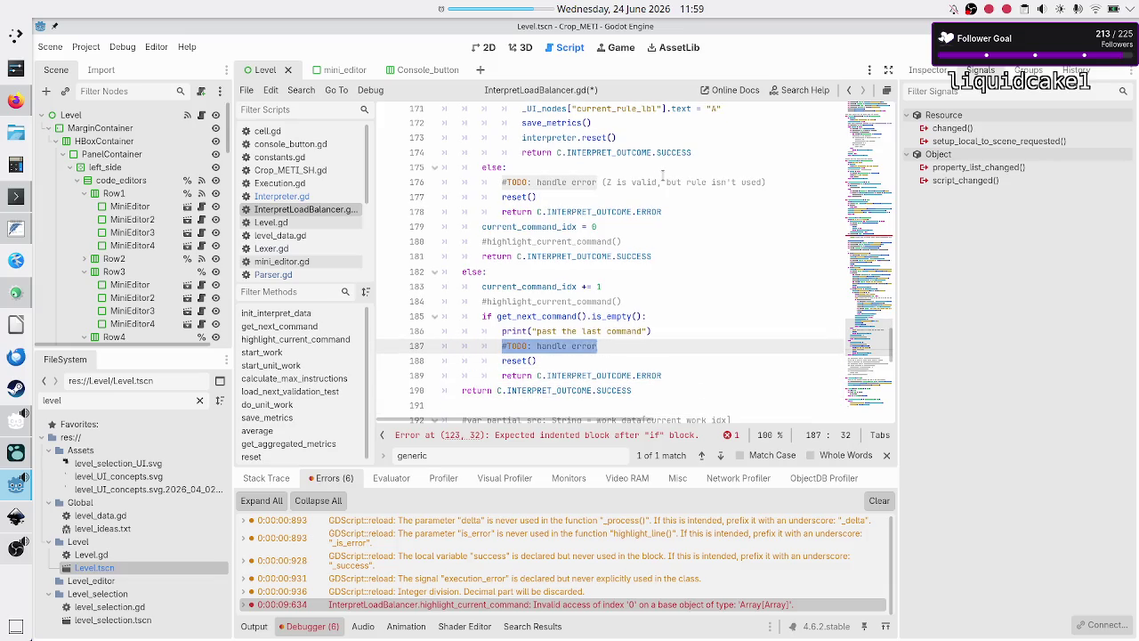
key("BackSpace")
Step: Paste the error-button code into the empty branch and un-indent lines 188–194
key("ctrl+v")
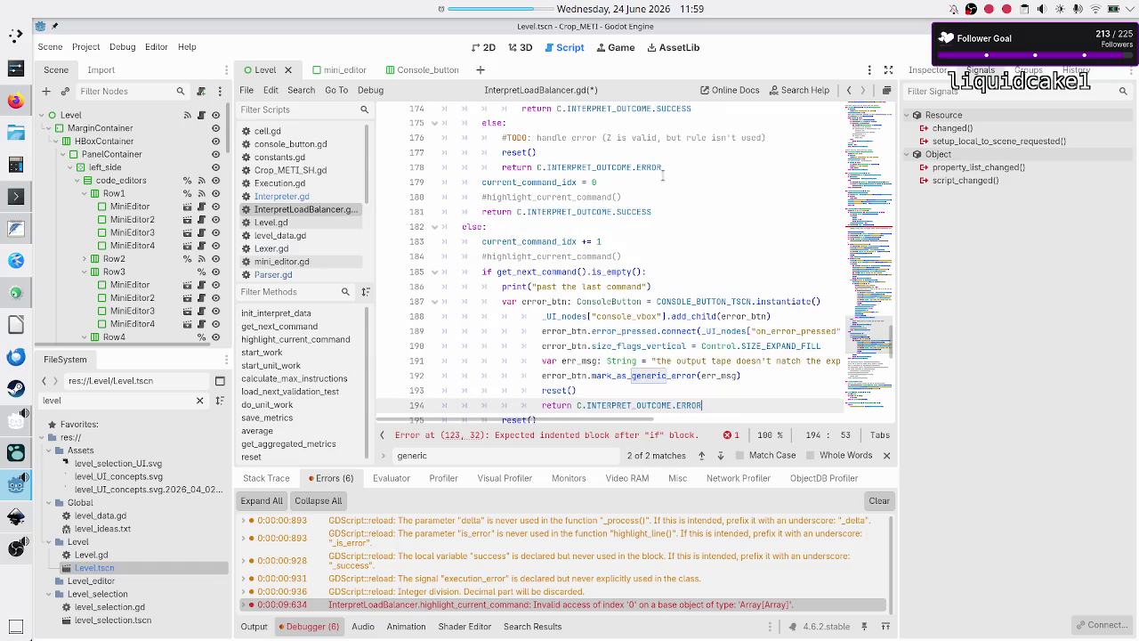
key("Up")
key("Up")
key("Up")
key("Home")
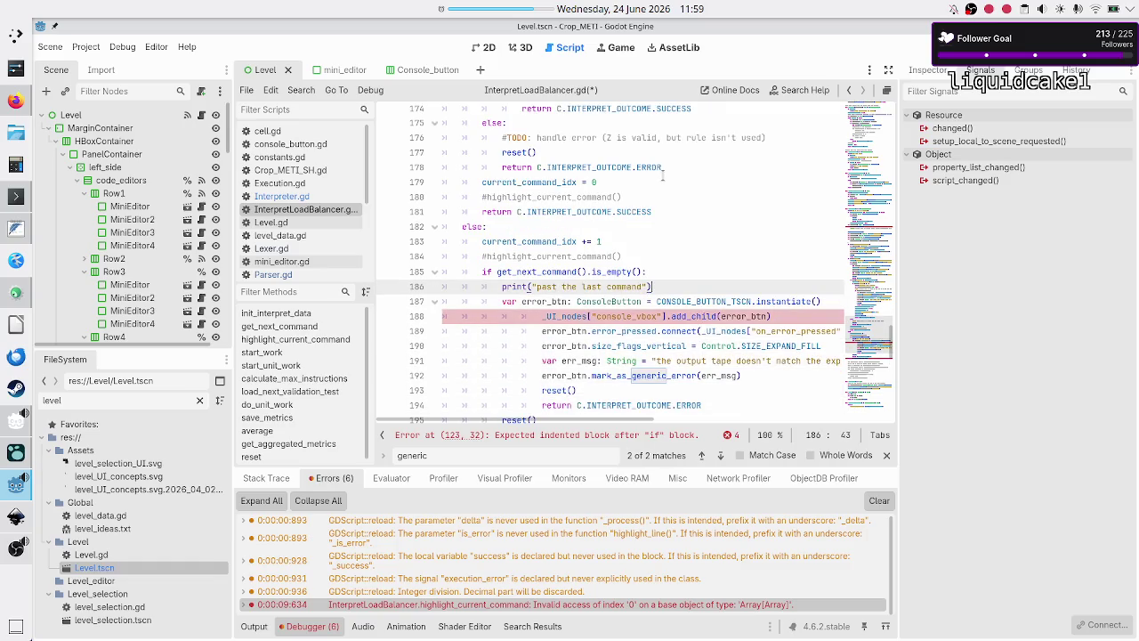
key("shift+Down")
key("shift+Down")
key("shift+Down")
key("shift+Left")
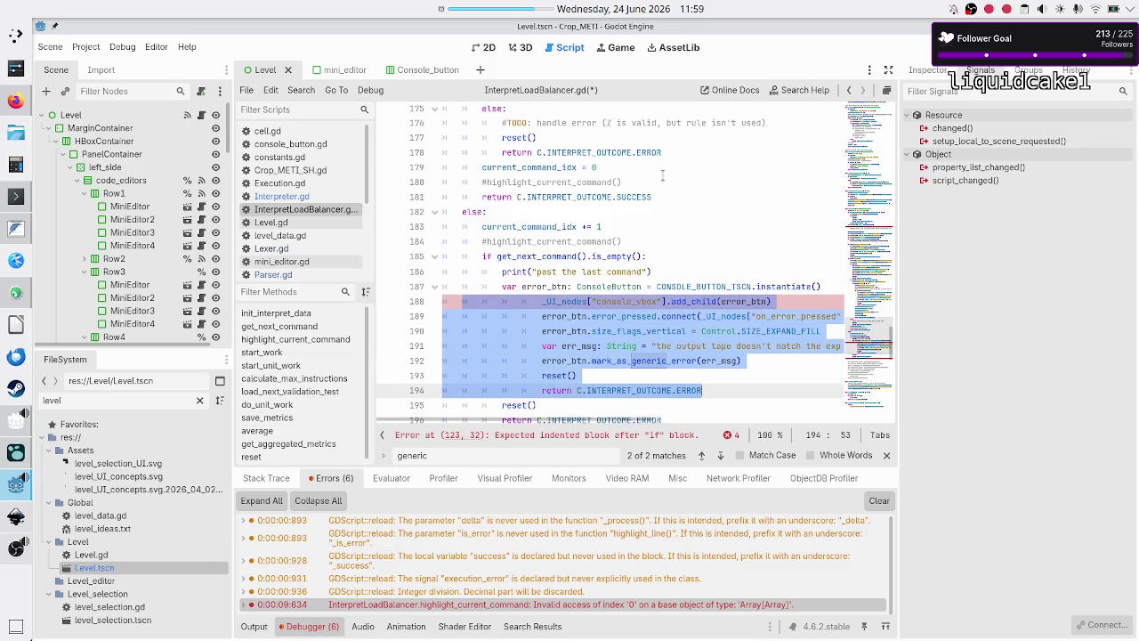
key("shift+Tab")
key("shift+Tab")
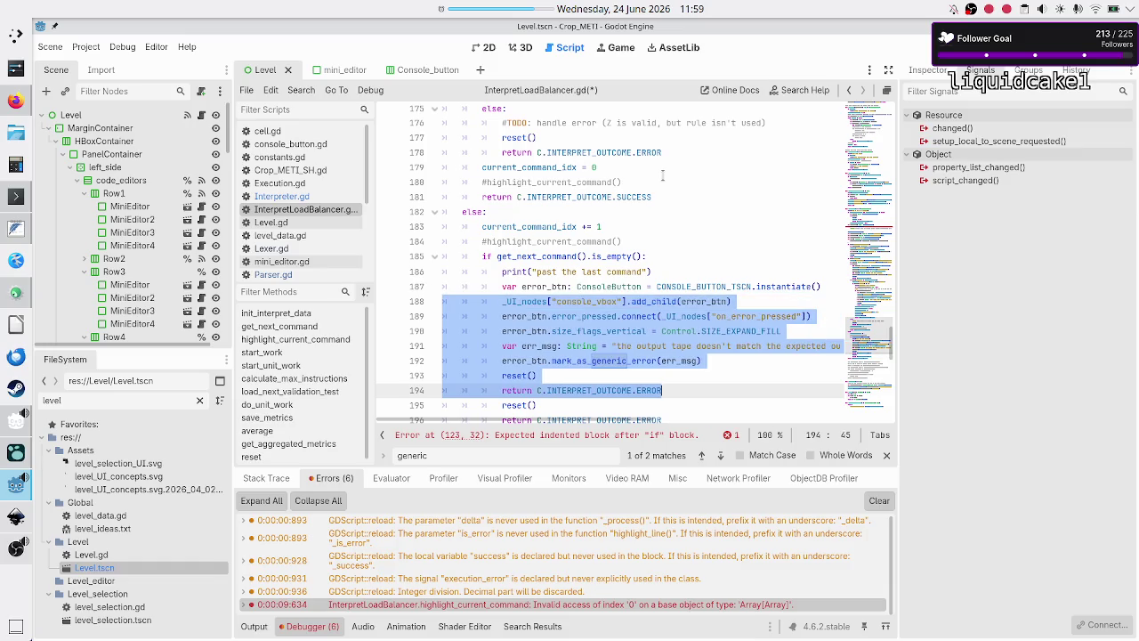
key("Up")
key("Up")
key("Up")
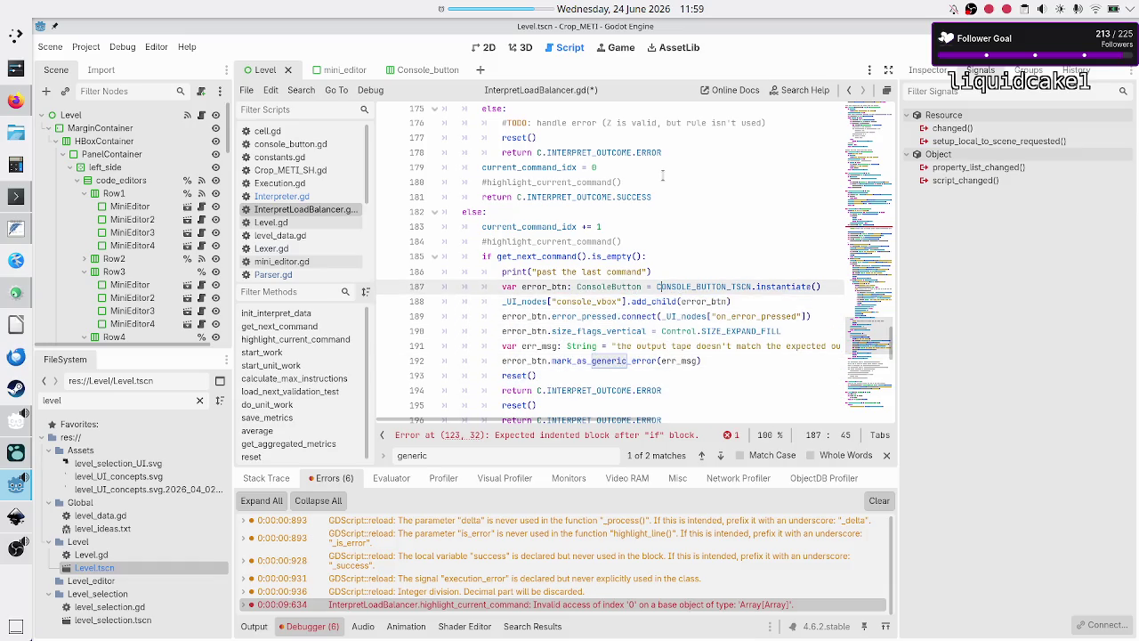
key("Home")
key("Down")
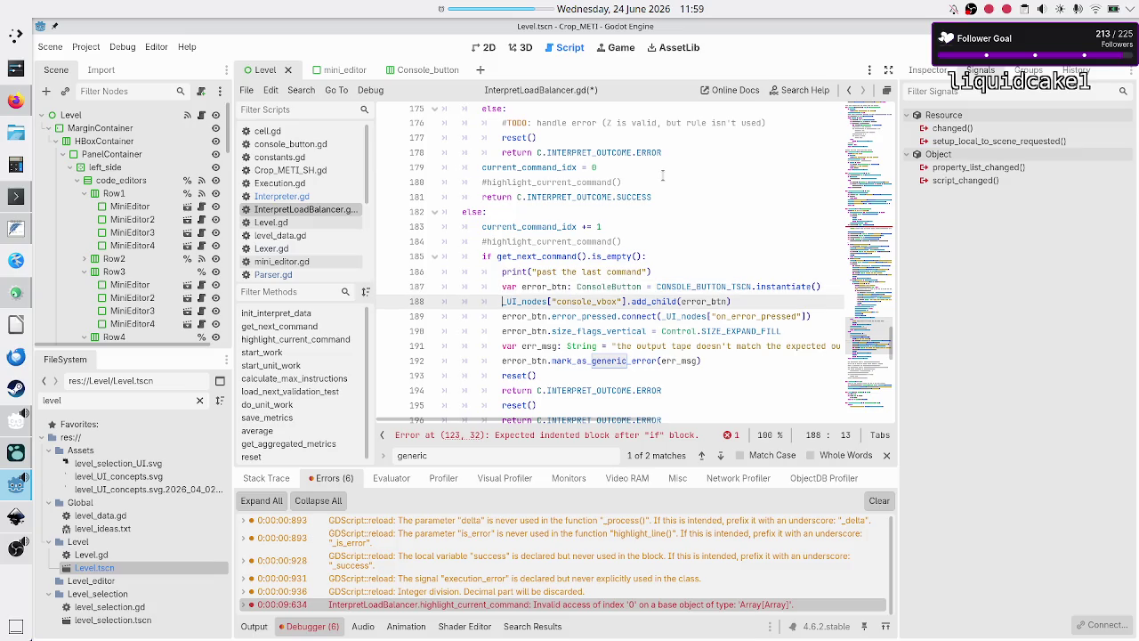
Step: Select and delete the old output-tape error message on line 191
key("Down")
key("Down")
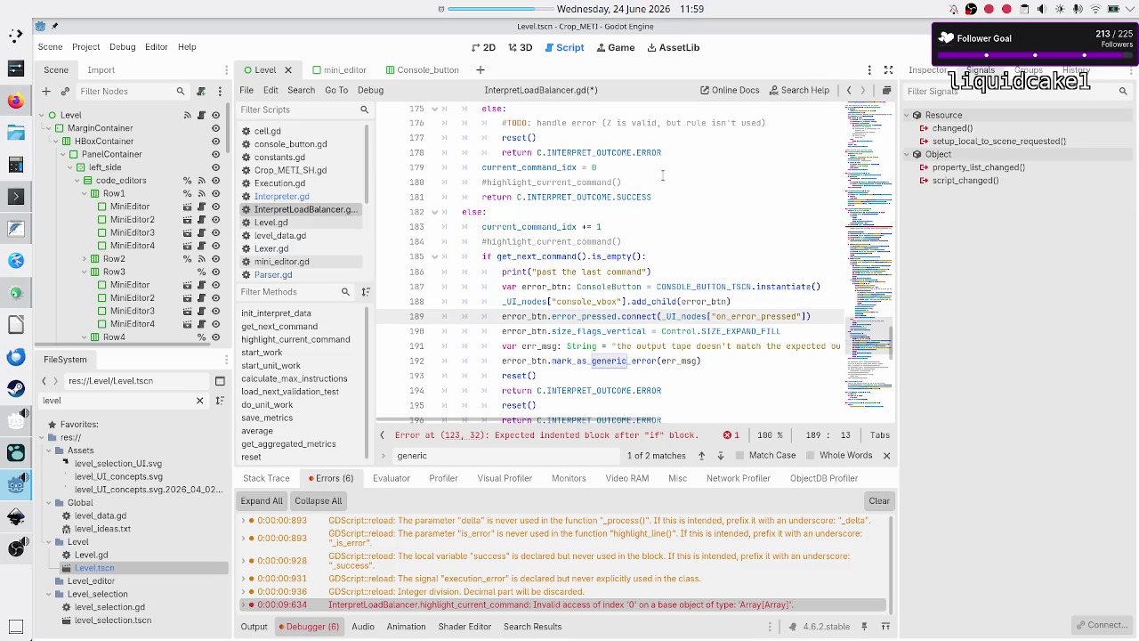
key("Down")
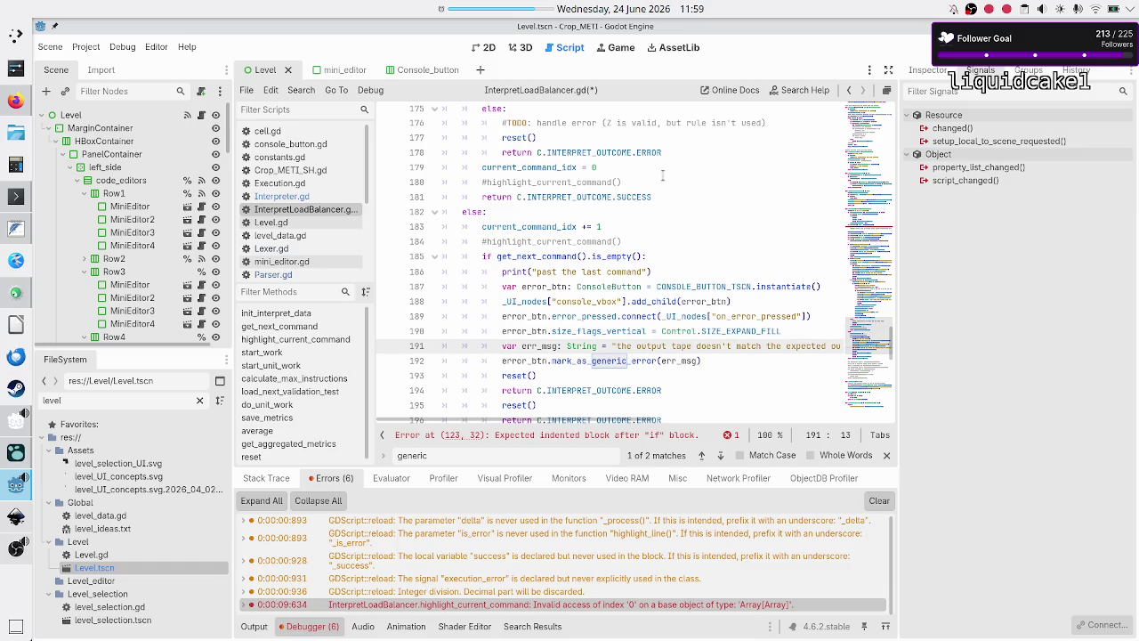
key("End")
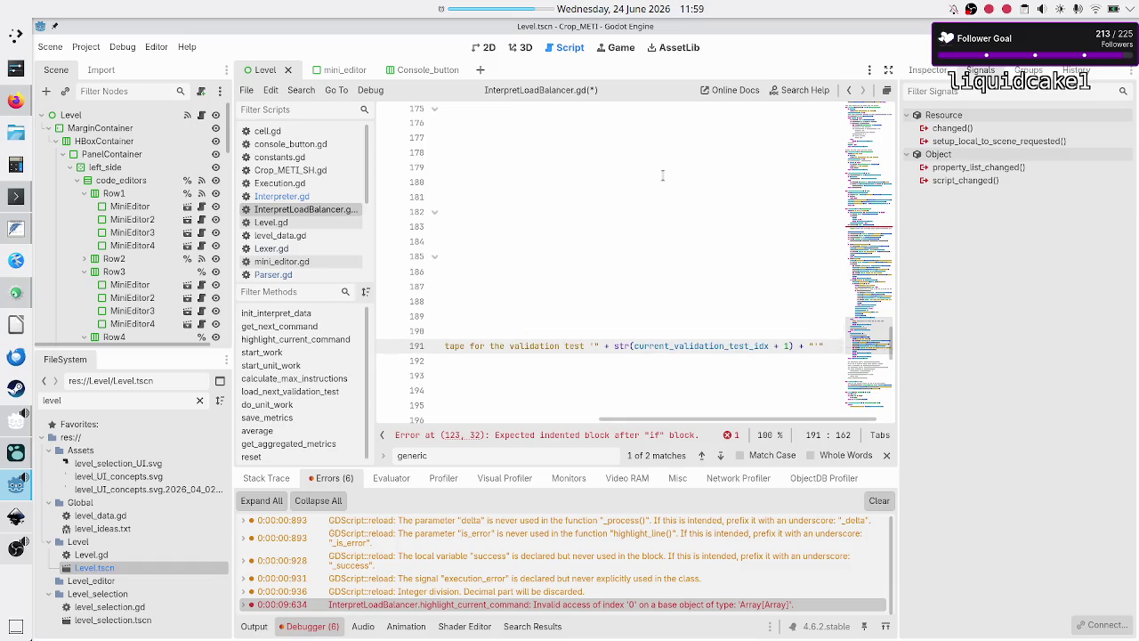
key("Home")
key("ctrl+Right")
key("ctrl+Right")
key("ctrl+Right")
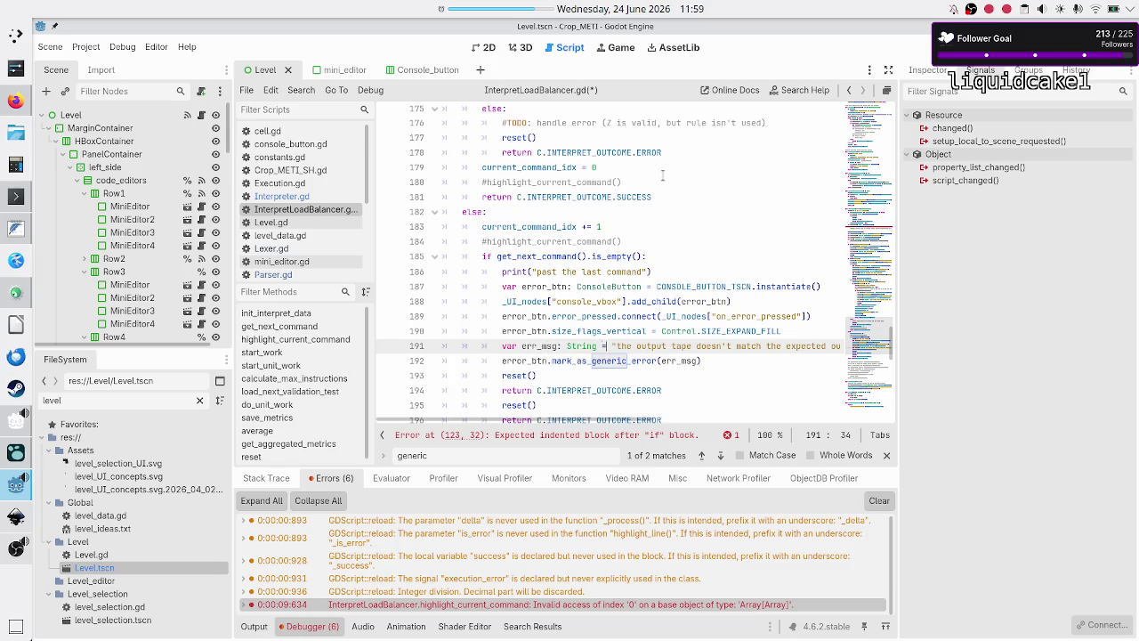
key("shift+Right")
key("shift+Right")
key("shift+Right")
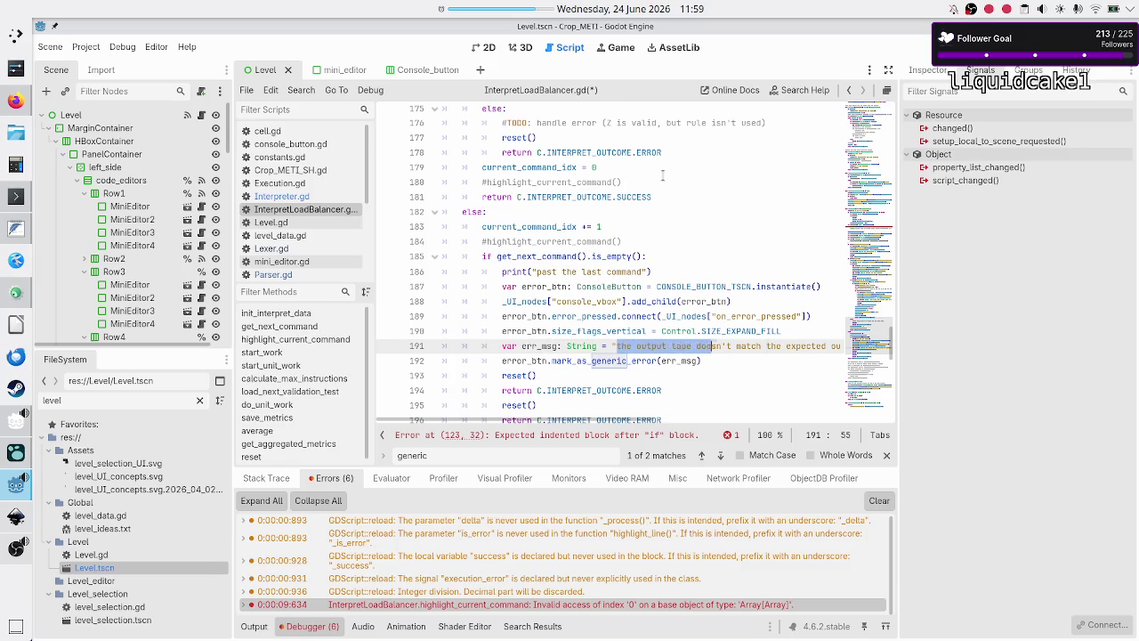
key("shift+Right")
key("shift+Right")
key("shift+Right")
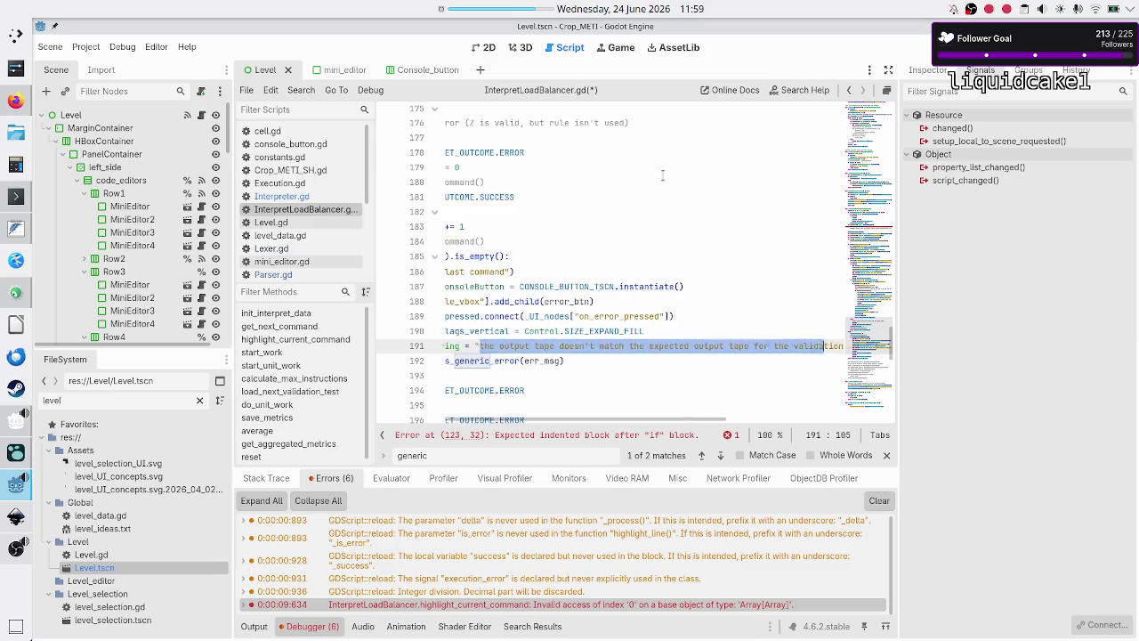
key("shift+Right")
key("shift+Right")
key("shift+Right")
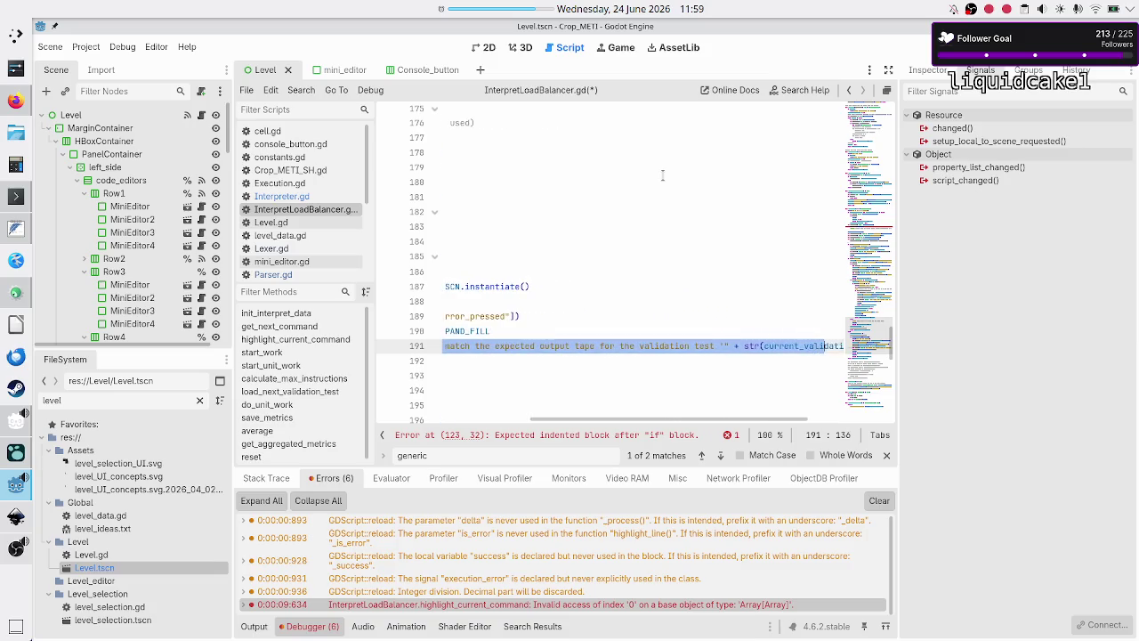
key("shift+Right")
key("shift+Right")
key("shift+Right")
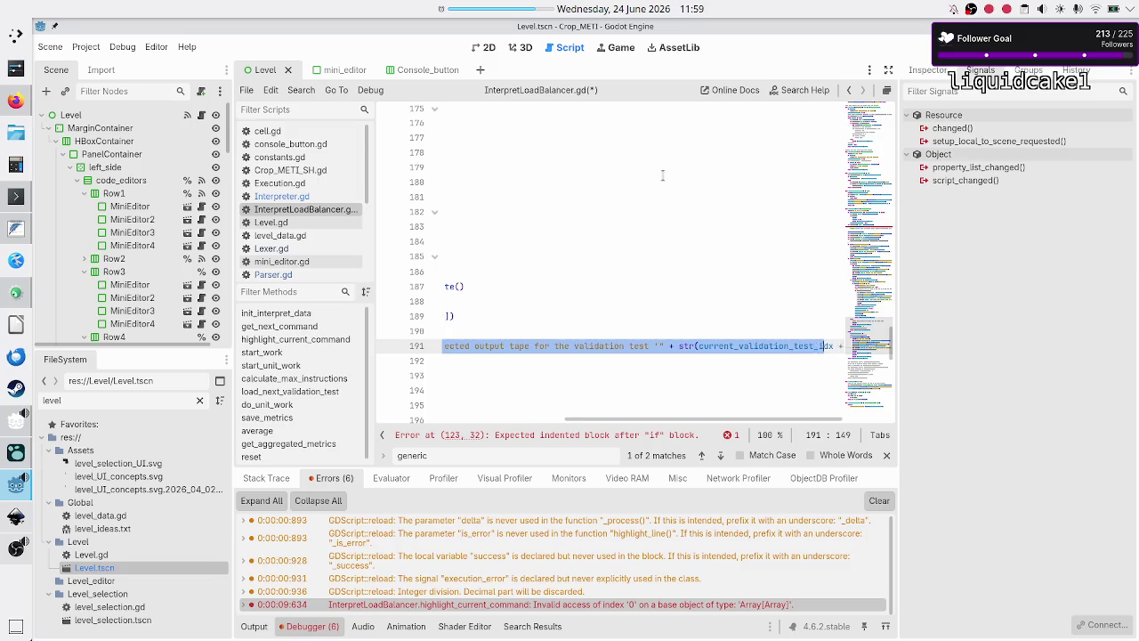
key("shift+Right")
key("shift+Right")
key("shift+Right")
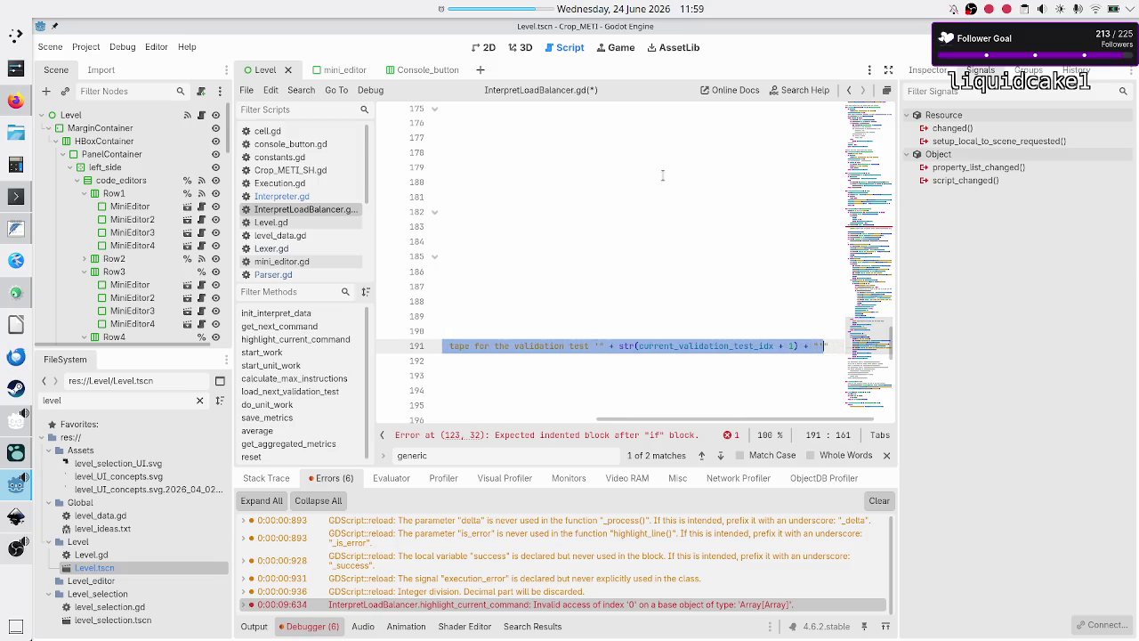
key("BackSpace")
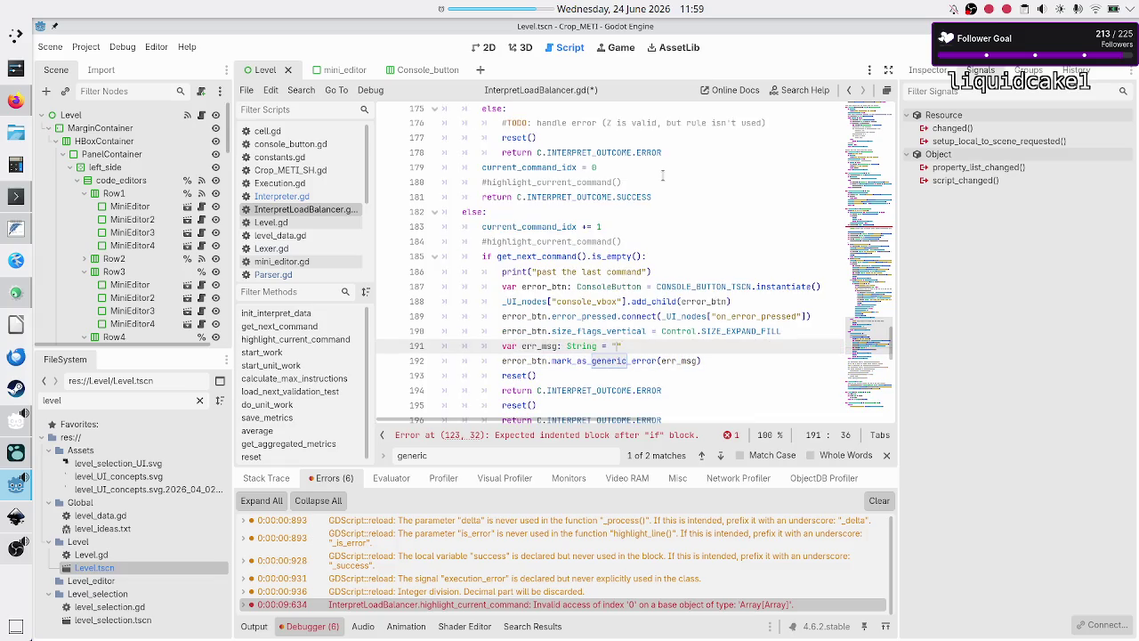
Step: Type 'No command found that matches rule' as the new message text
type("No instr")
key("BackSpace")
key("BackSpace")
key("BackSpace")
type("command f")
type("ound")
type(" that matches rule")
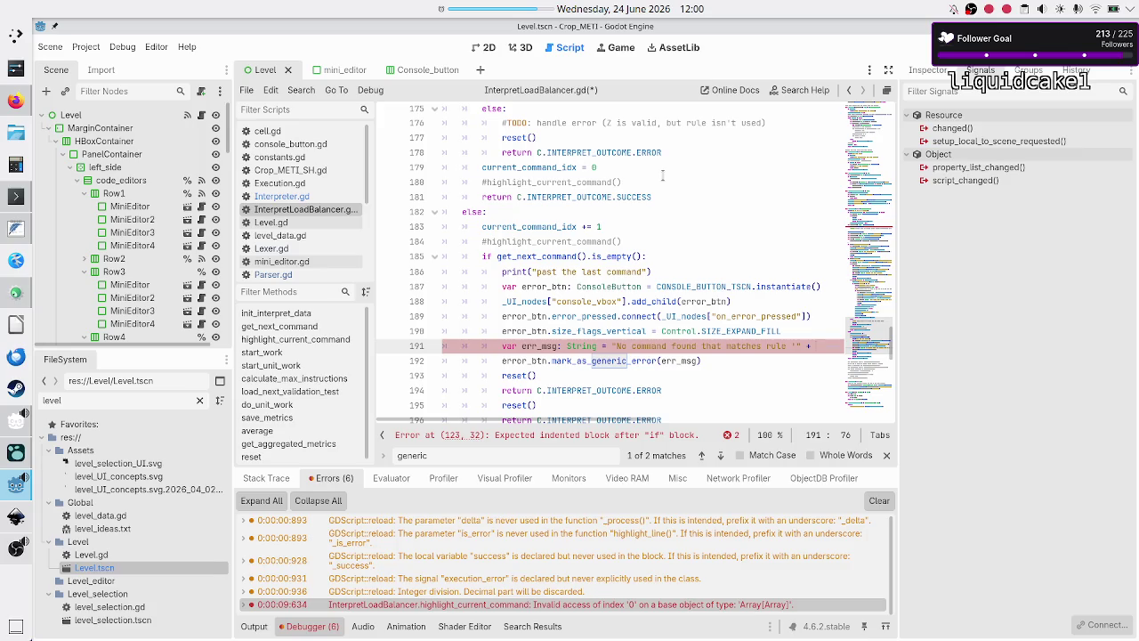
scroll(566, 170, "up", 5)
scroll(562, 190, "up", 5)
scroll(562, 190, "down", 3)
scroll(562, 190, "up", 6)
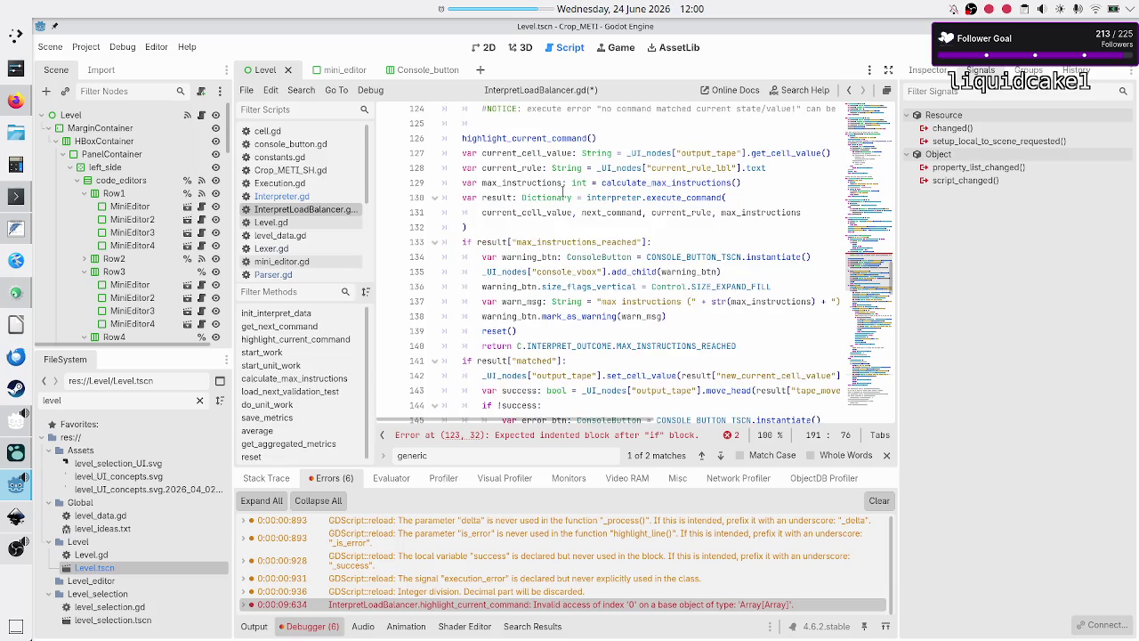
scroll(562, 191, "up", 2)
scroll(563, 191, "down", 1)
scroll(563, 191, "up", 4)
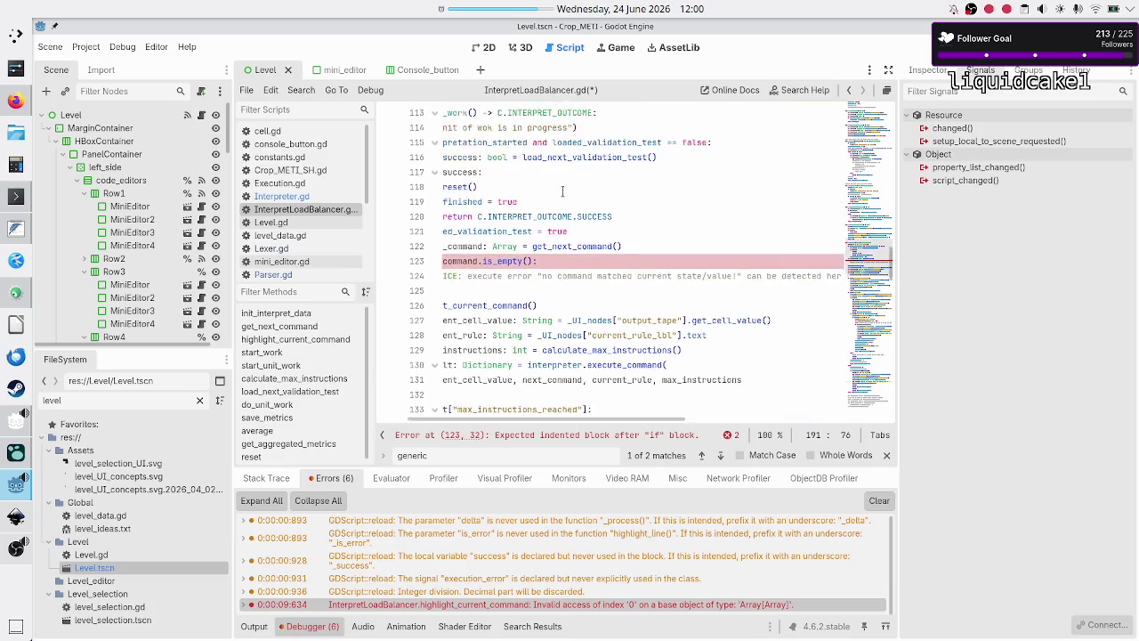
scroll(562, 190, "down", 3)
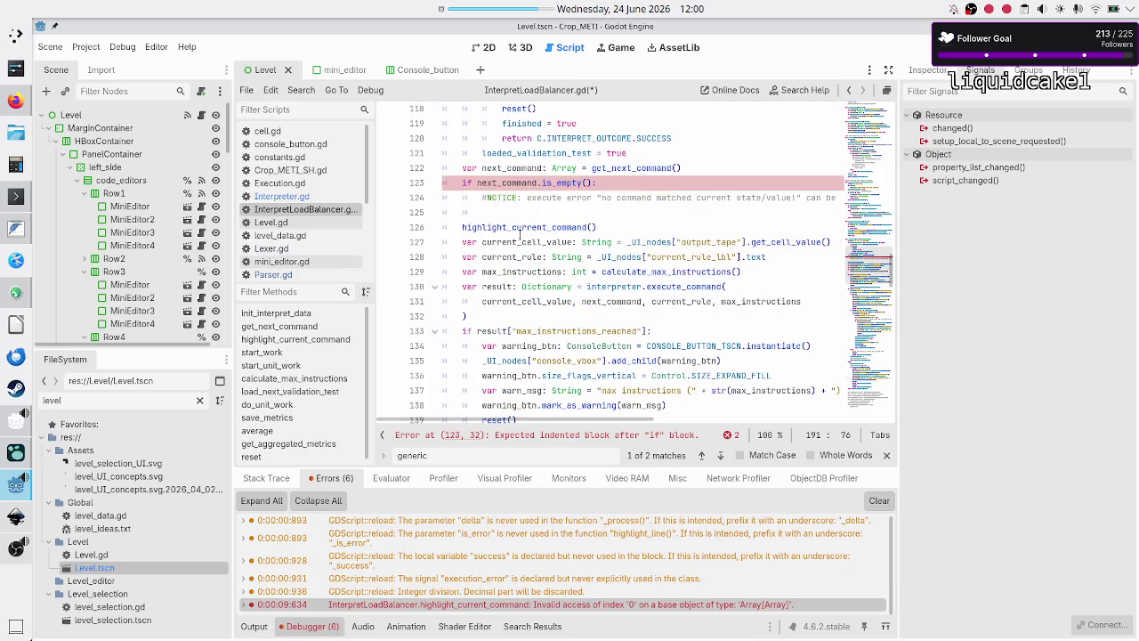
left_click(596, 256)
left_click_drag(597, 256, 764, 257)
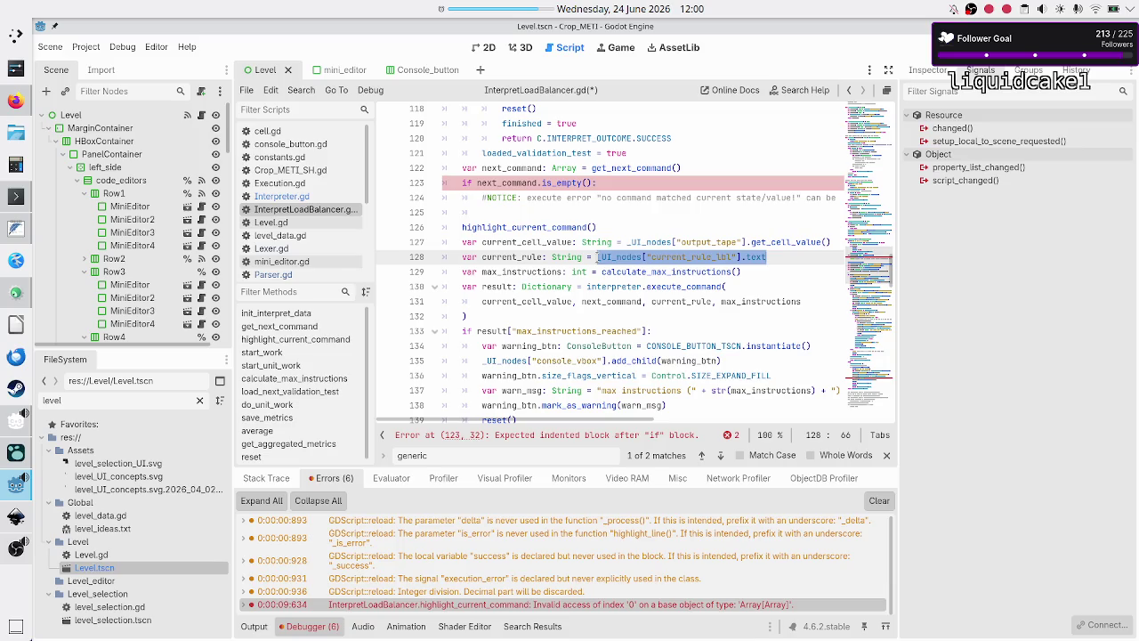
left_click(492, 257)
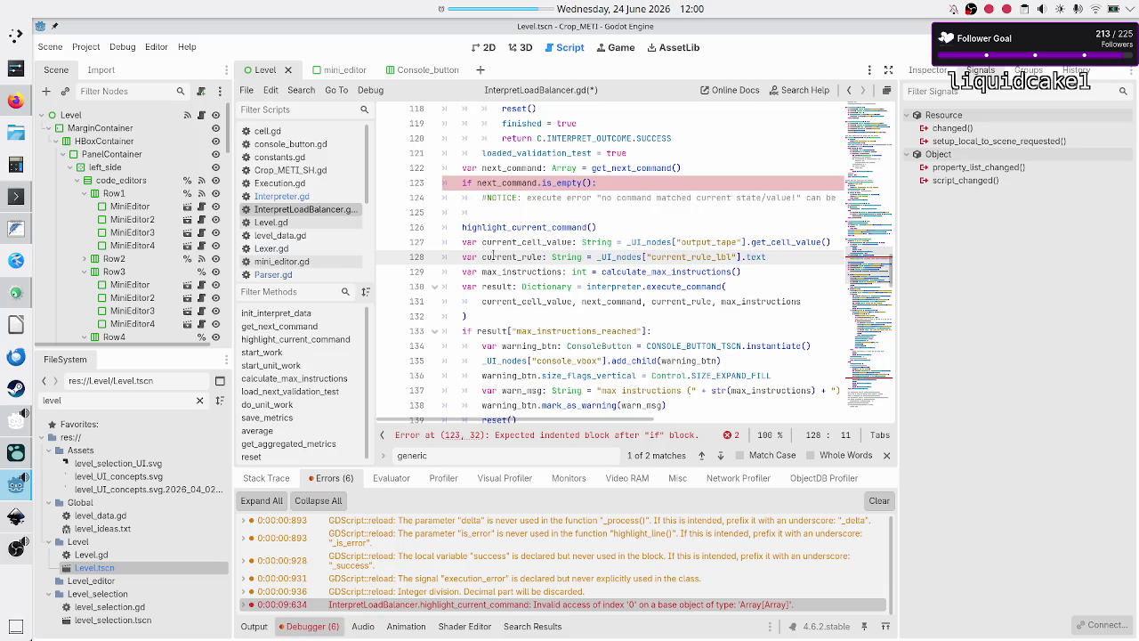
scroll(570, 284, "down", 2)
mouse_move(572, 290)
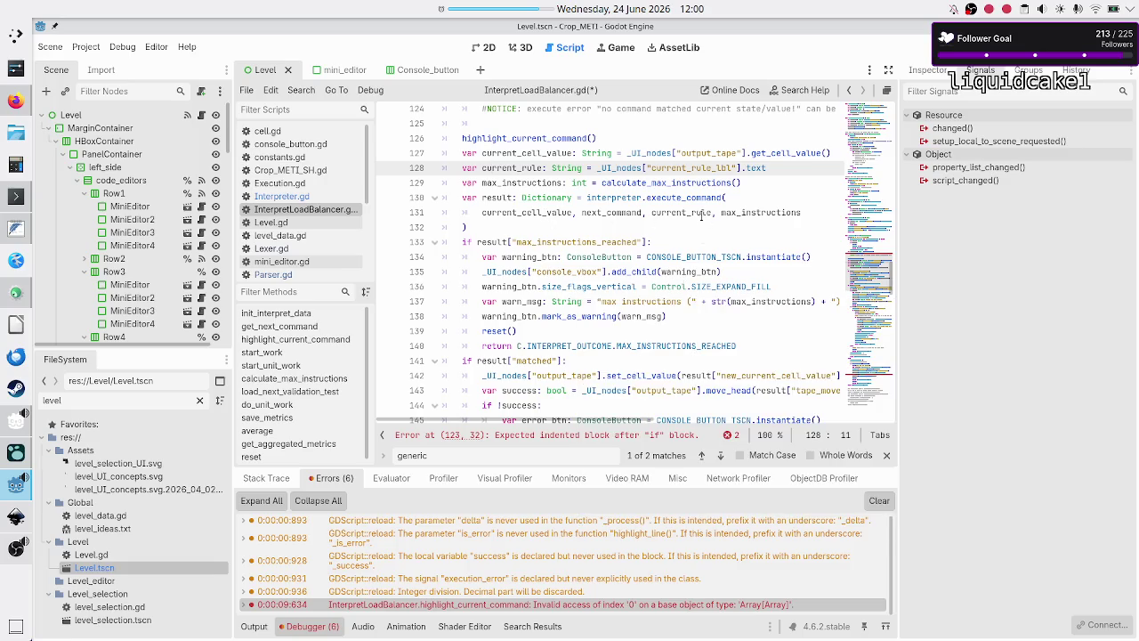
mouse_move(700, 218)
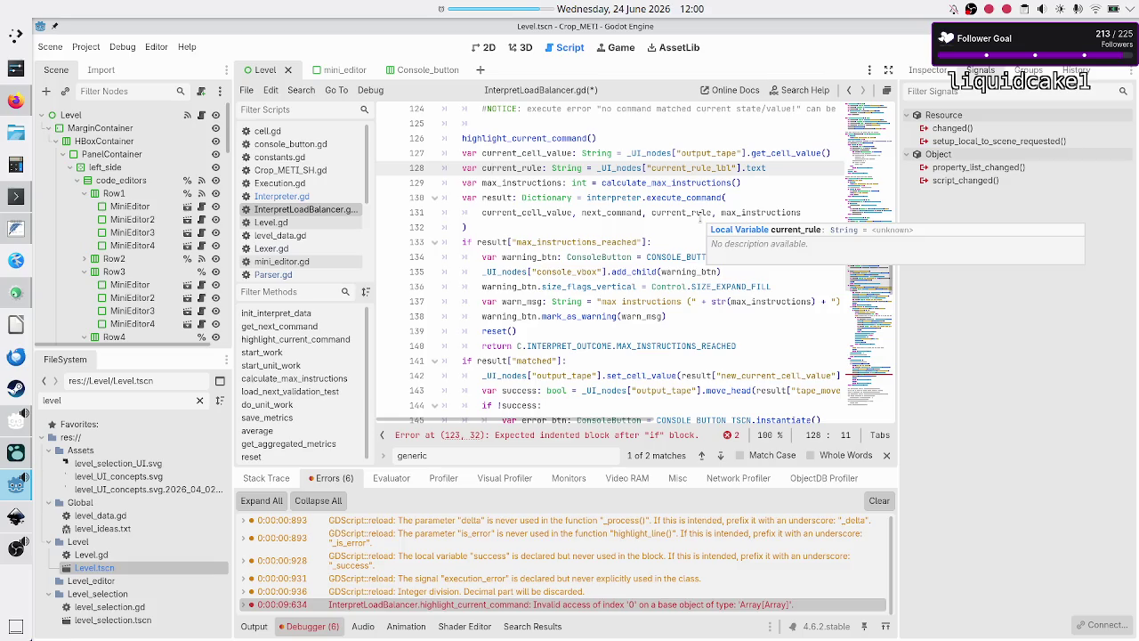
double_click(693, 199)
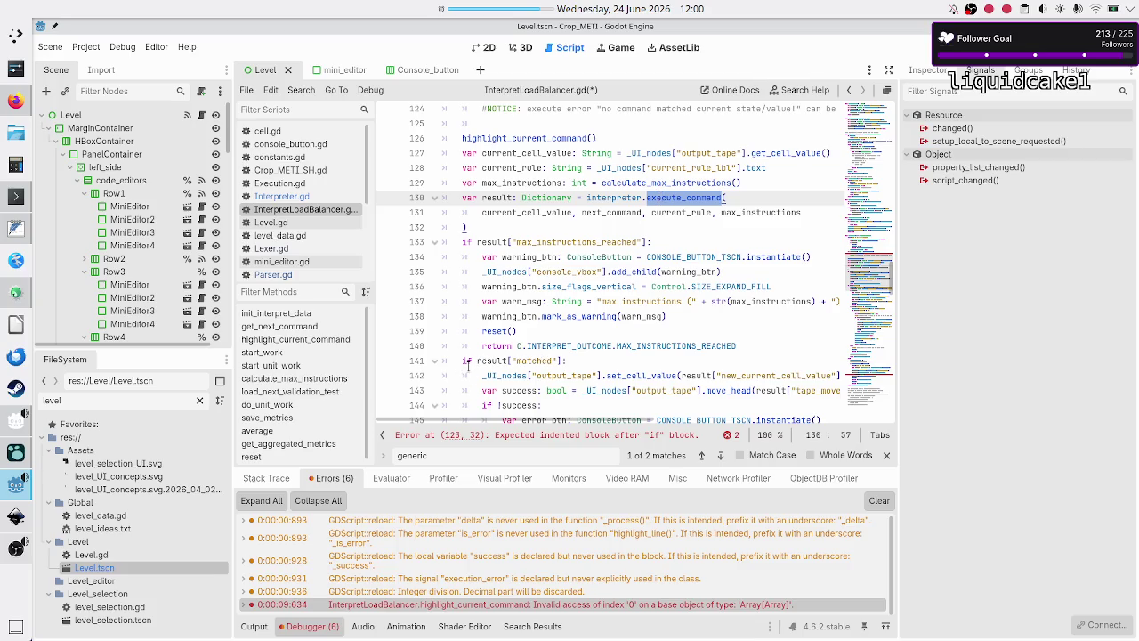
scroll(468, 365, "down", 12)
scroll(470, 365, "down", 2)
scroll(469, 367, "up", 2)
scroll(470, 366, "down", 2)
scroll(469, 365, "down", 1)
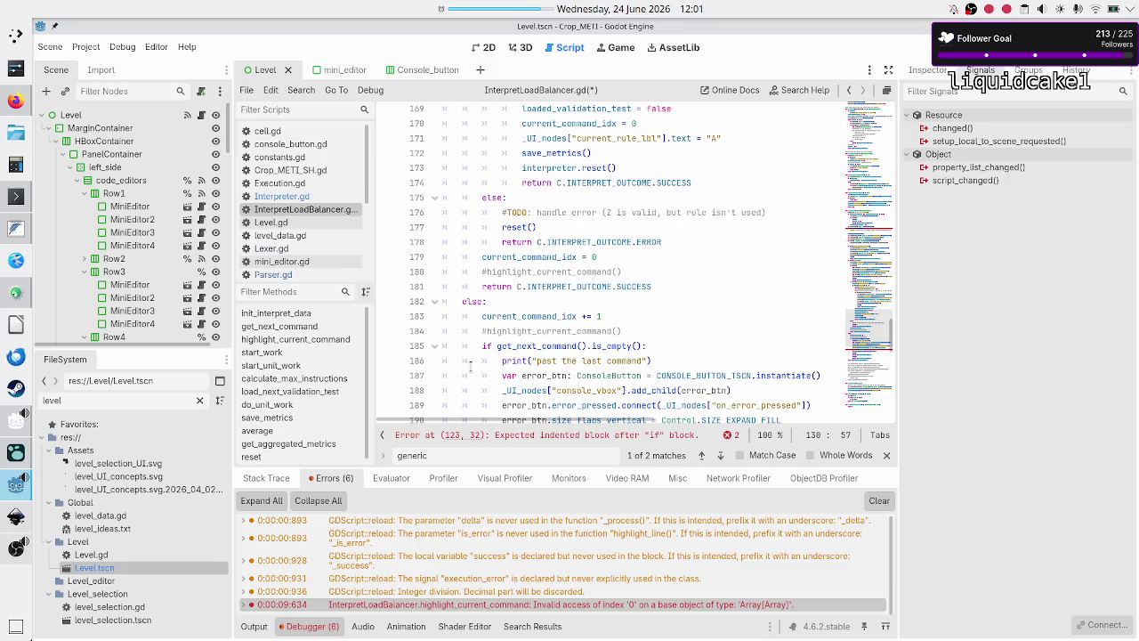
Step: Append current_rule and "' and current cell value '" + x + "'" to the err_msg string
scroll(471, 366, "down", 1)
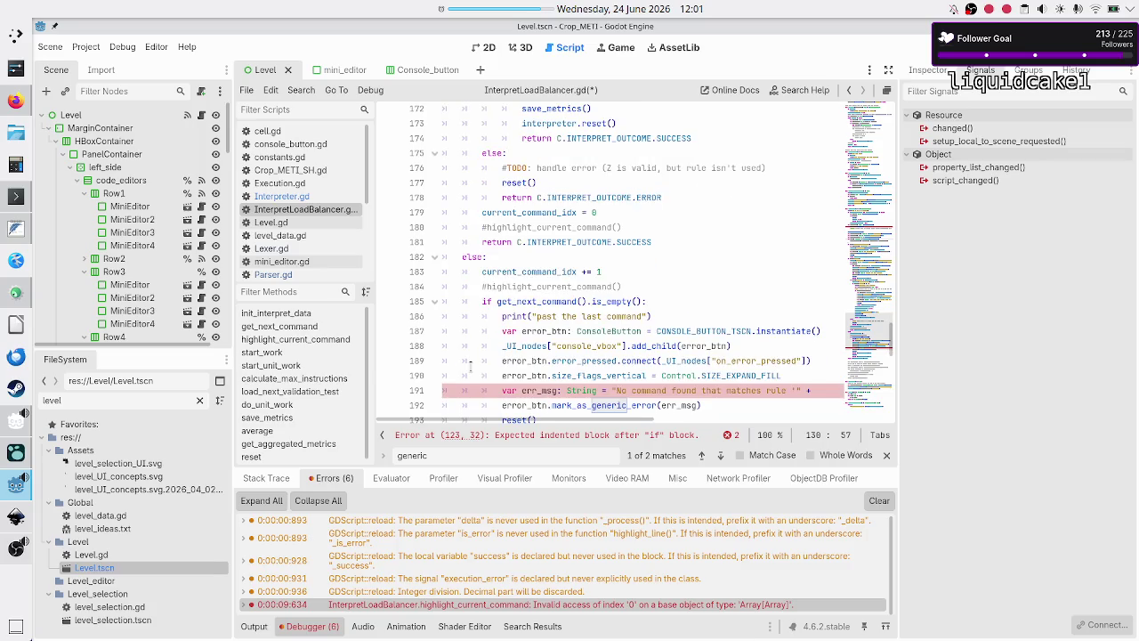
left_click(828, 389)
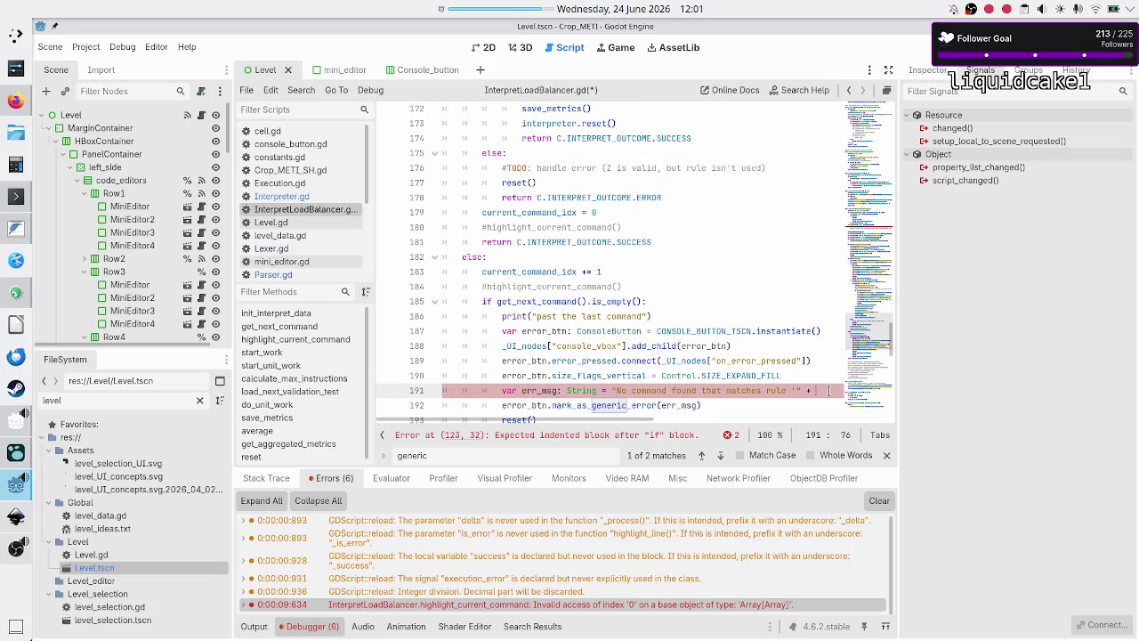
type("curr")
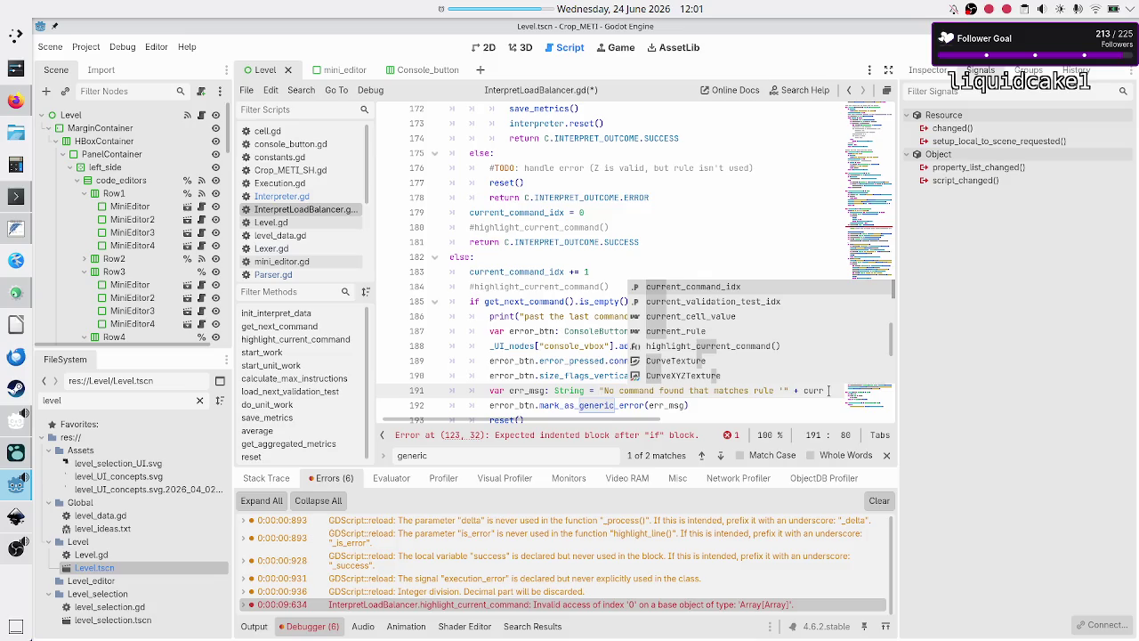
key("Down")
key("Down")
key("Down")
key("Return")
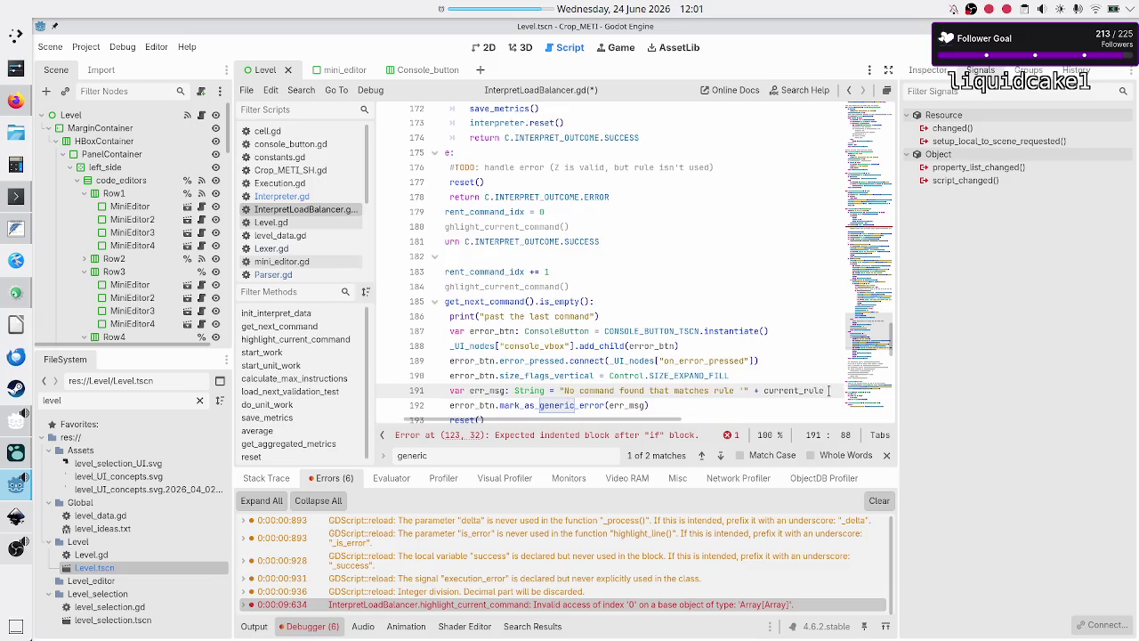
type("+ ")
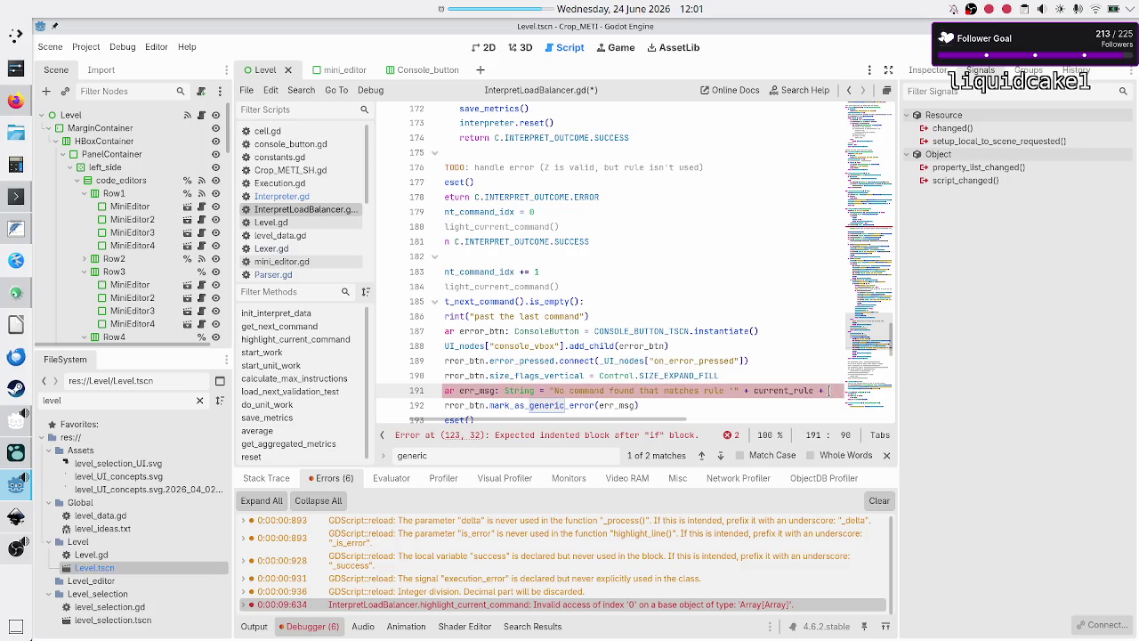
type("\"'")
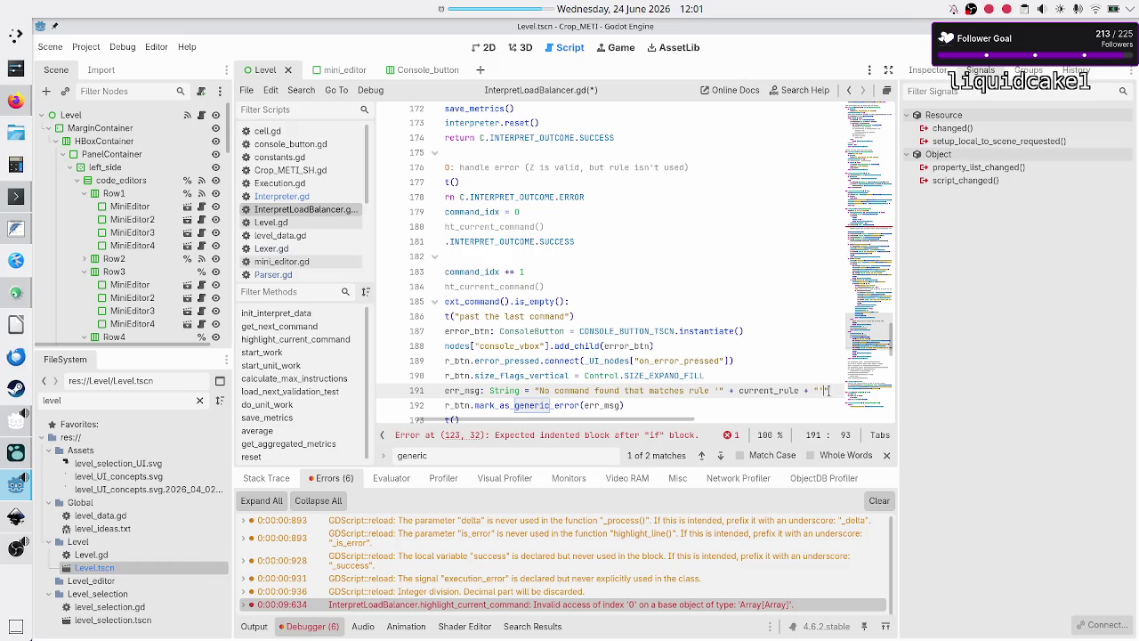
type(" and ")
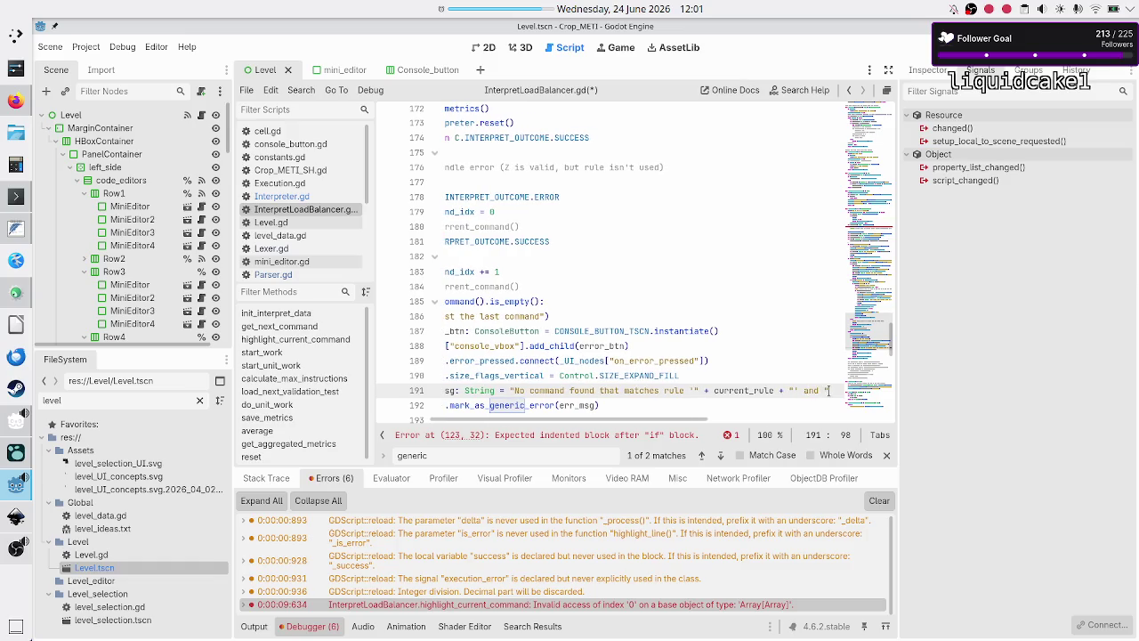
type("cell")
key("BackSpace")
key("BackSpace")
key("BackSpace")
type("current d")
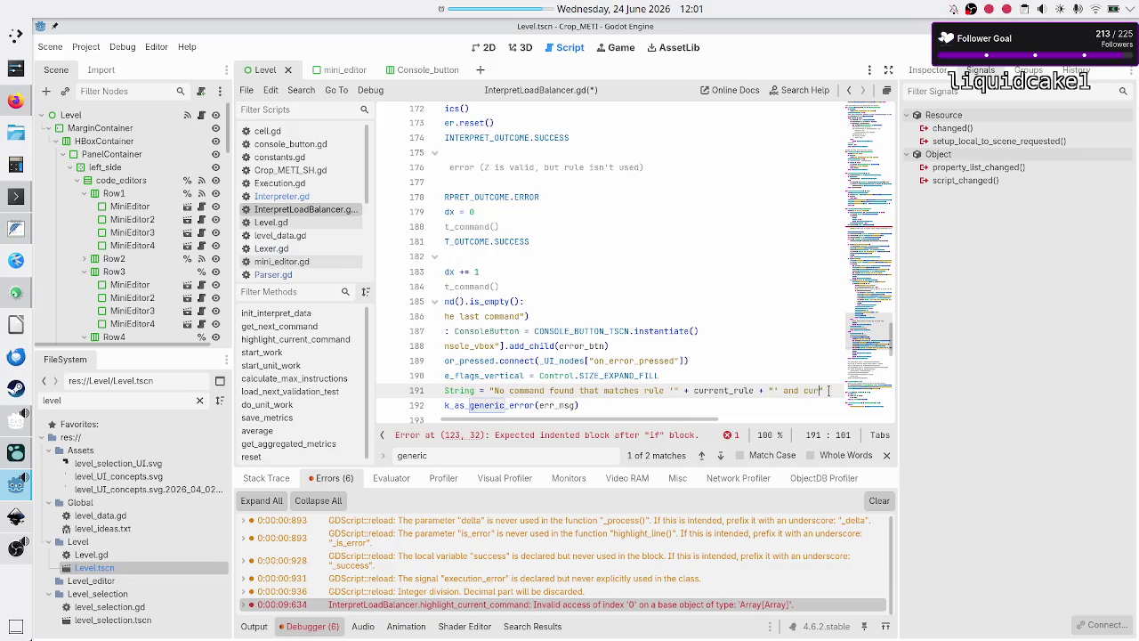
key("BackSpace")
type("cell valu")
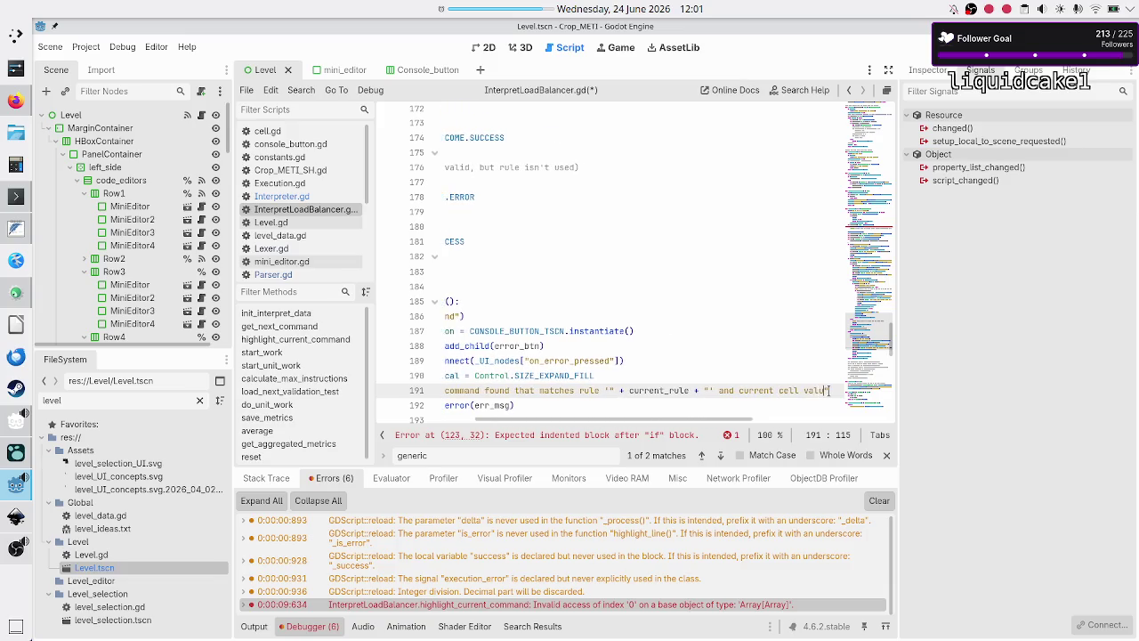
type("e '\"")
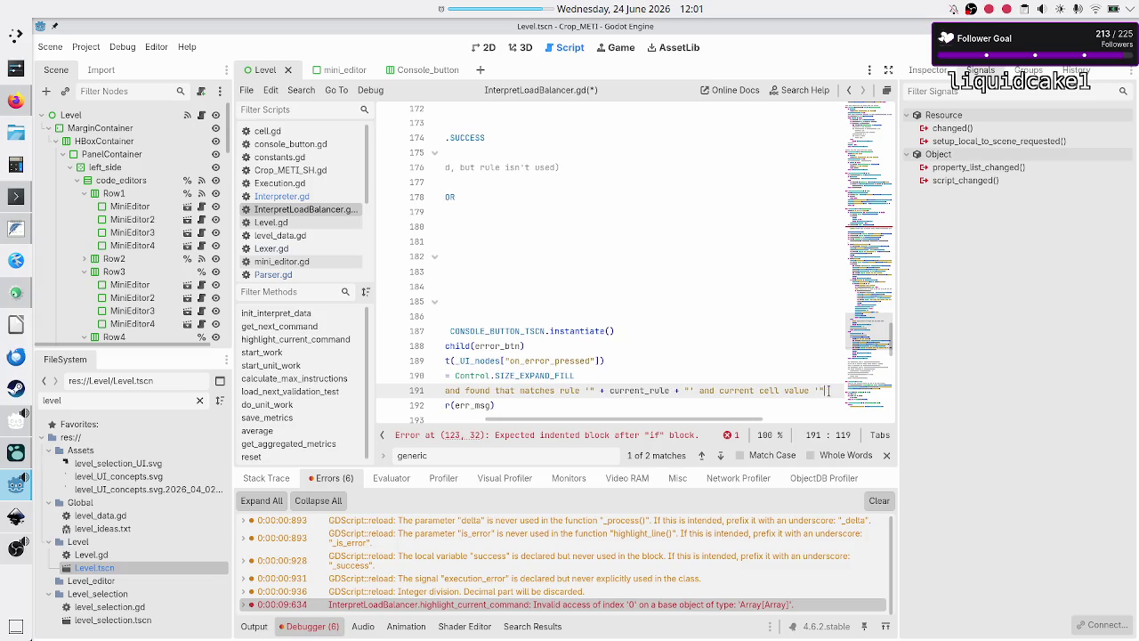
type(" + ")
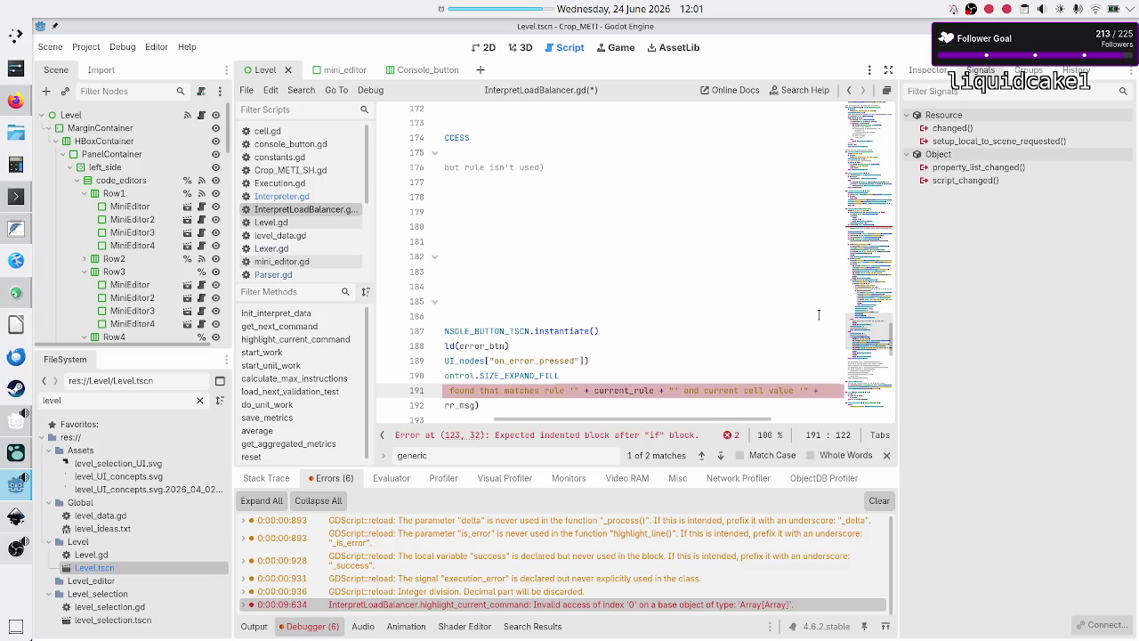
type("x")
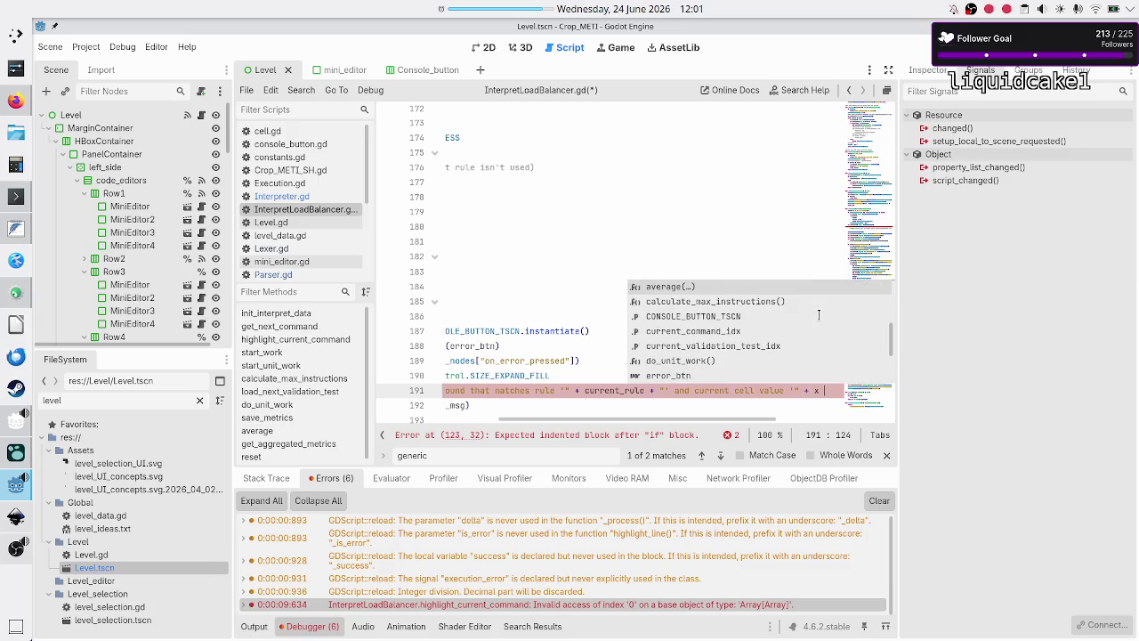
type(" + \"")
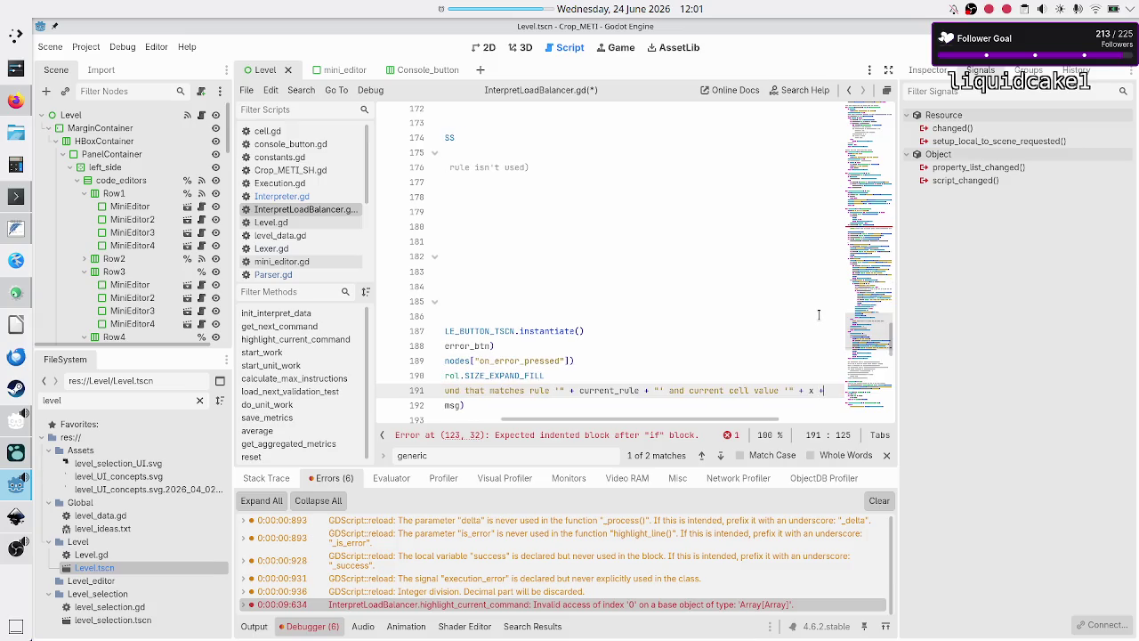
type("'")
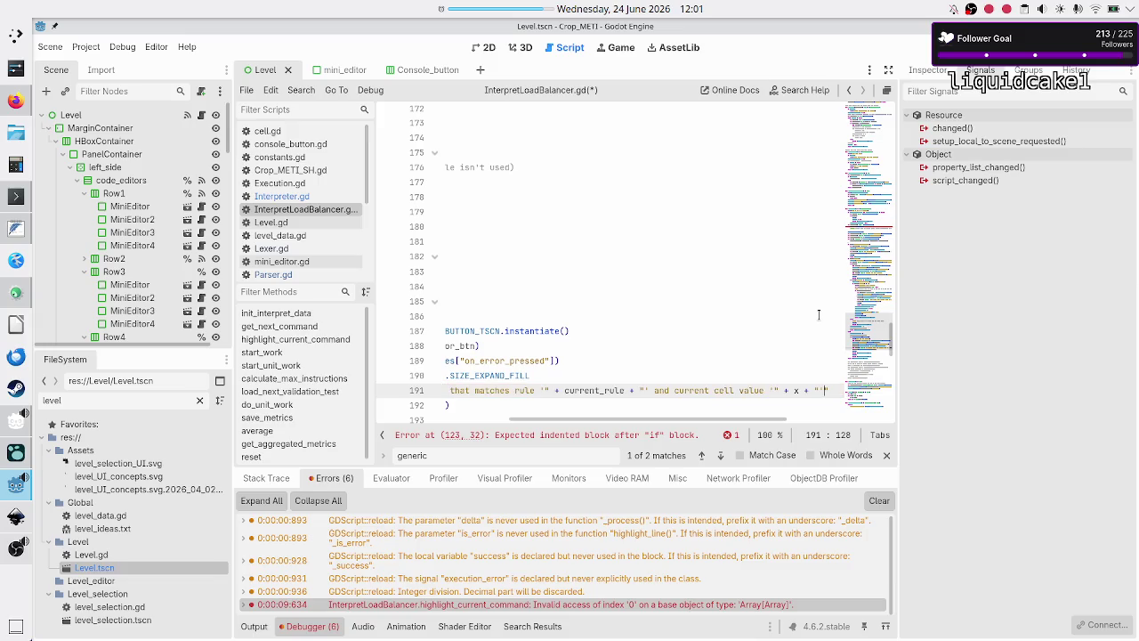
key("Down")
key("Home")
key("Home")
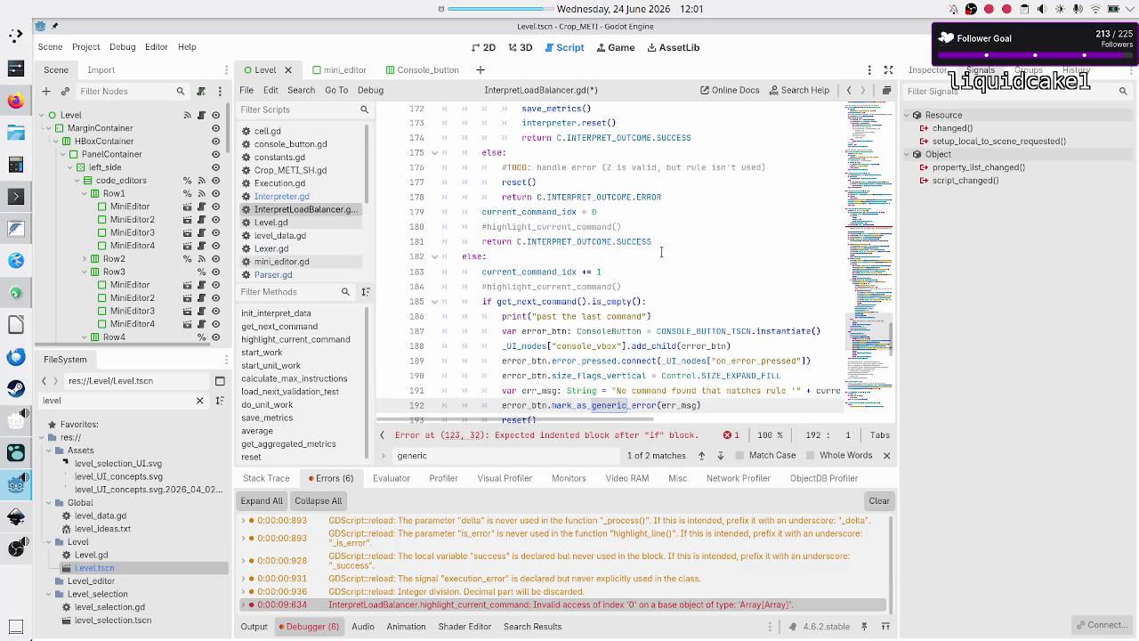
Step: Replace x with current_cell_value in the error message on line 191
scroll(663, 254, "up", 10)
scroll(664, 254, "up", 4)
scroll(662, 252, "down", 1)
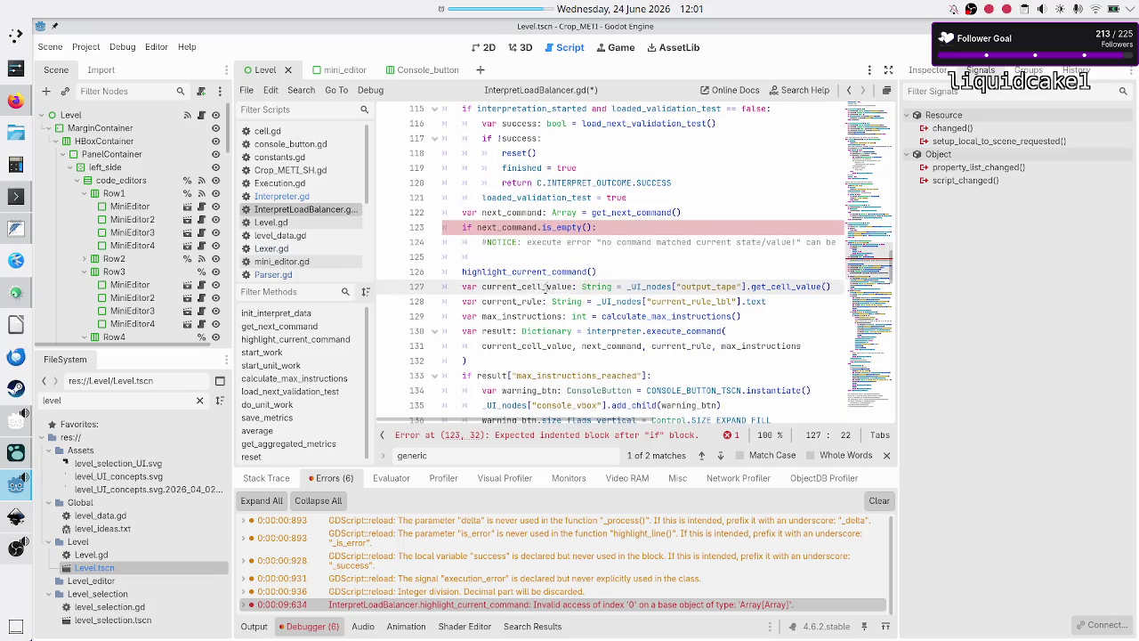
double_click(545, 286)
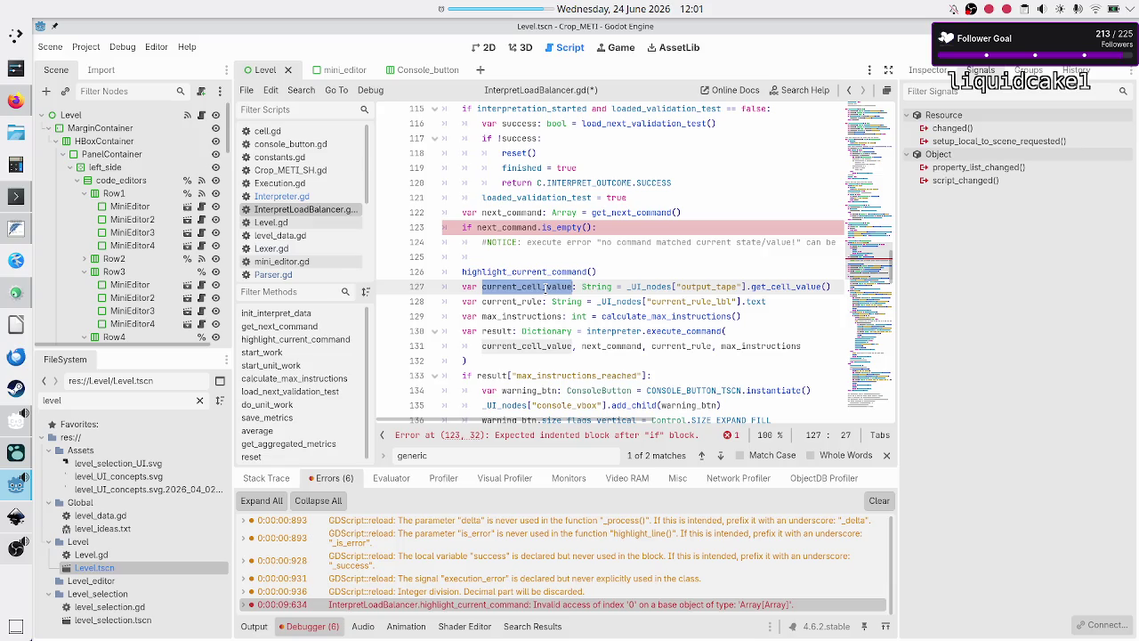
left_click(601, 271)
key("Down")
key("Down")
key("Down")
key("Down")
key("Down")
key("Down")
key("Down")
key("Down")
key("Down")
key("Down")
key("Down")
key("Up")
key("End")
key("BackSpace")
type("current_cell_value")
key("Home")
key("Right")
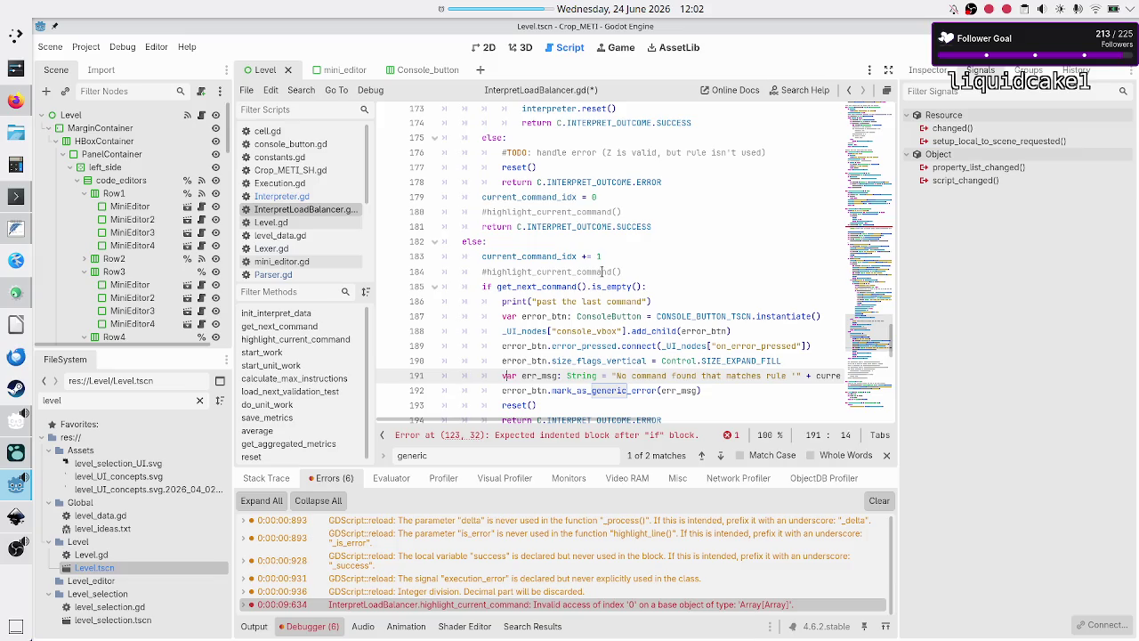
Step: Delete the duplicate reset and ERROR return lines 195–196, then save the script
key("Down")
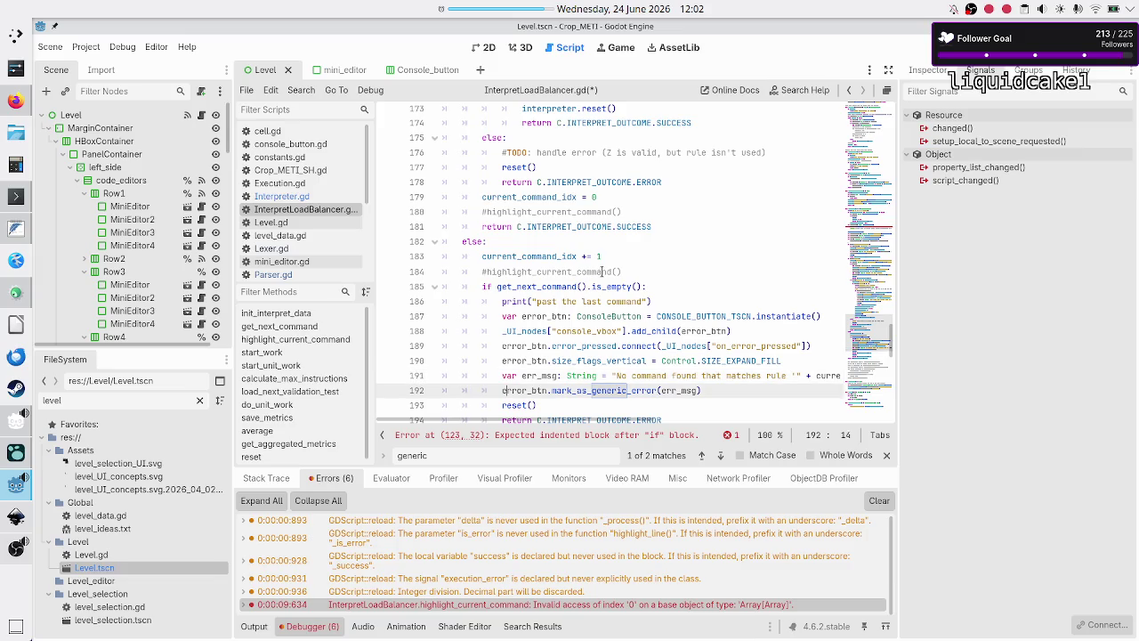
key("Home")
key("Home")
key("Down")
key("Down")
scroll(603, 271, "down", 1)
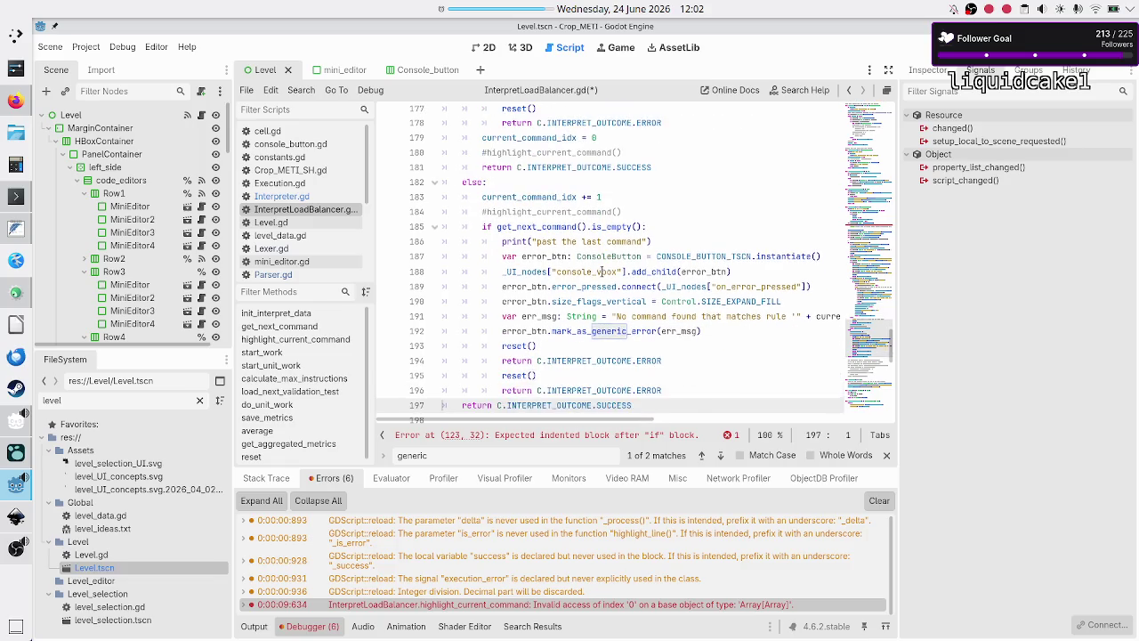
key("Down")
key("shift+Down")
key("shift+End")
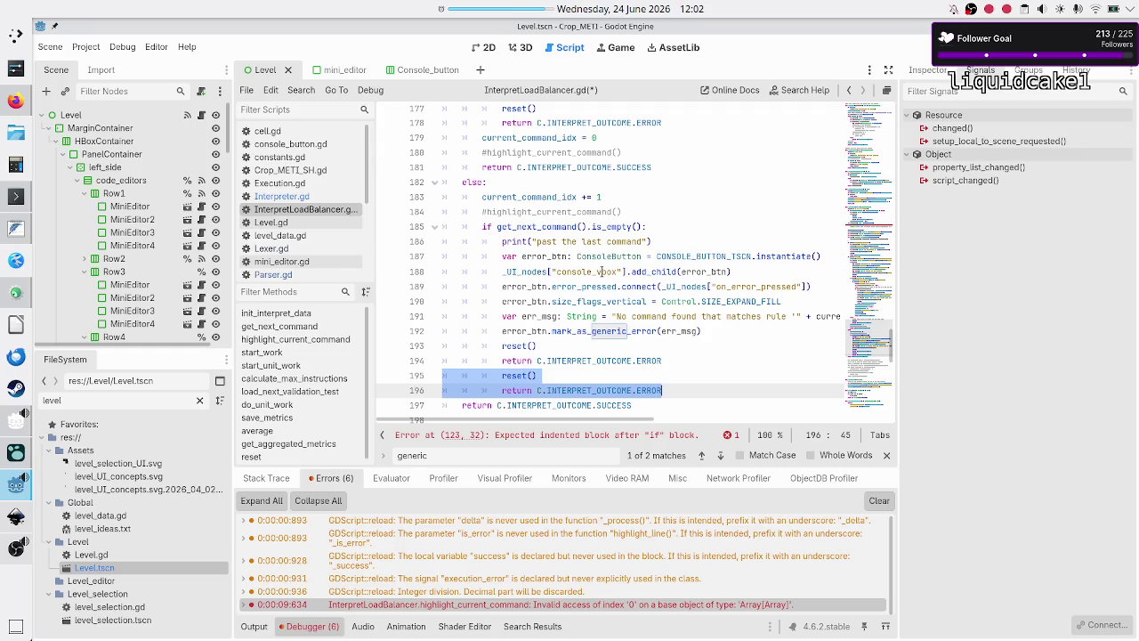
key("BackSpace")
key("ctrl+s")
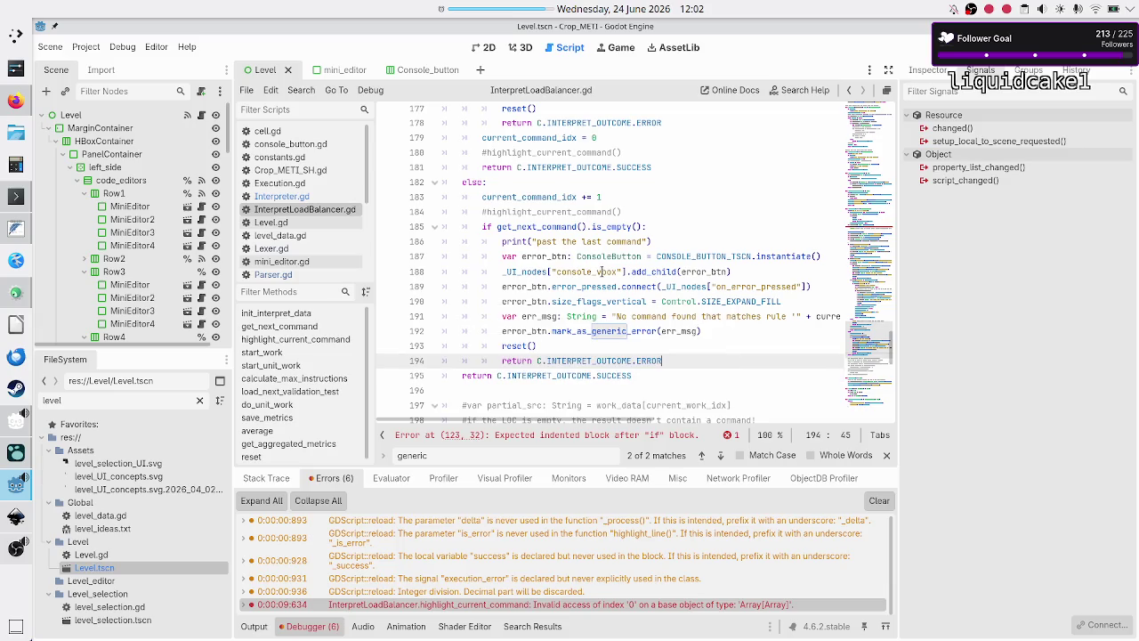
Step: Copy the error_btn reporting block, lines 187–194
key("Up")
key("Up")
key("Up")
key("Down")
key("Down")
key("Down")
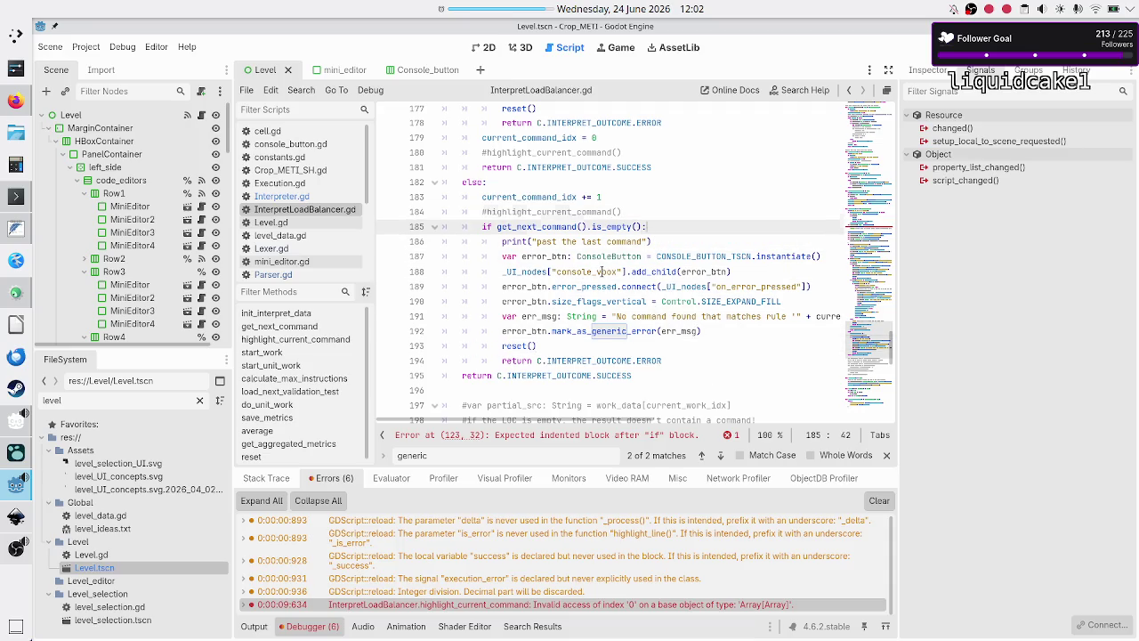
key("Home")
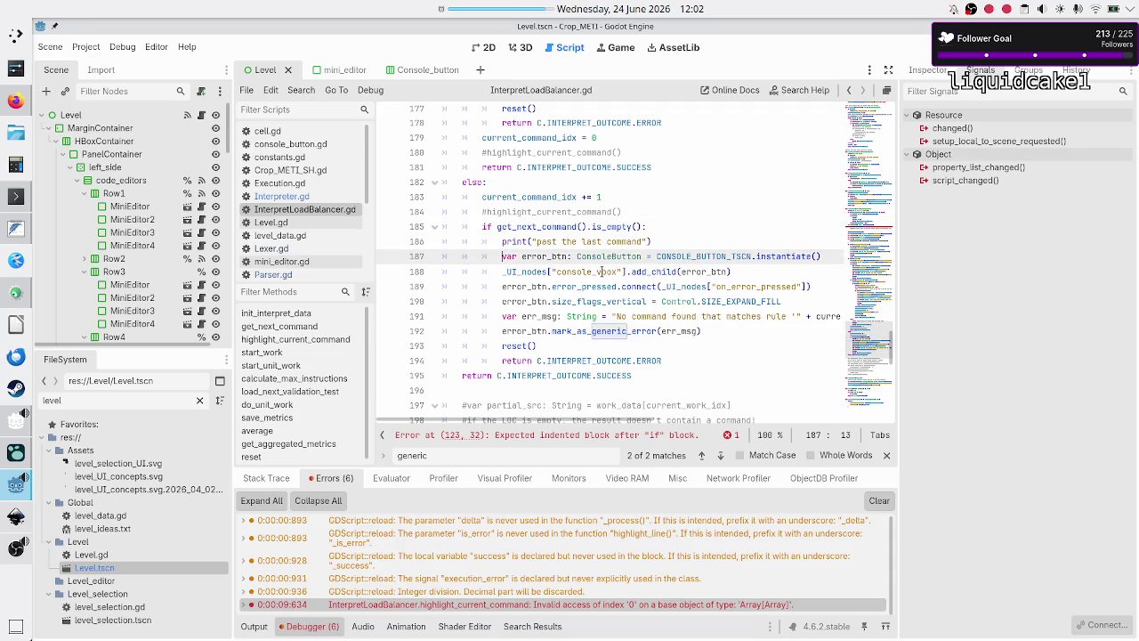
key("shift+Down")
key("shift+Down")
key("shift+Down")
key("shift+Left")
key("shift+Left")
key("shift+Left")
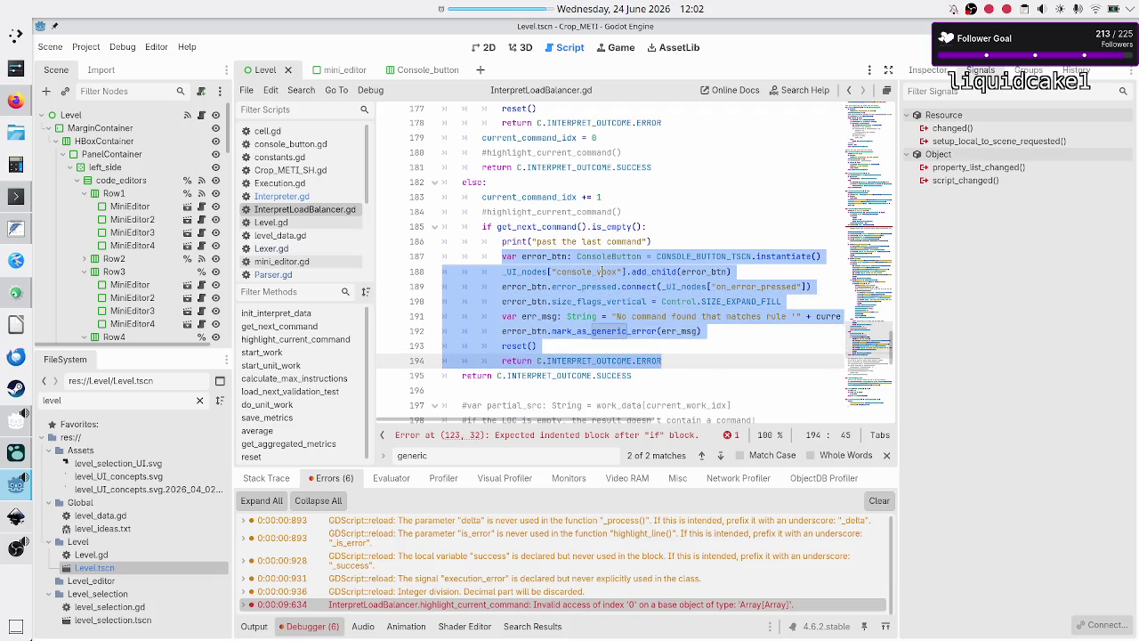
key("Up")
key("Up")
key("Up")
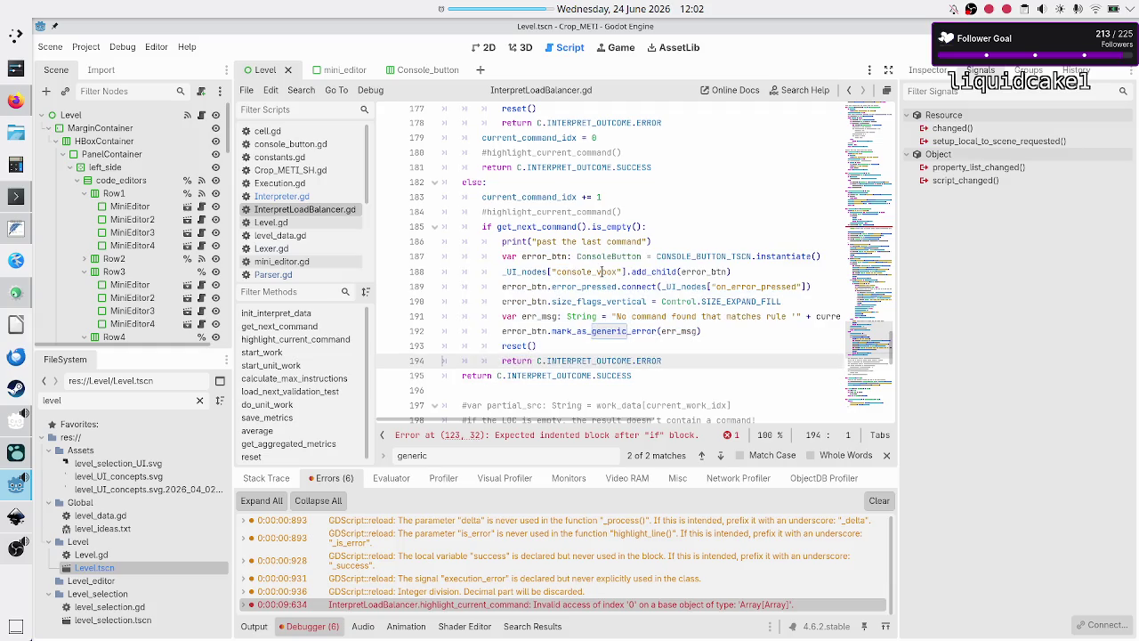
key("Home")
key("Up")
key("Up")
key("Up")
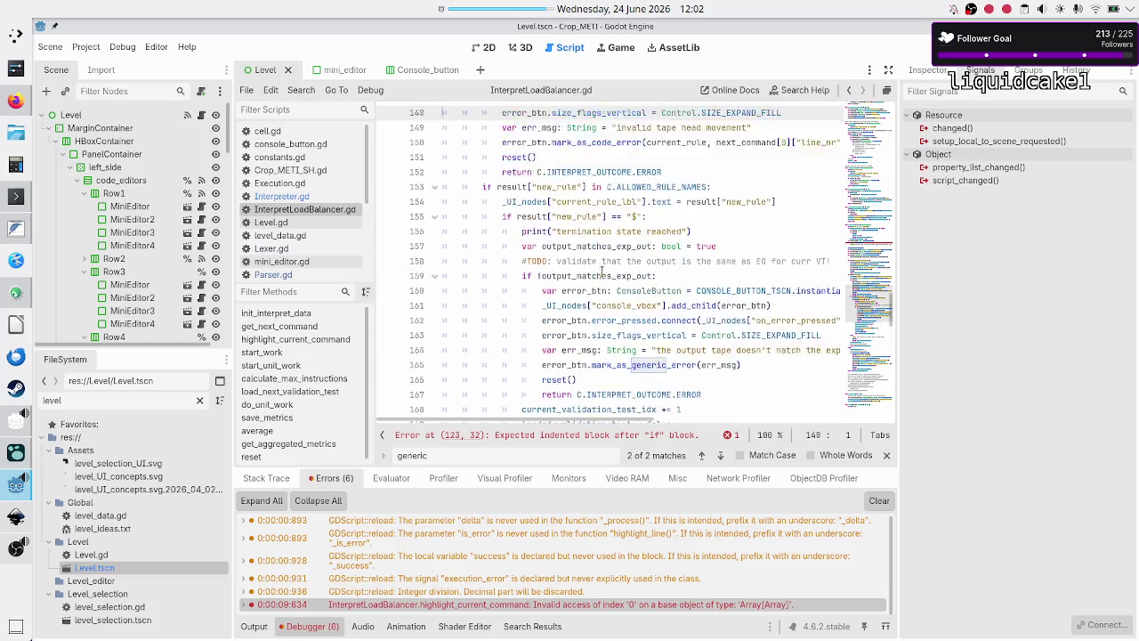
Step: Add a print("no command exists) line inside the empty-command check
key("Up")
key("Up")
key("Up")
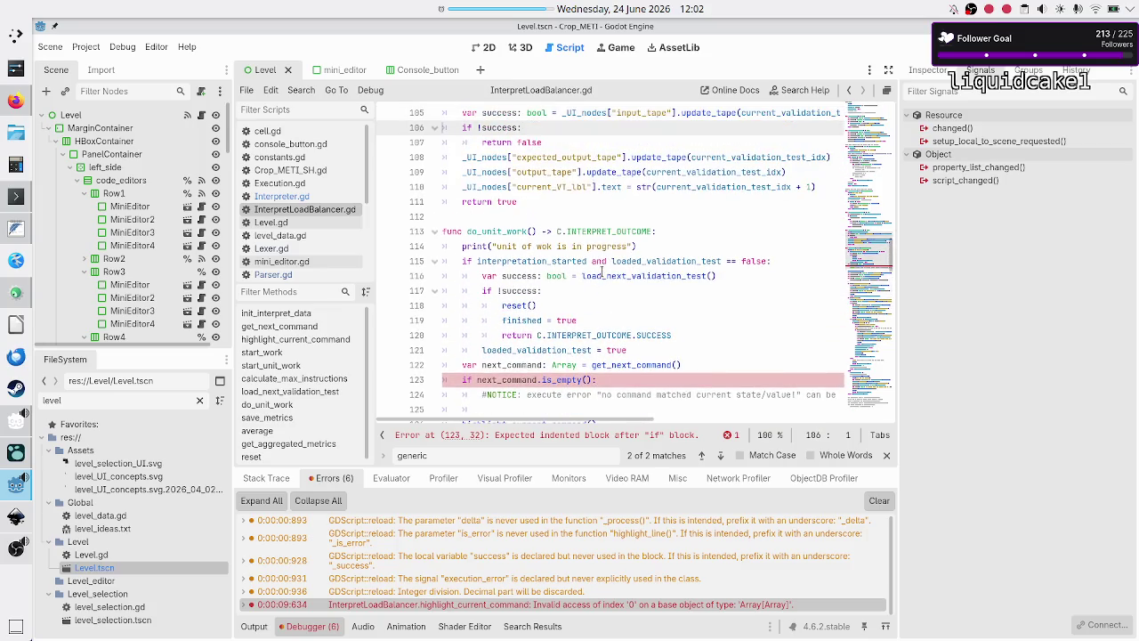
key("Down")
key("Down")
key("Down")
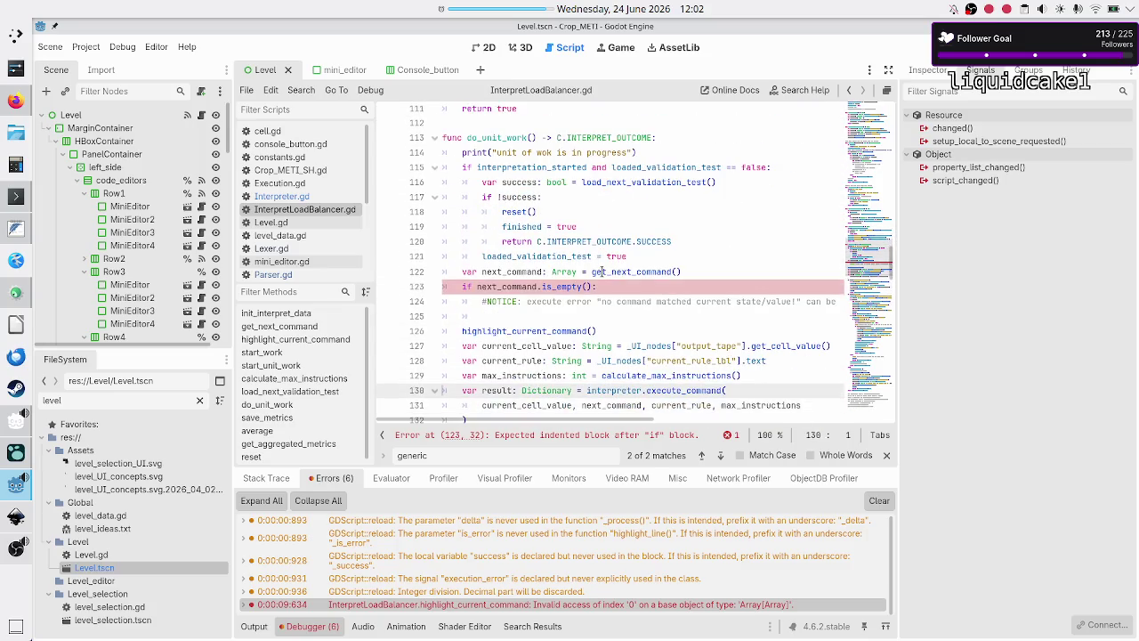
key("Up")
key("End")
key("Return")
type("print(\"")
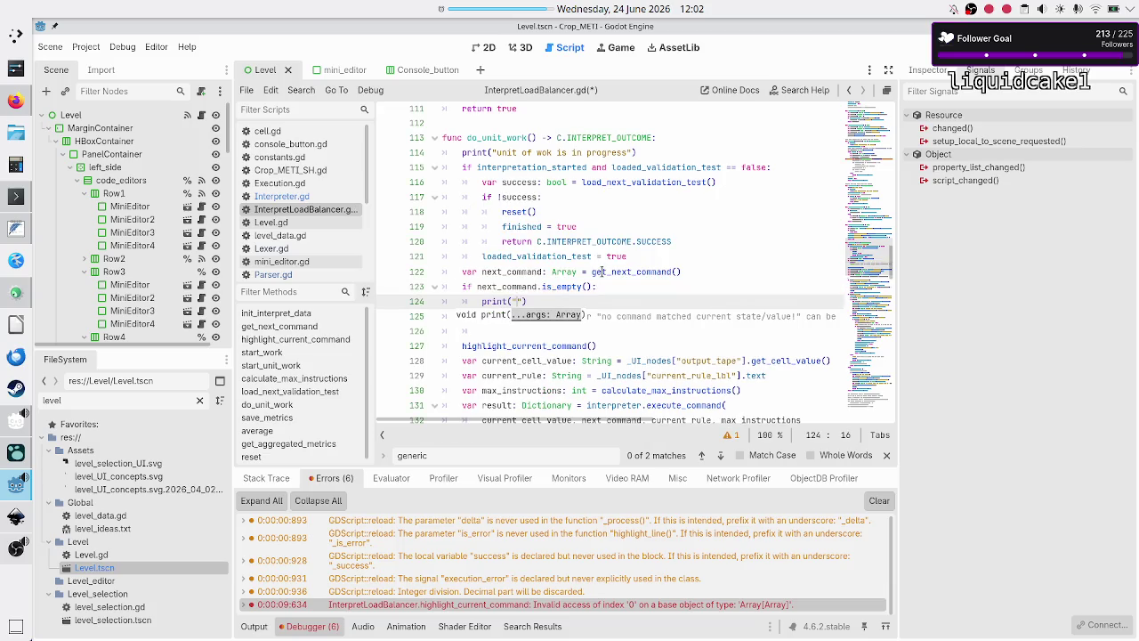
type("no co")
type("mmand exists")
Step: Delete the leftover NOTICE comment and paste the error-reporting block below the print
key("Down")
key("Home")
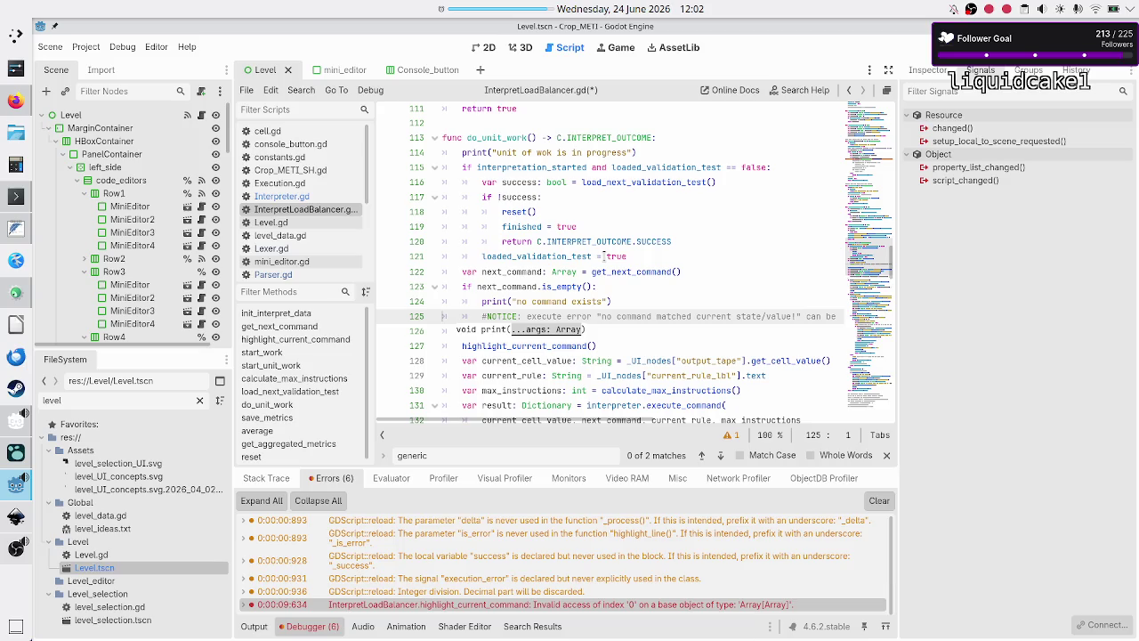
key("shift+End")
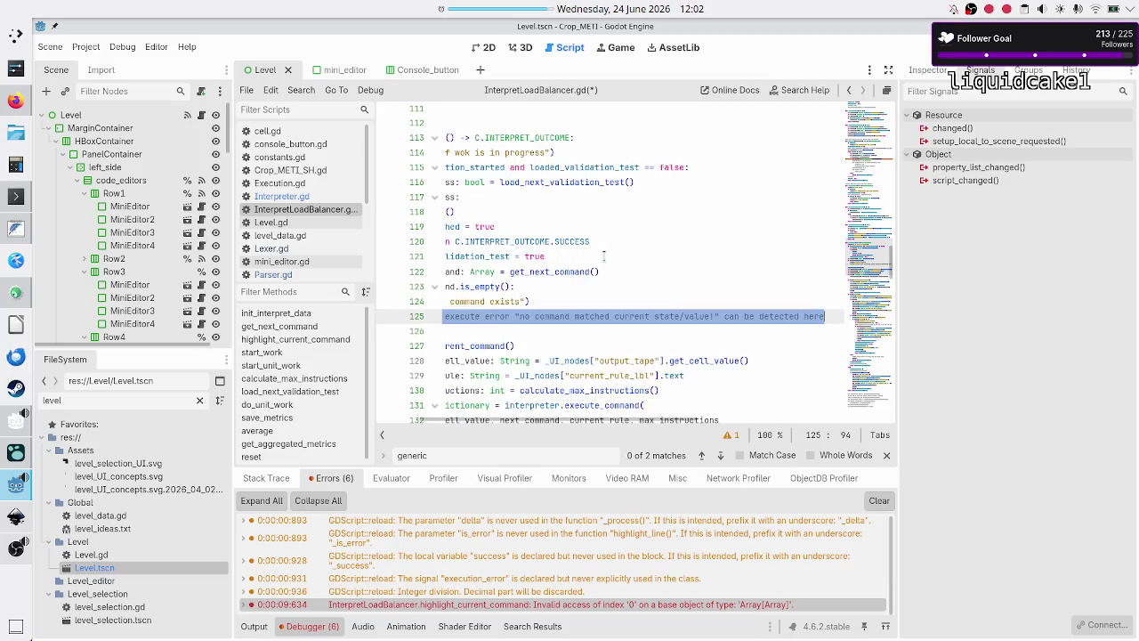
key("BackSpace")
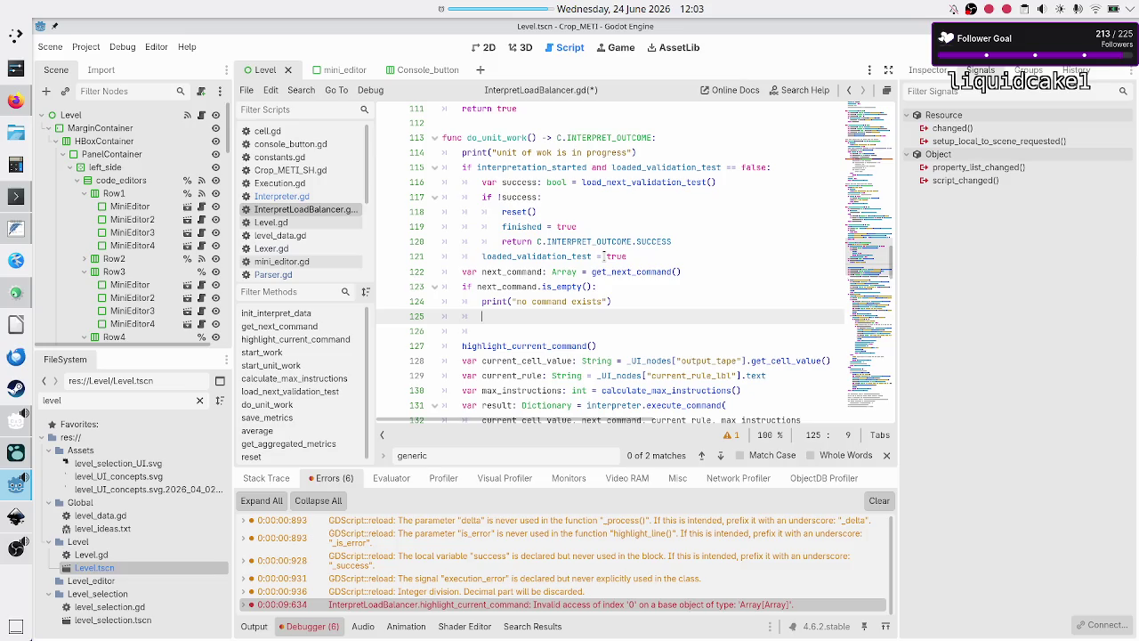
key("Up")
key("Up")
key("Up")
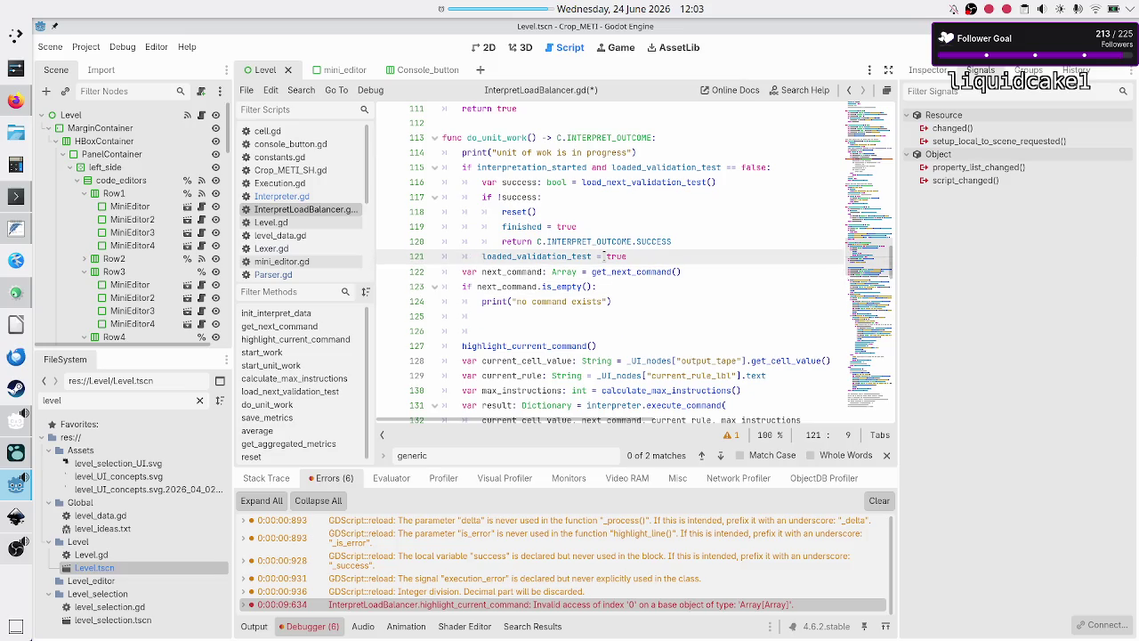
key("Down")
key("Down")
key("Down")
key("ctrl+v")
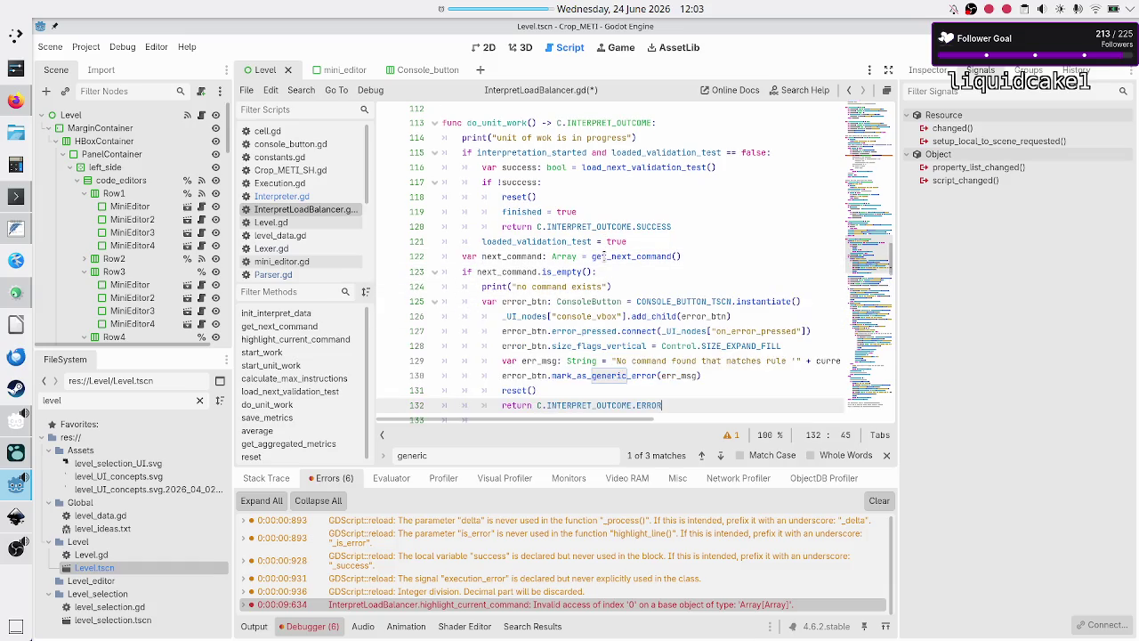
Step: Unindent the pasted error-button block, through its return line, one level
key("Up")
key("Up")
key("Up")
key("Down")
key("Home")
key("Down")
key("Right")
key("Right")
key("shift+Down")
key("shift+Down")
key("shift+Down")
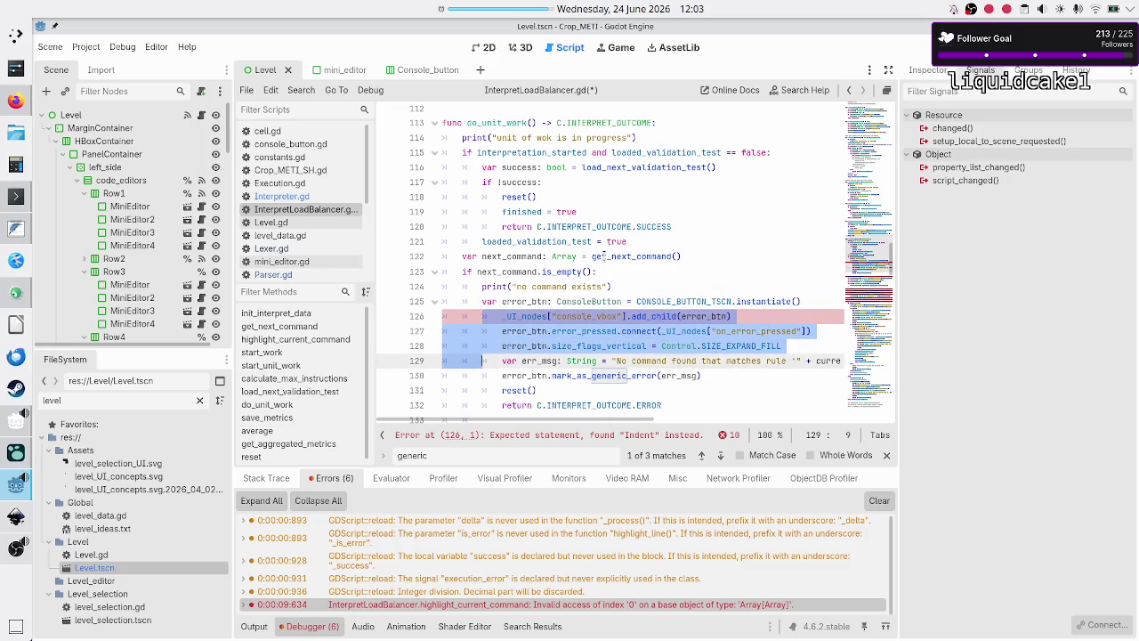
key("shift+End")
key("shift+Left")
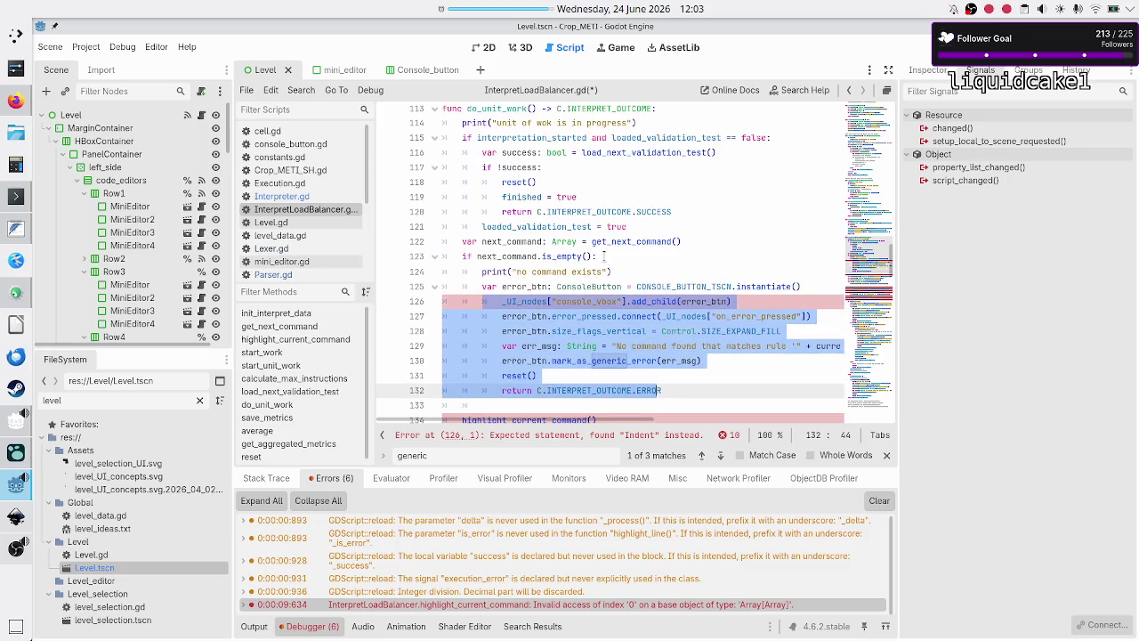
key("shift+Right")
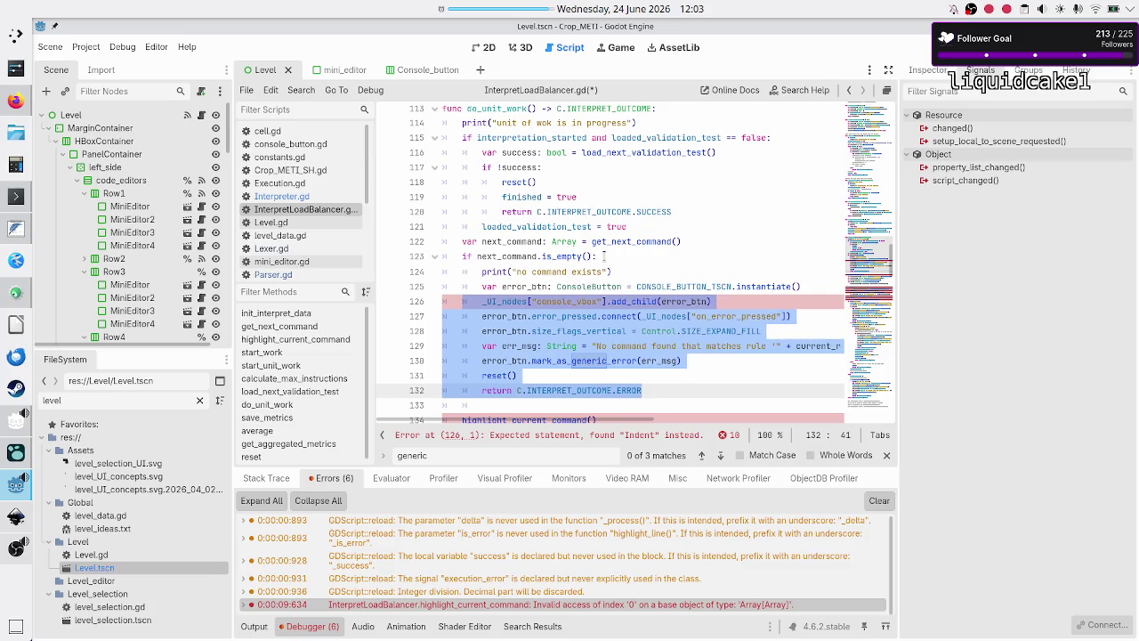
key("shift+Tab")
key("Up")
key("Up")
key("Up")
key("Down")
key("Down")
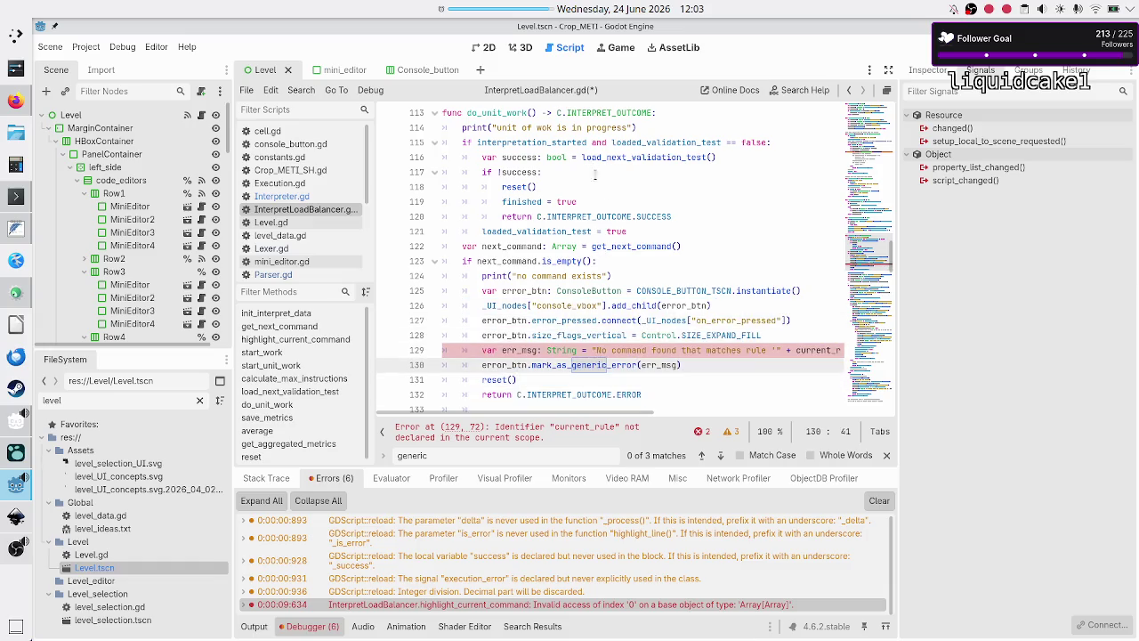
scroll(628, 220, "down", 3)
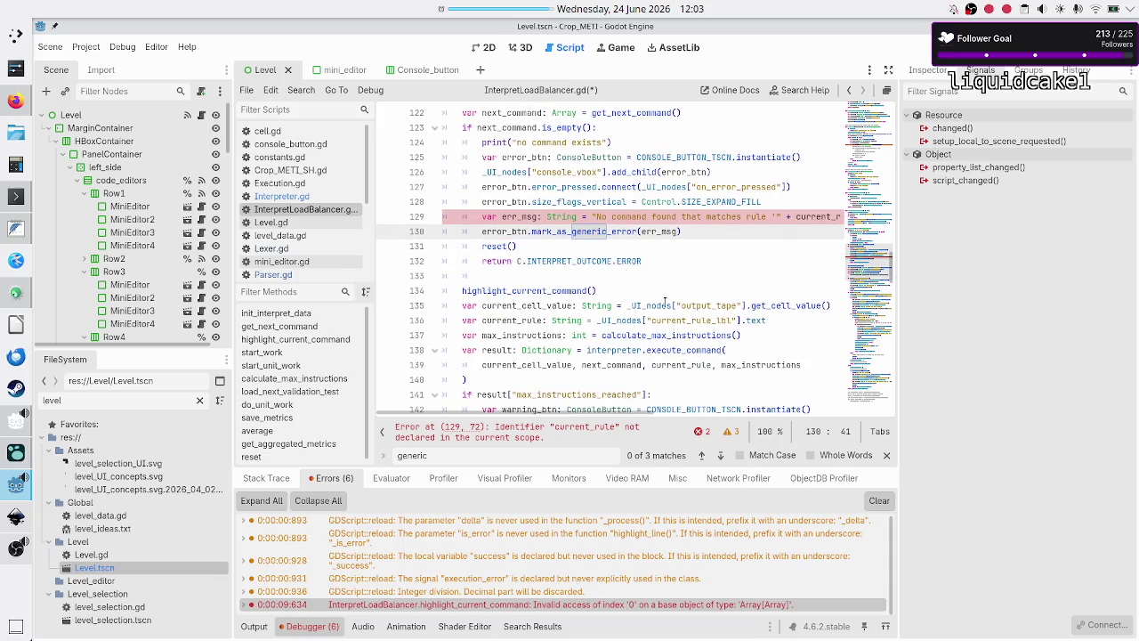
Step: Cut the current_cell_value and current_rule declaration lines 135–136, removing the leftover blank line
double_click(709, 305)
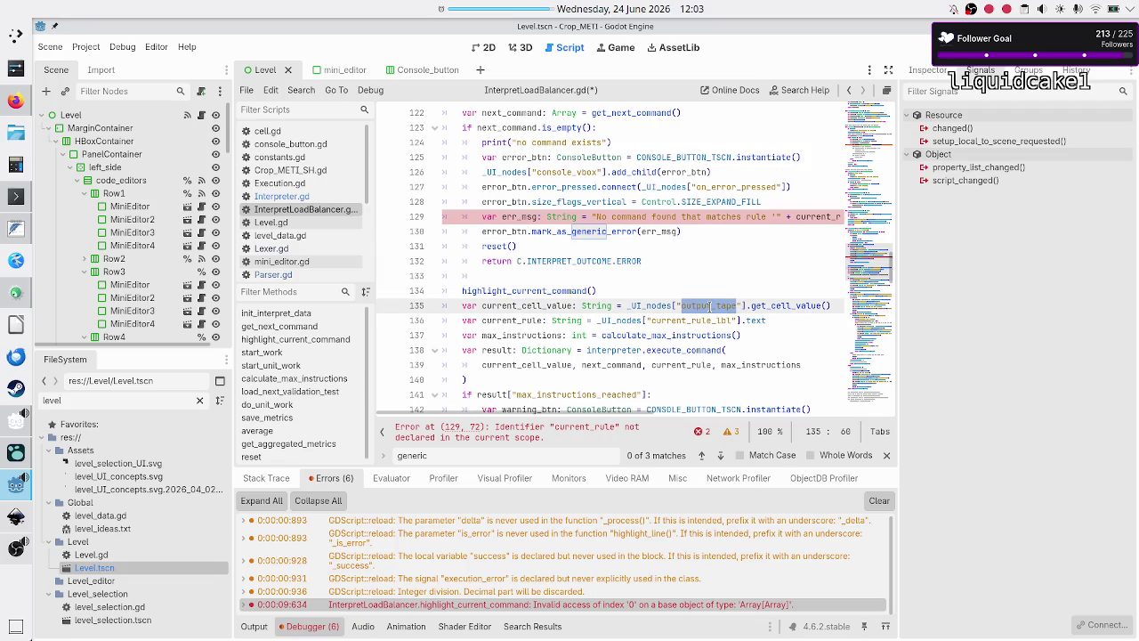
left_click(649, 296)
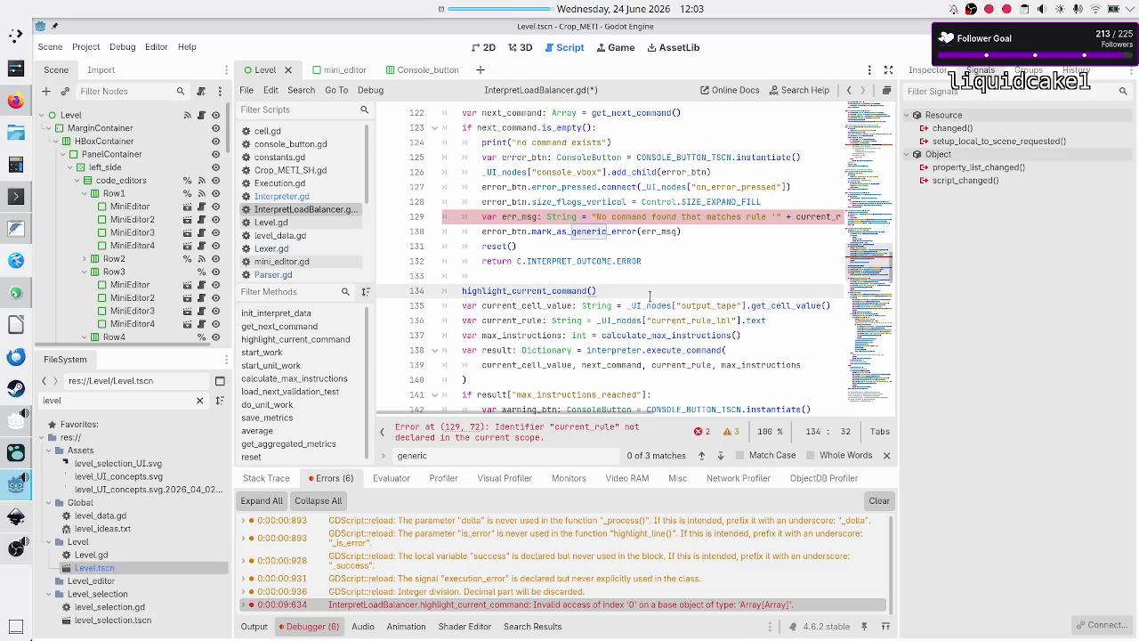
key("Down")
key("Home")
key("shift+Down")
key("shift+End")
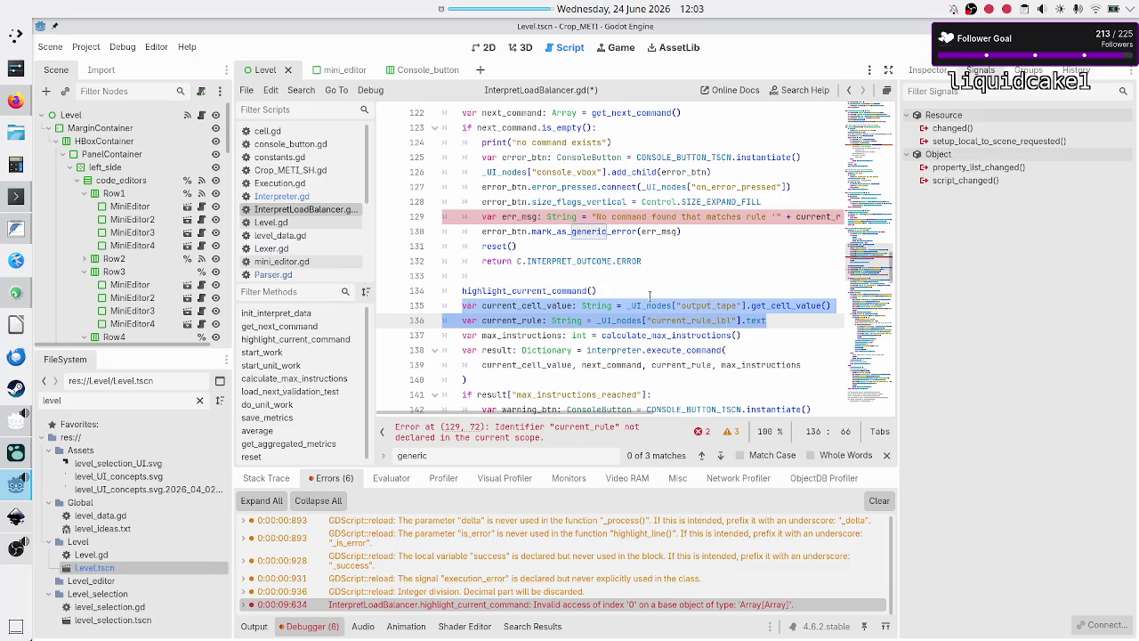
key("ctrl+x")
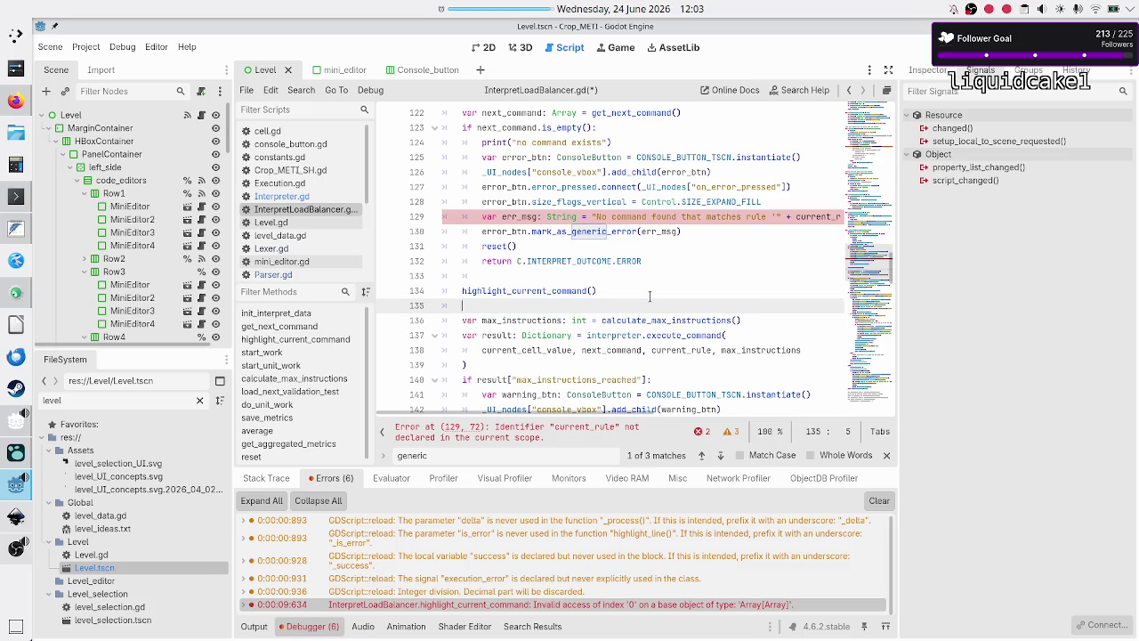
key("BackSpace")
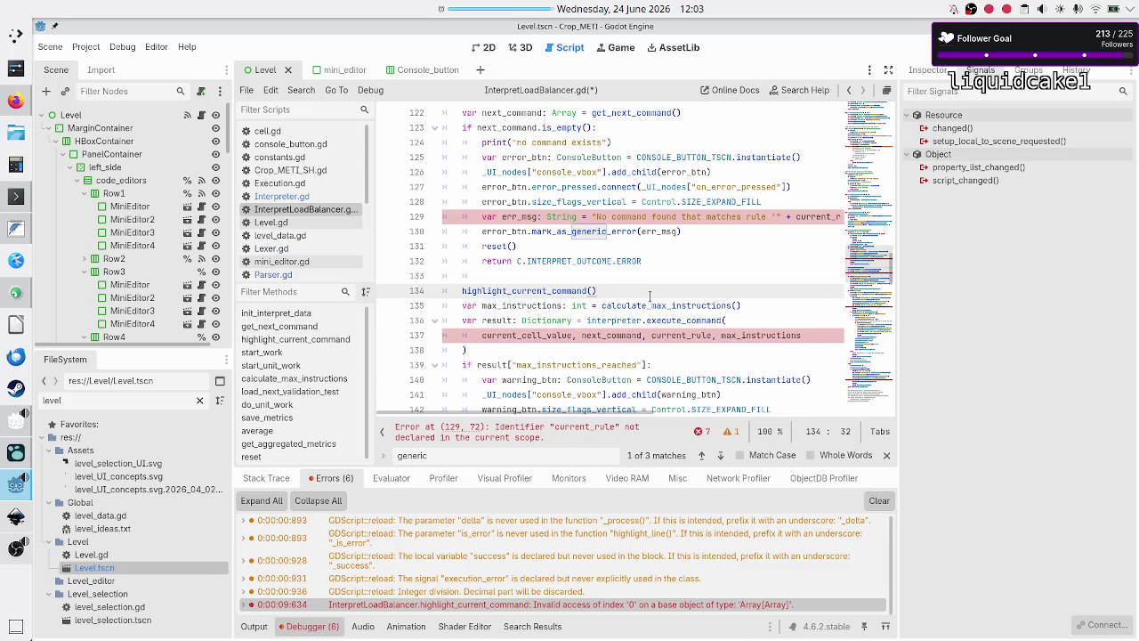
Step: Paste the declarations above the if next_command.is_empty() check, remove the extra blank line, and save
key("Up")
key("Up")
key("Up")
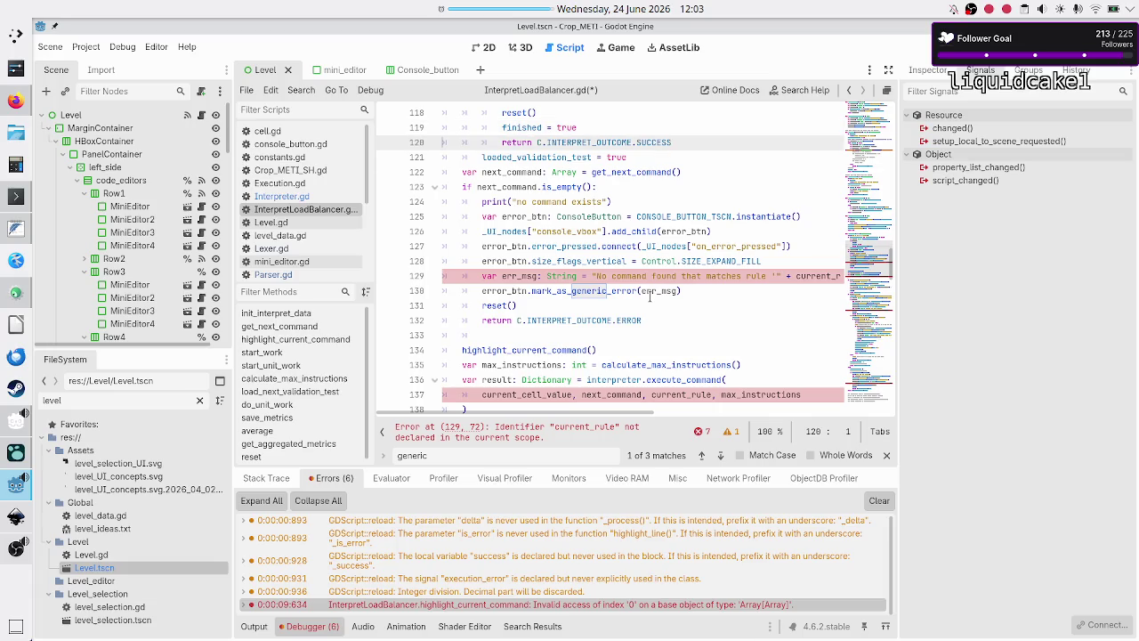
key("Down")
key("Down")
key("Down")
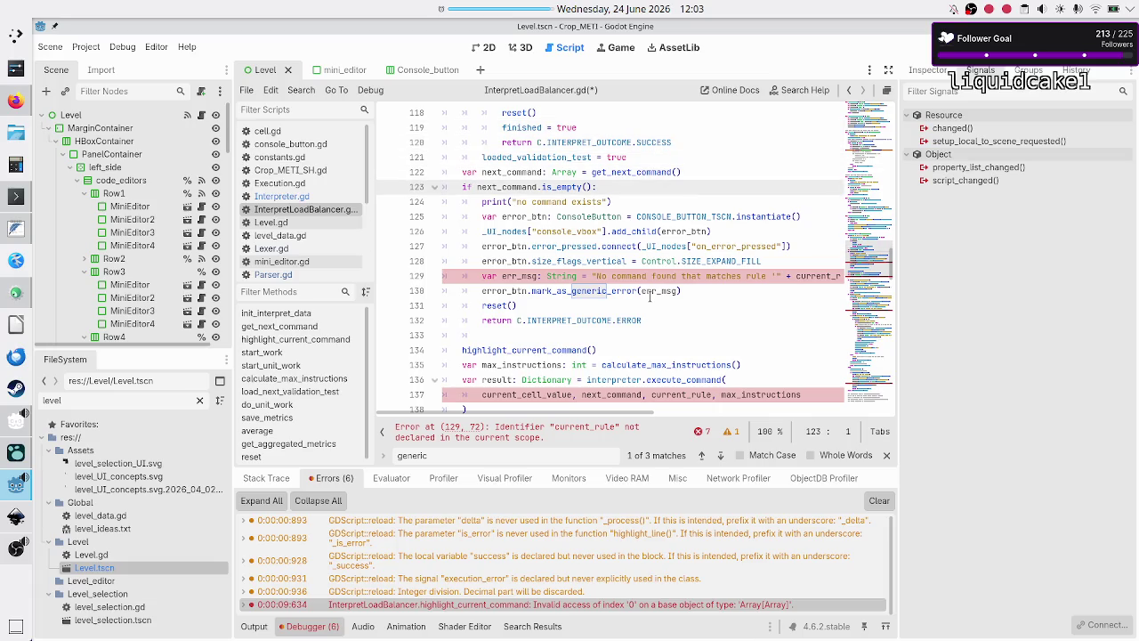
key("ctrl+v")
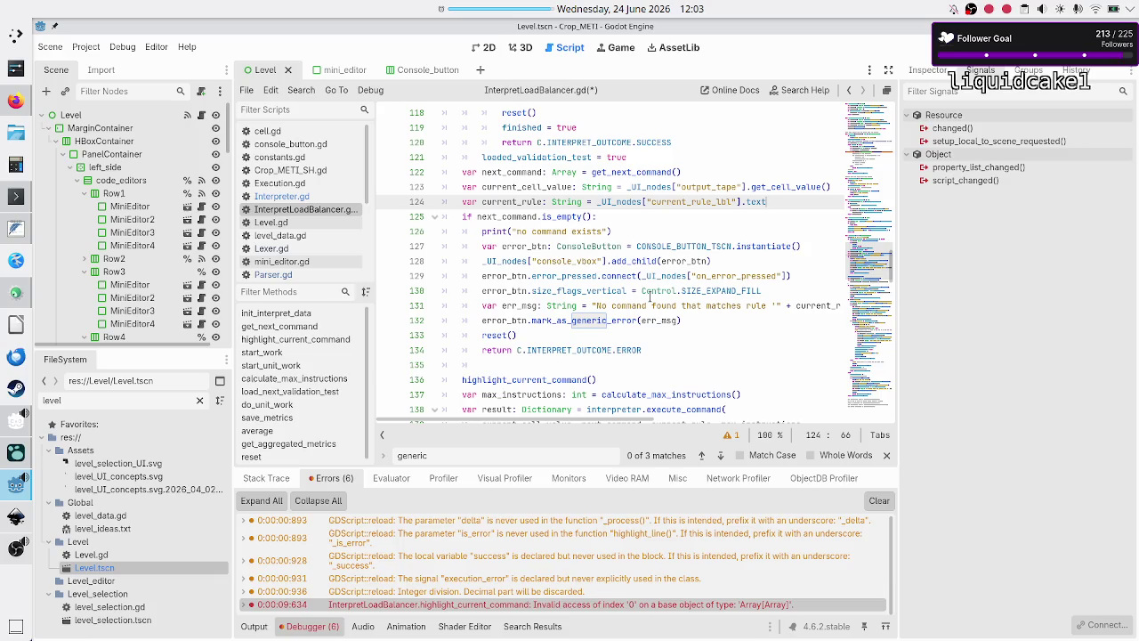
key("Down")
key("Down")
key("Down")
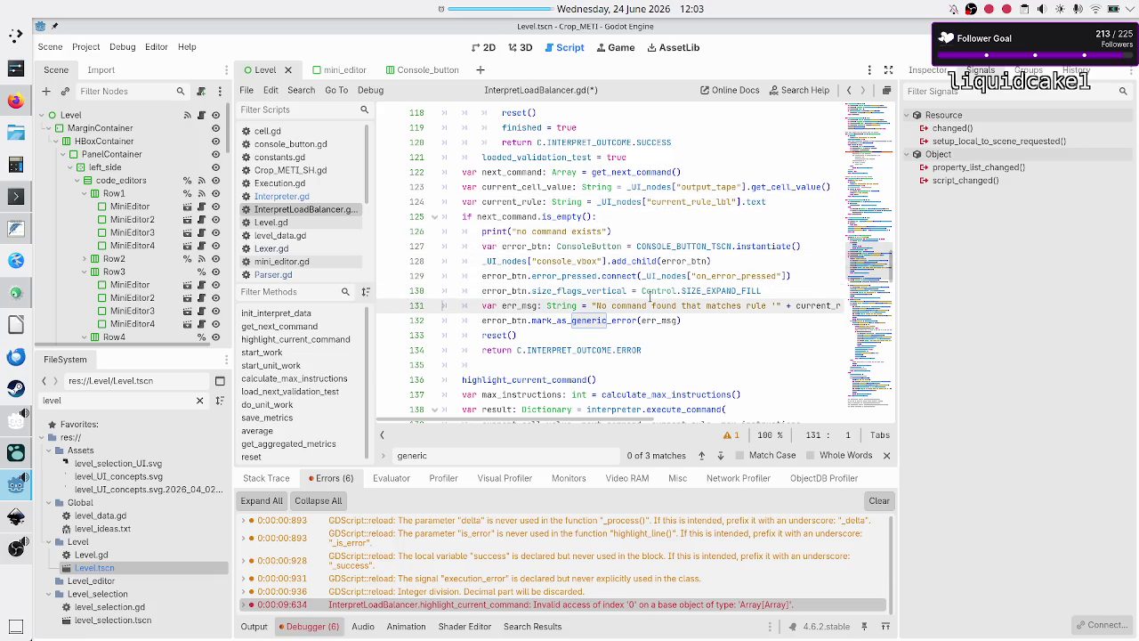
key("Down")
key("Down")
key("Down")
key("Up")
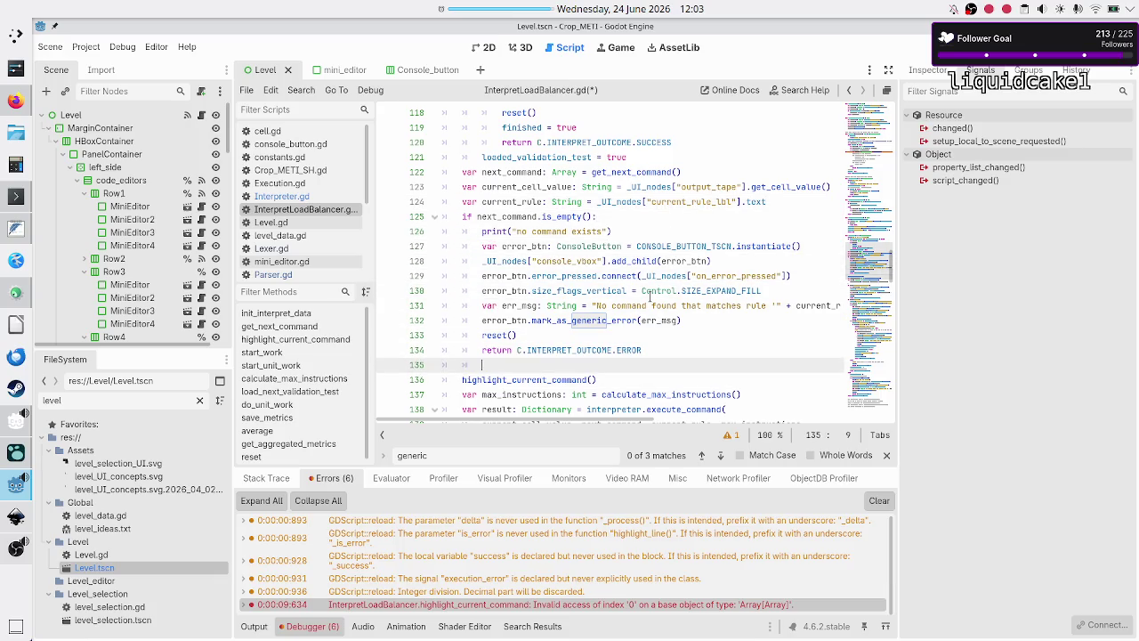
key("BackSpace")
key("Down")
key("Home")
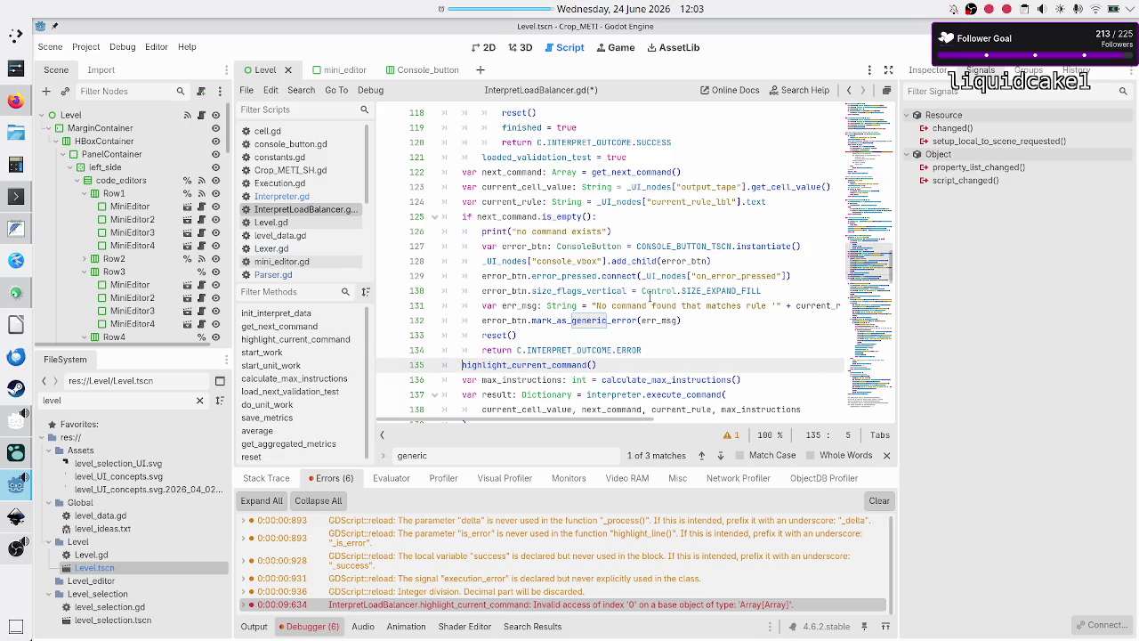
key("ctrl+s")
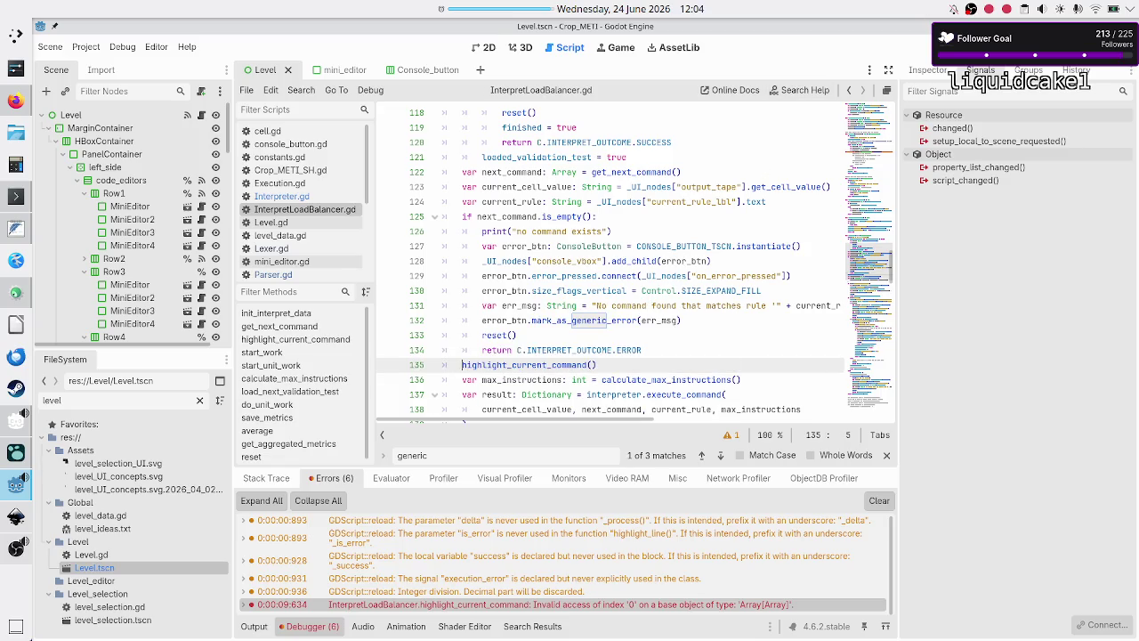
key("F6")
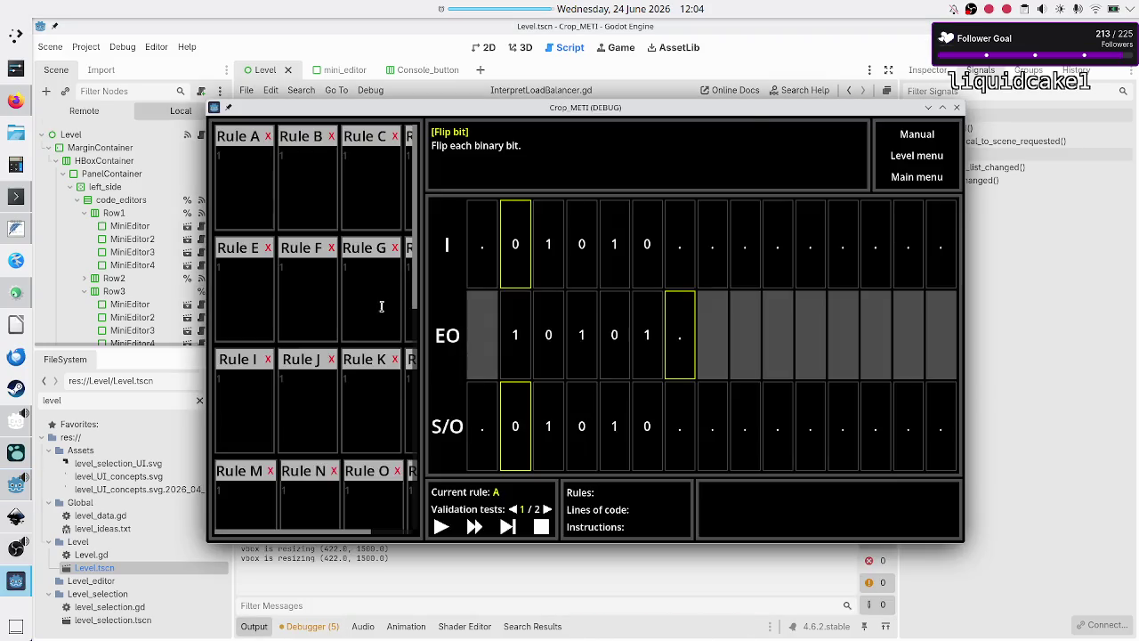
Step: Write #a and #b on two lines in Rule A and execute a single step
left_click(267, 196)
type("#a")
key("Return")
type("#b")
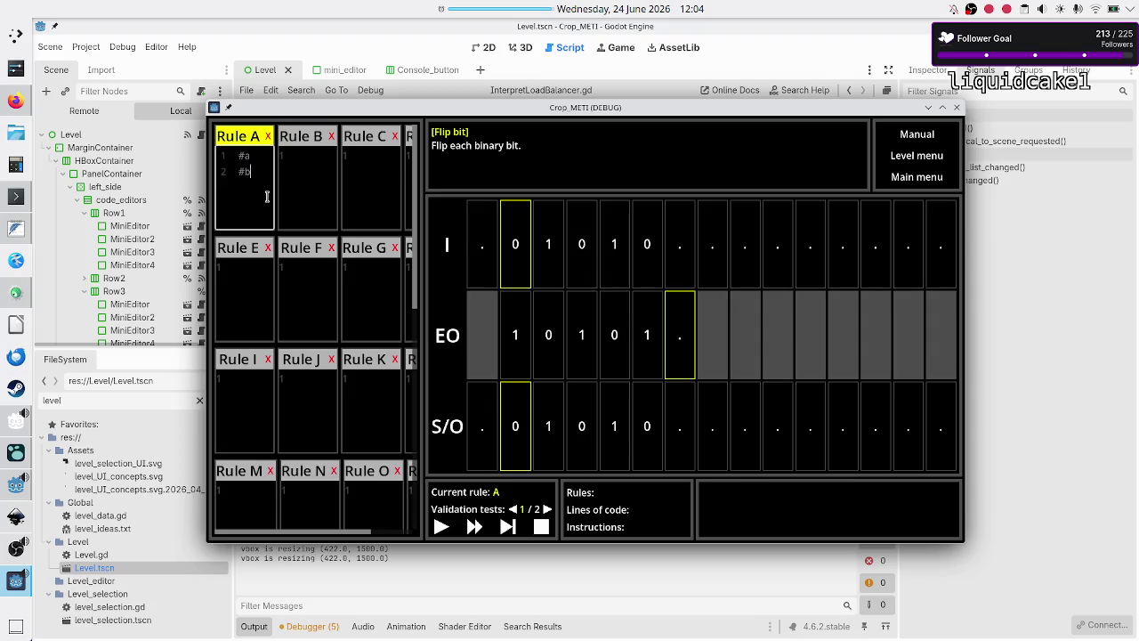
left_click(506, 527)
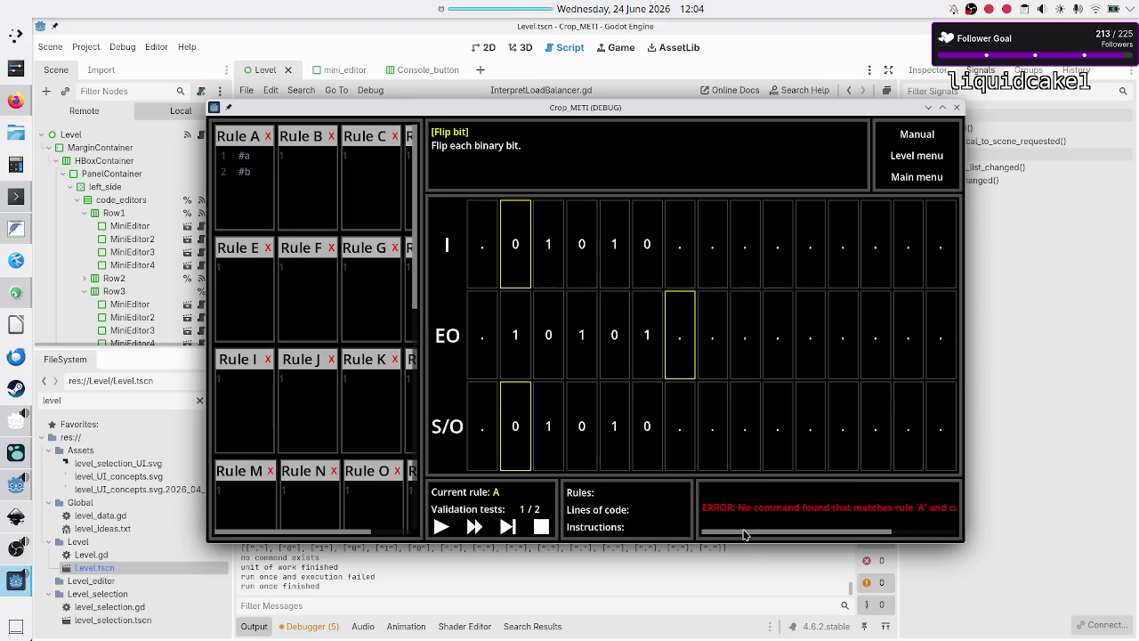
Step: Read the 'No command found that matches rule' error in the console, then stop the game
scroll(747, 532, "down", 2)
left_click_drag(747, 536, 777, 535)
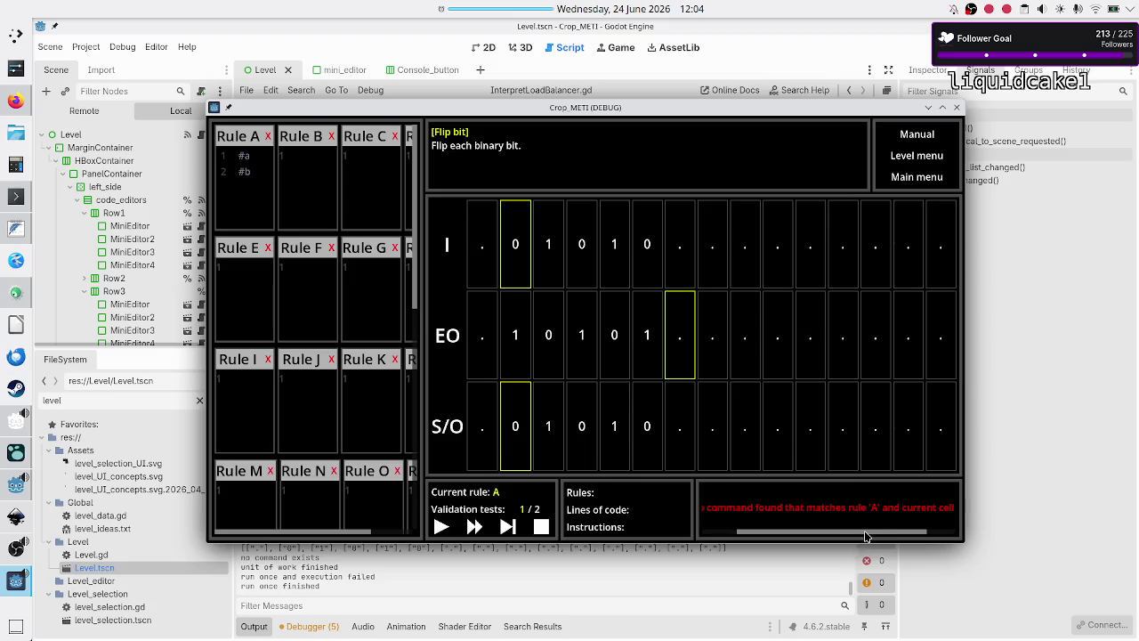
left_click_drag(865, 535, 914, 534)
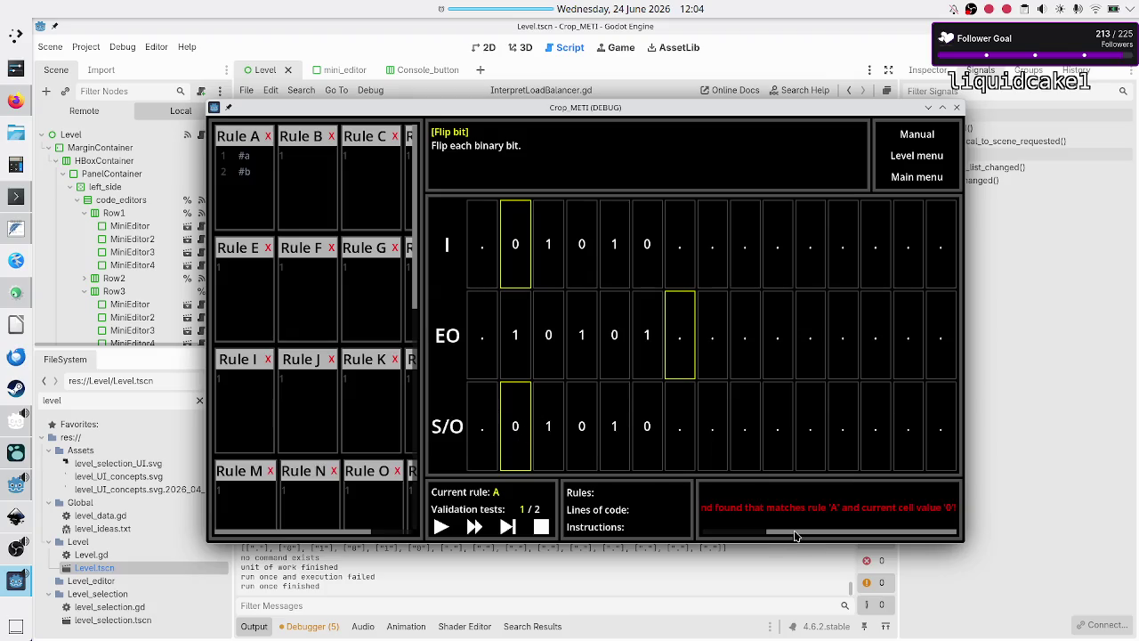
left_click_drag(795, 534, 685, 546)
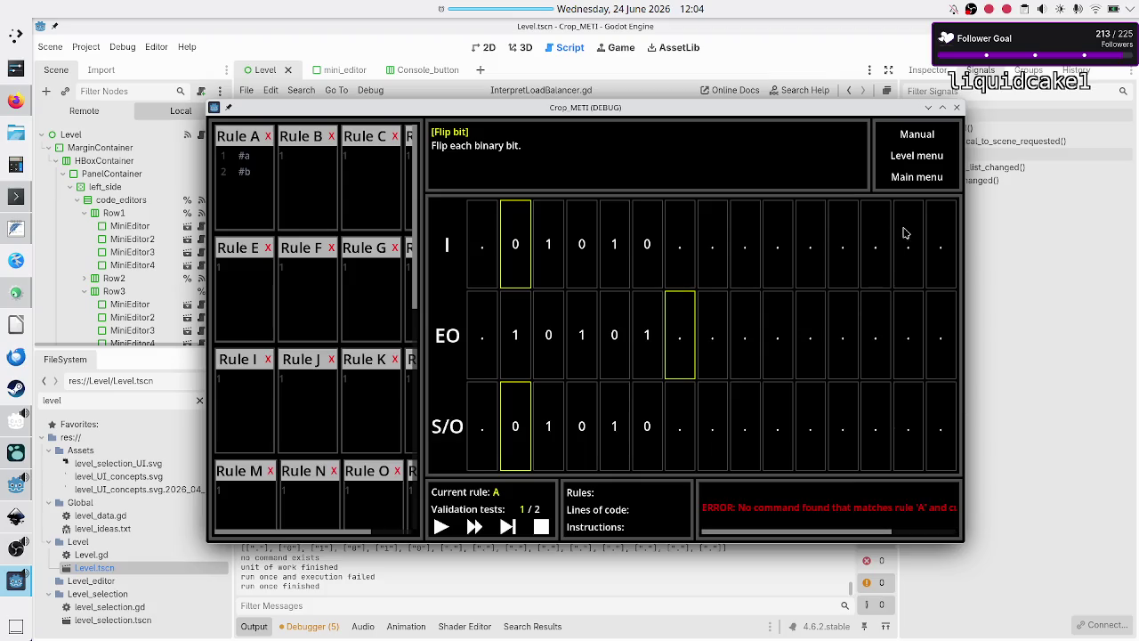
left_click(956, 107)
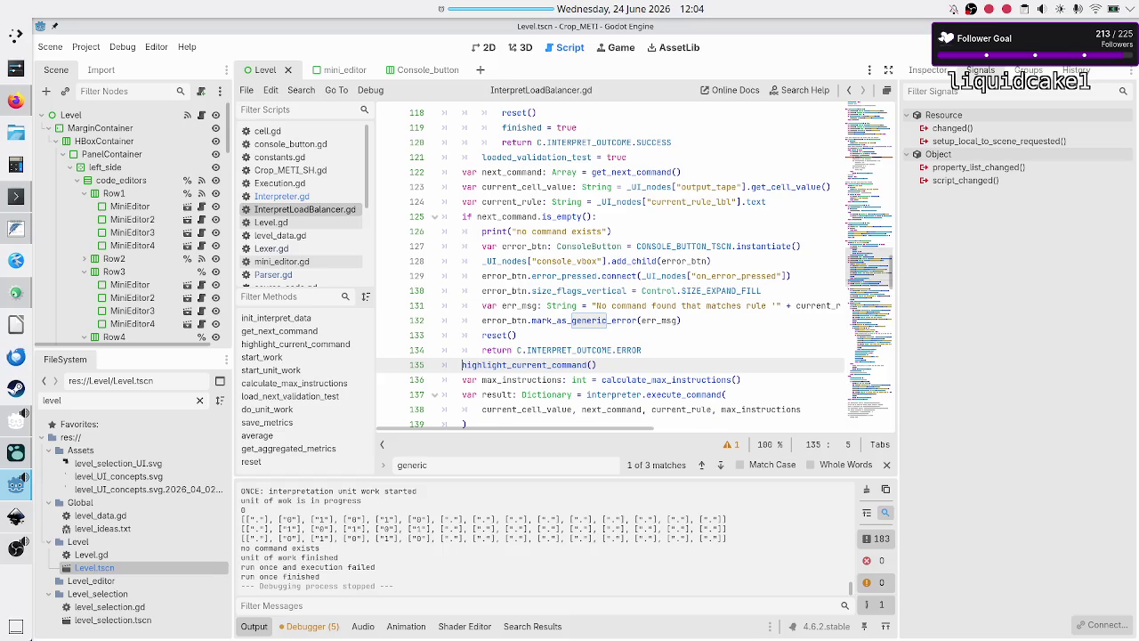
left_click(682, 350)
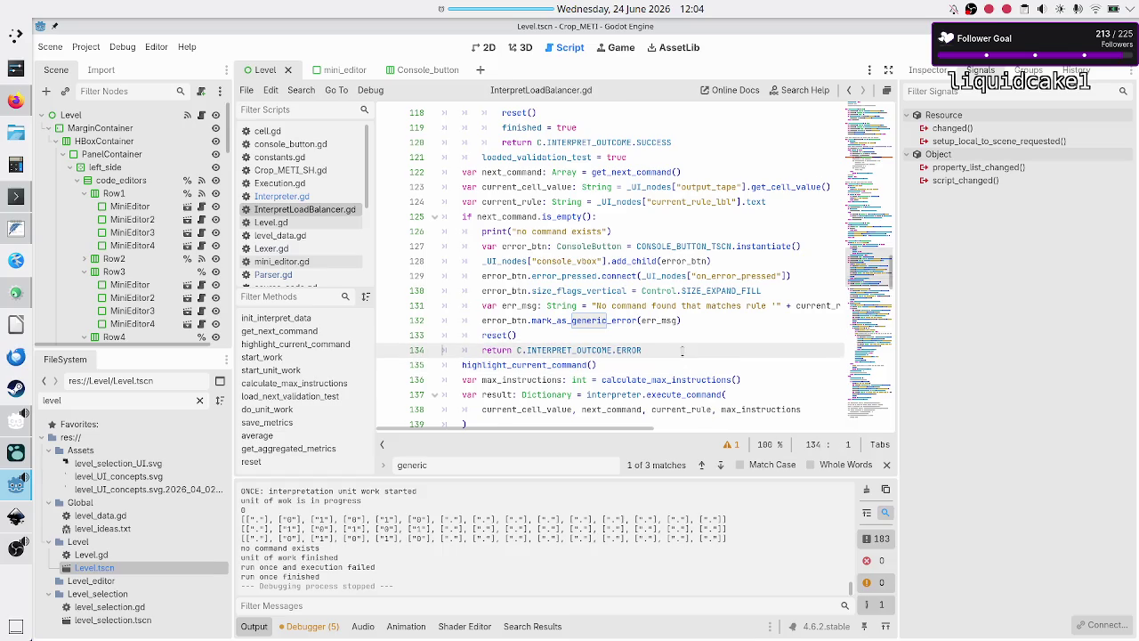
key("Right")
key("ctrl+s")
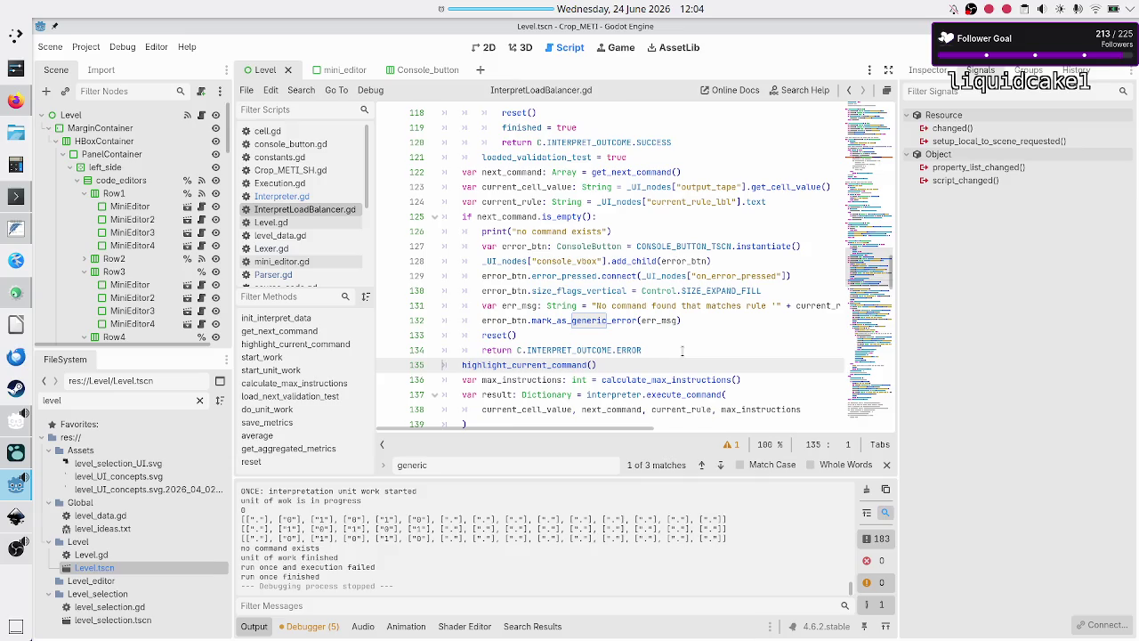
left_click(626, 305)
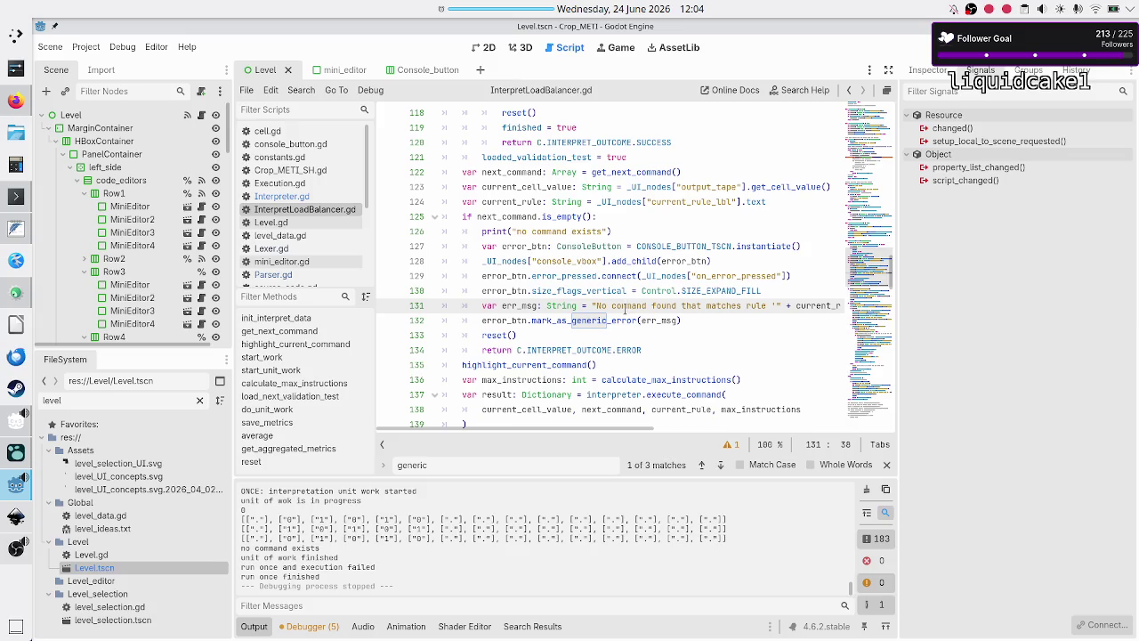
left_click(697, 319)
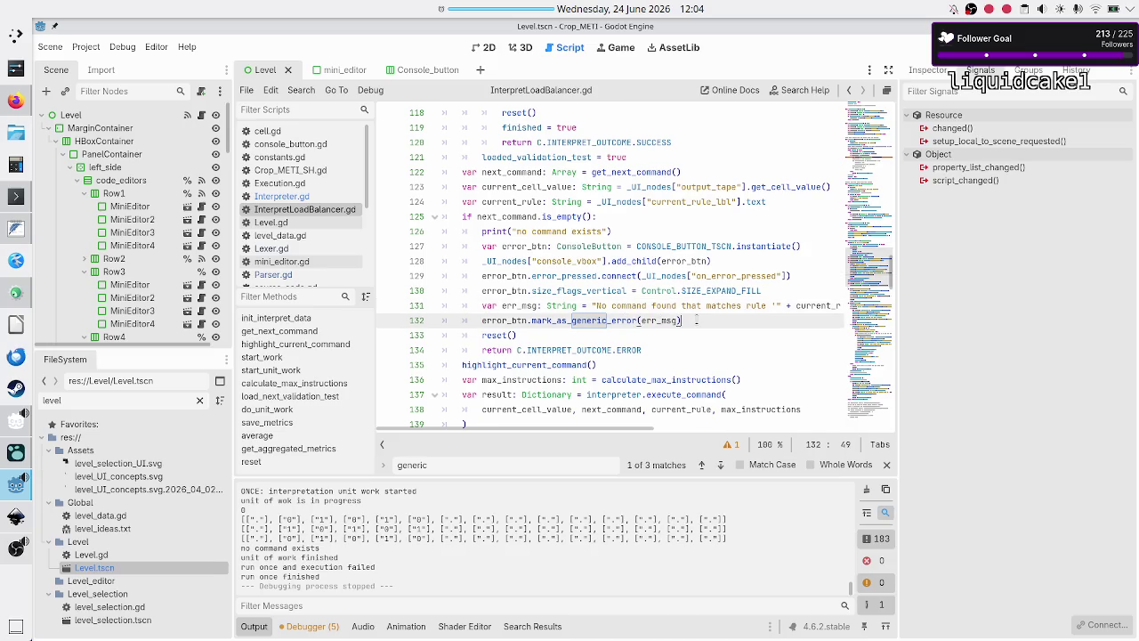
key("Down")
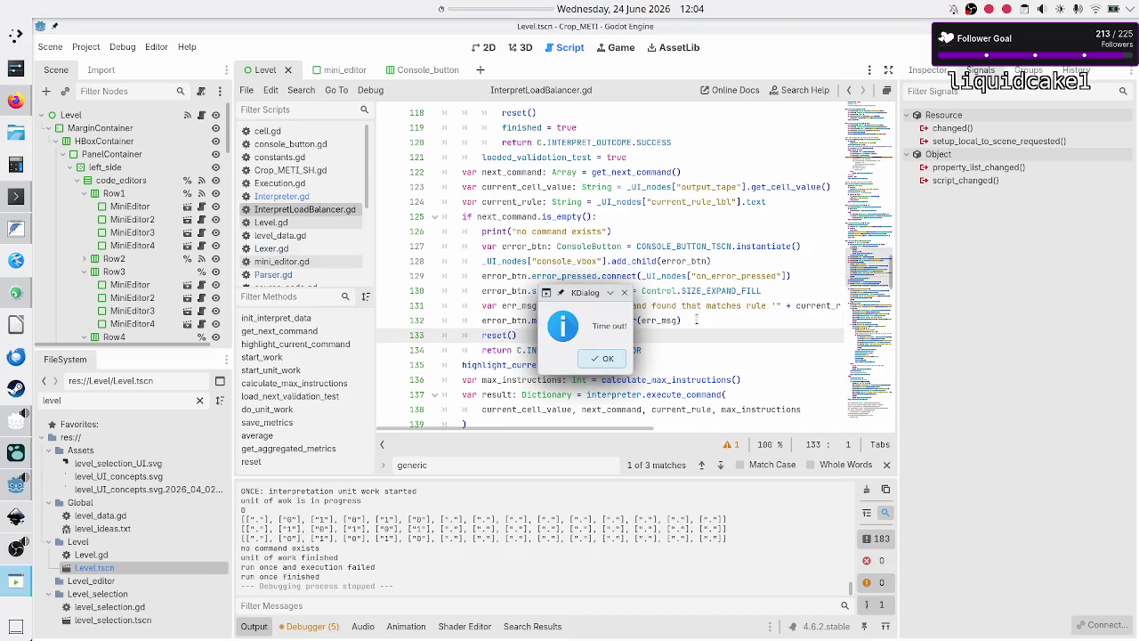
left_click(598, 359)
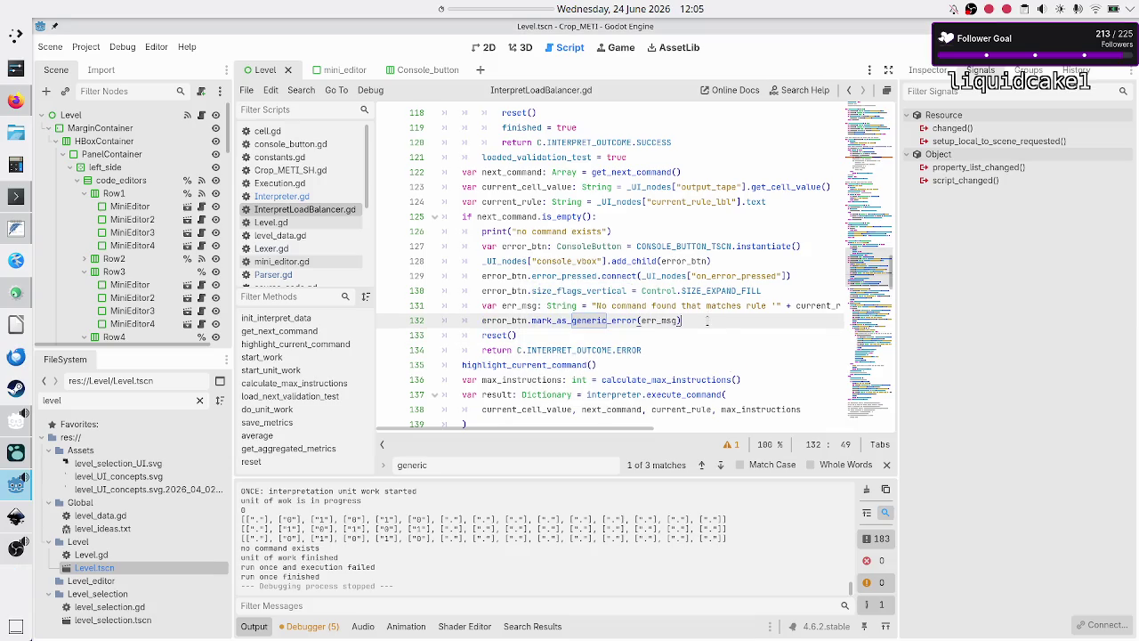
key("Down")
key("Down")
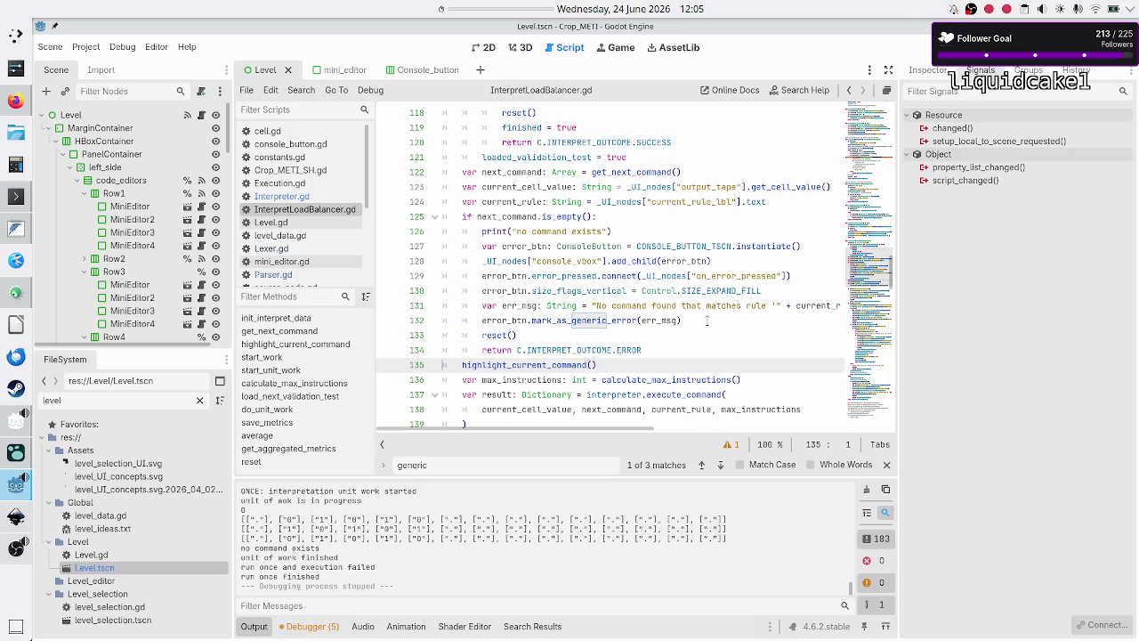
scroll(681, 293, "down", 1)
left_click(678, 305)
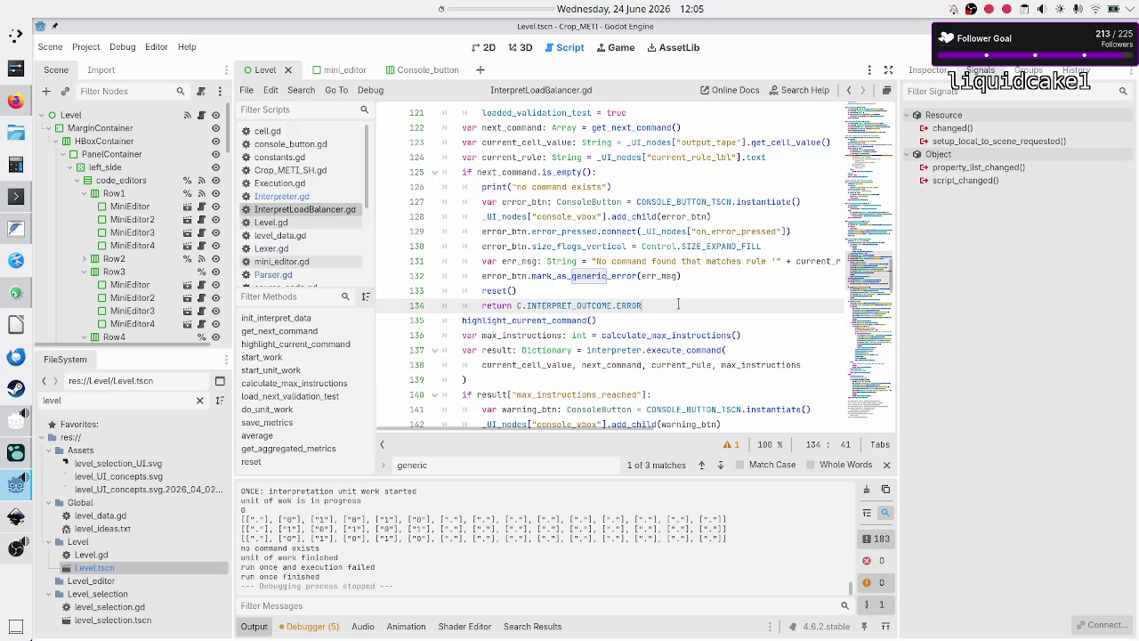
scroll(679, 246, "down", 3)
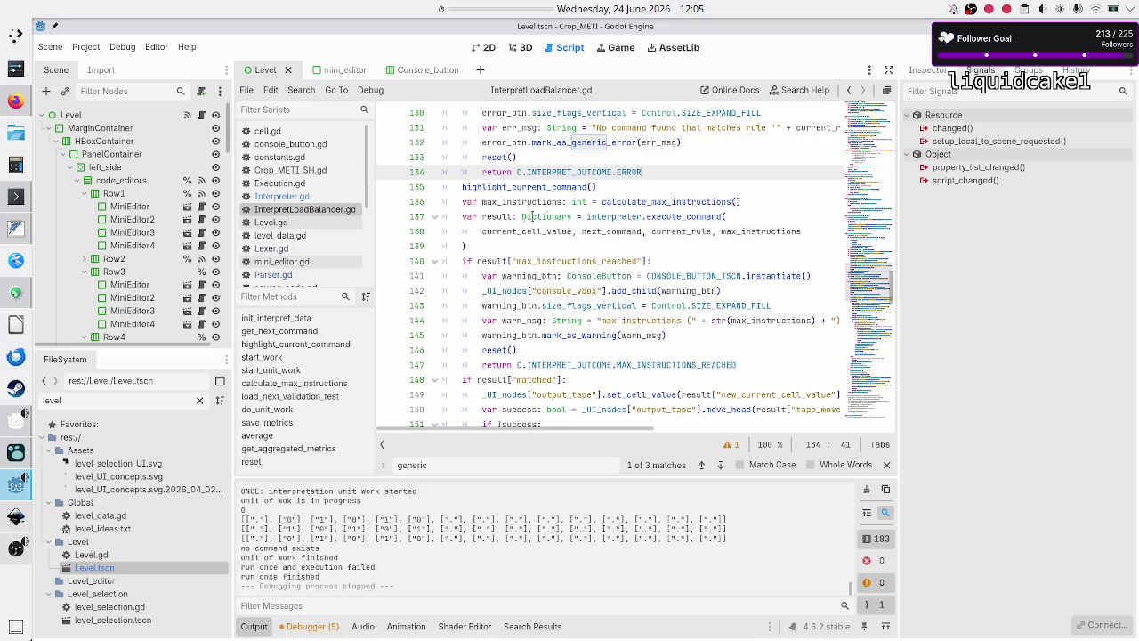
scroll(581, 225, "down", 20)
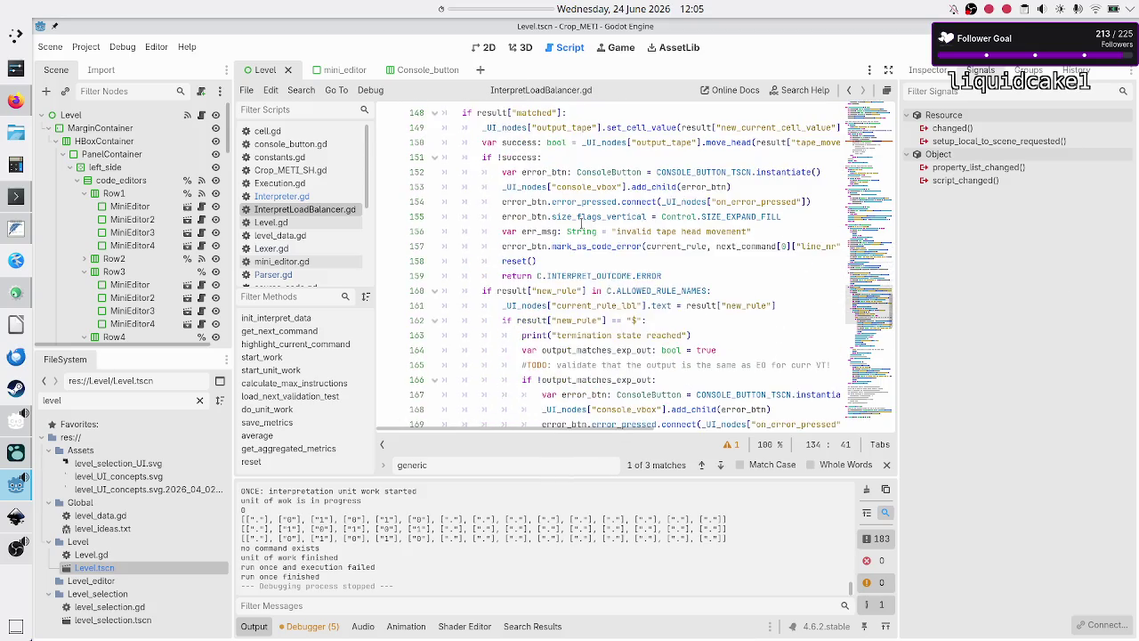
scroll(581, 223, "down", 6)
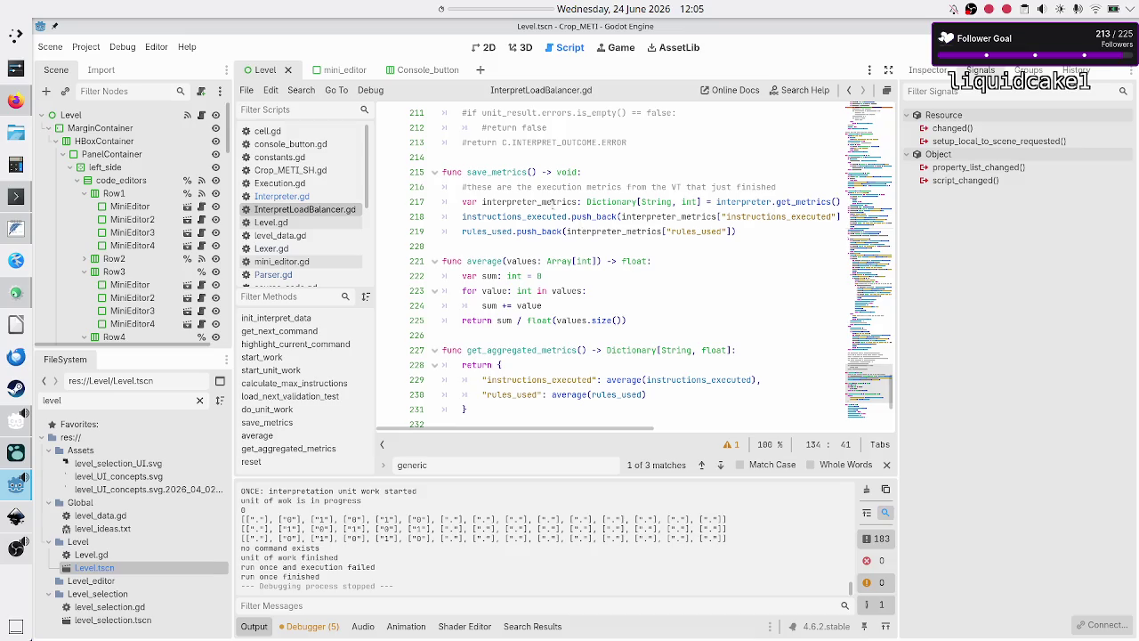
double_click(511, 216)
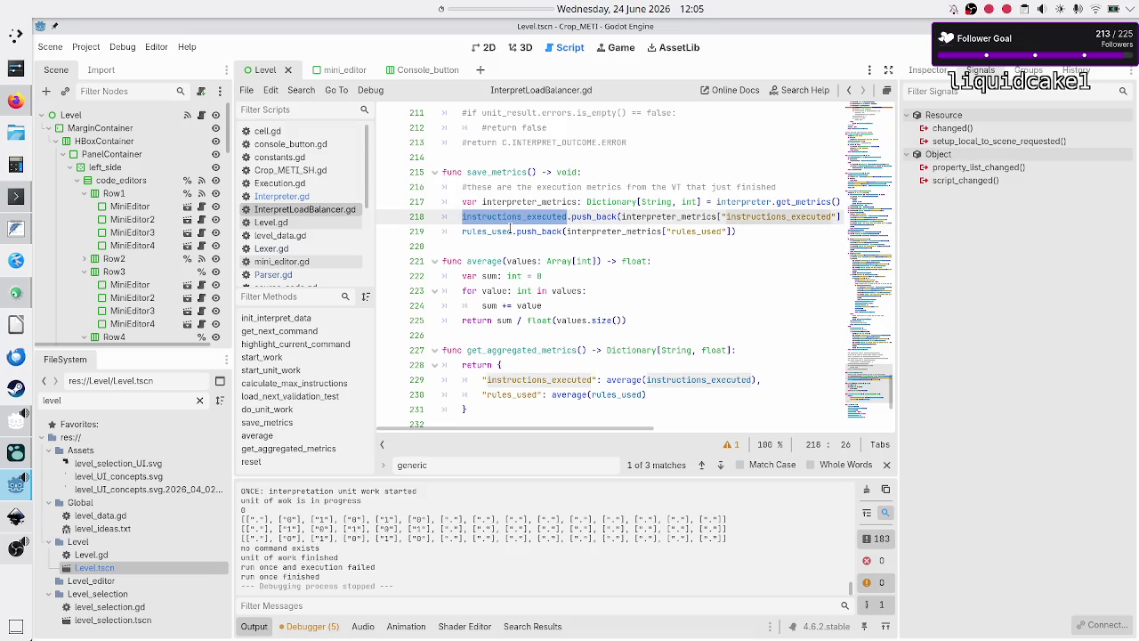
double_click(512, 231)
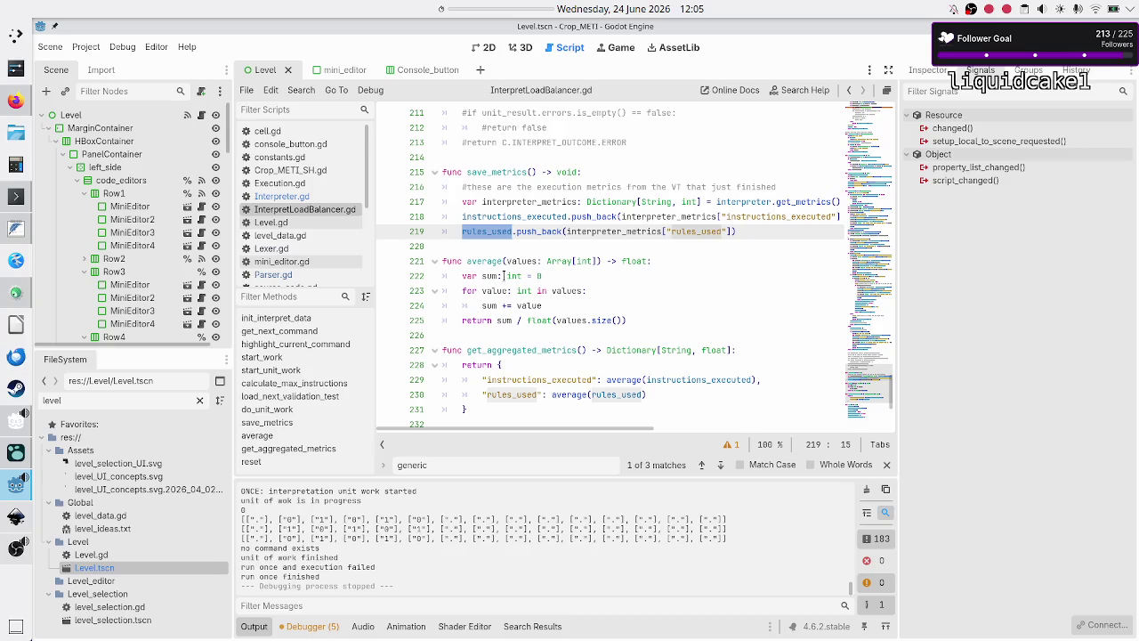
double_click(498, 172)
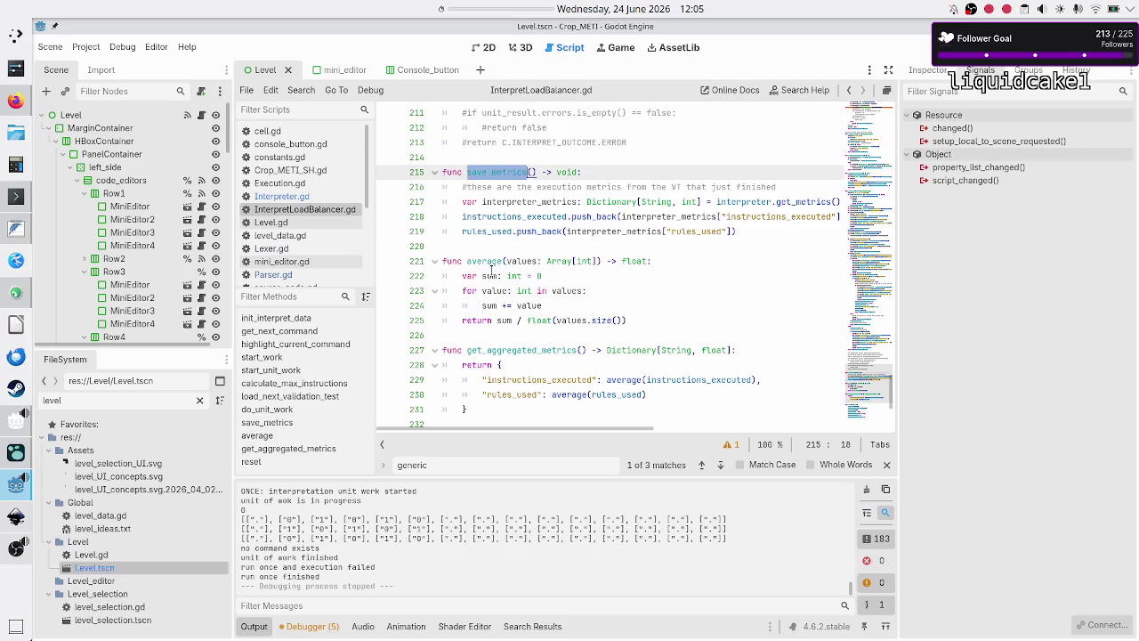
double_click(500, 350)
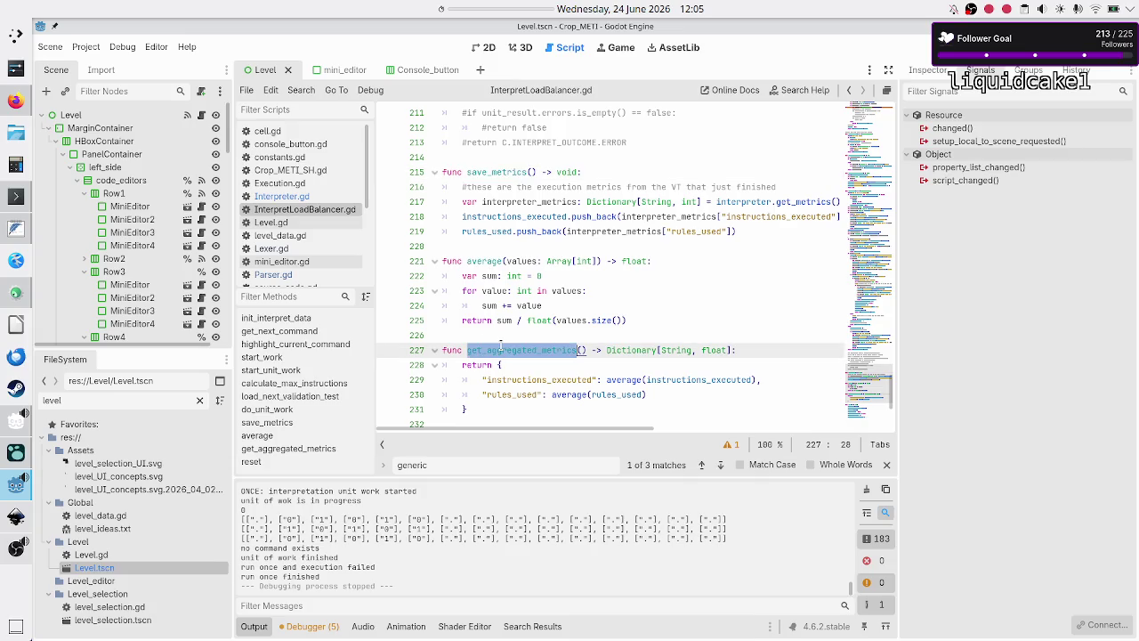
scroll(573, 305, "down", 3)
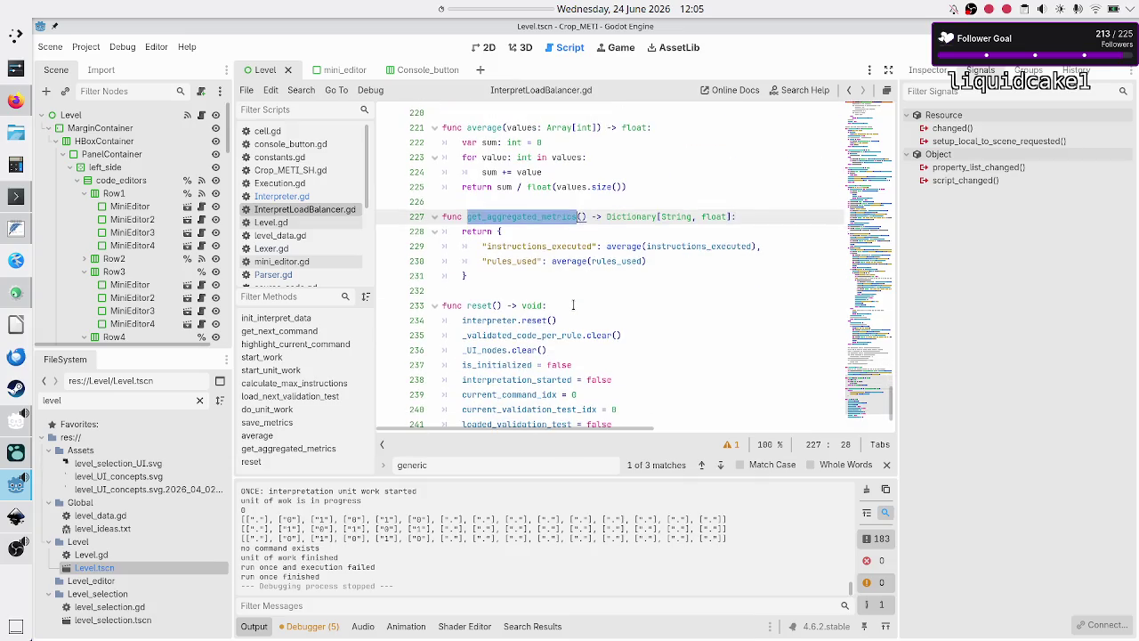
double_click(612, 247)
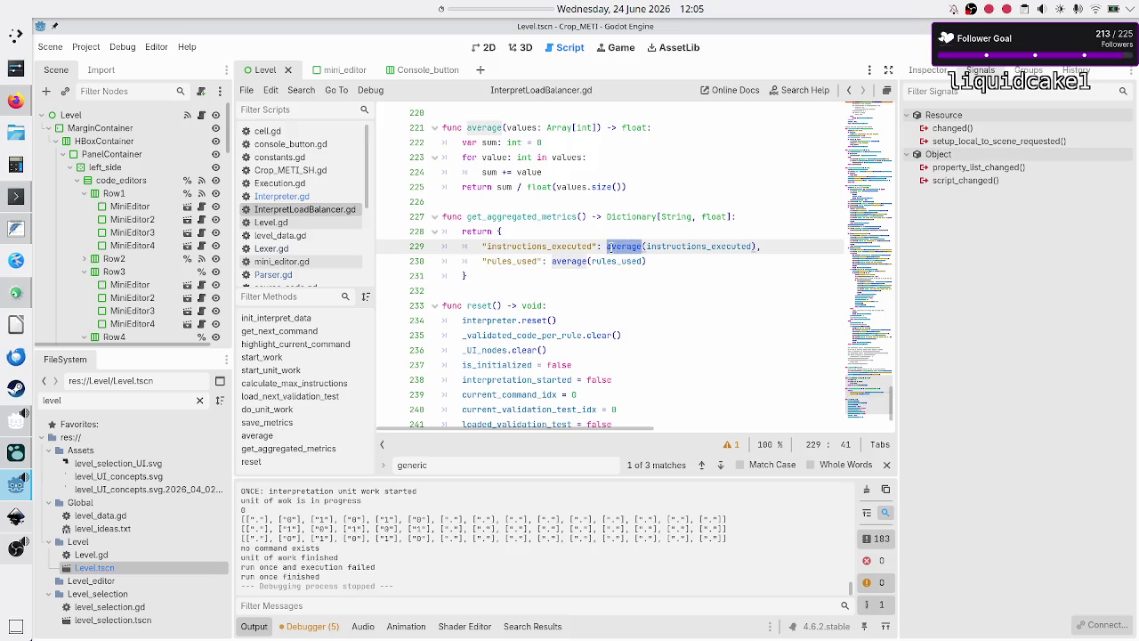
left_click(513, 288)
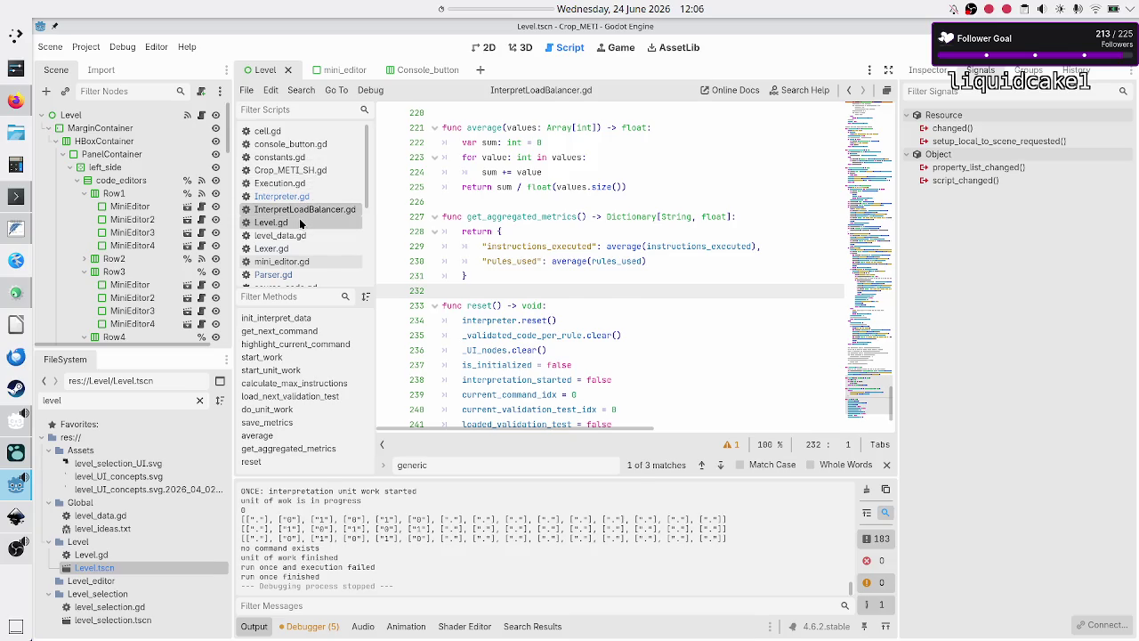
left_click(300, 223)
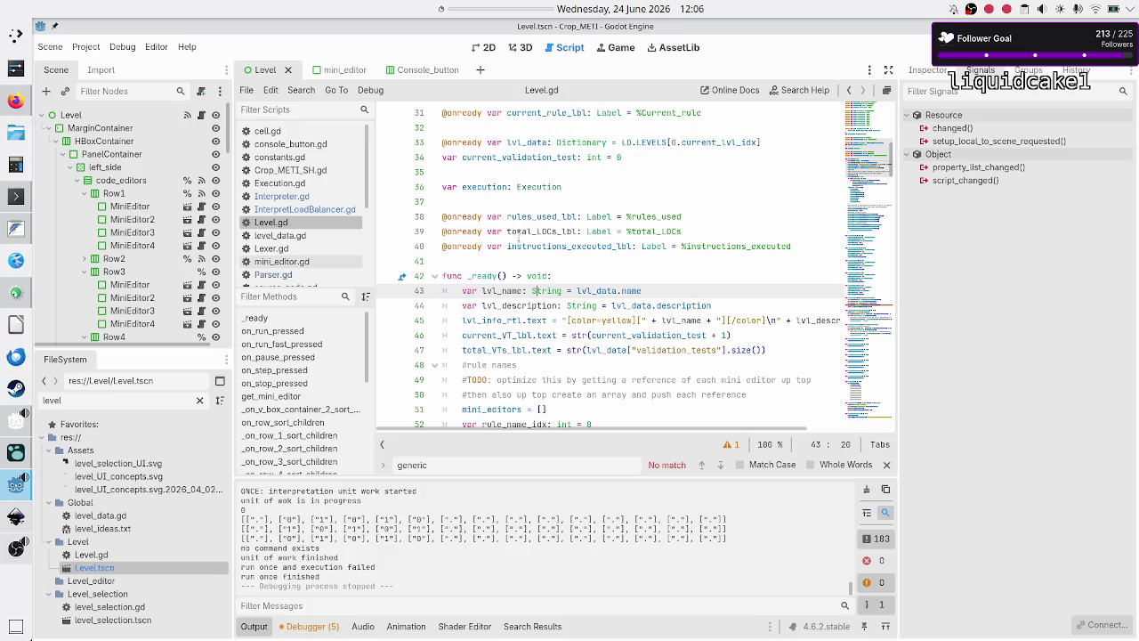
double_click(540, 230)
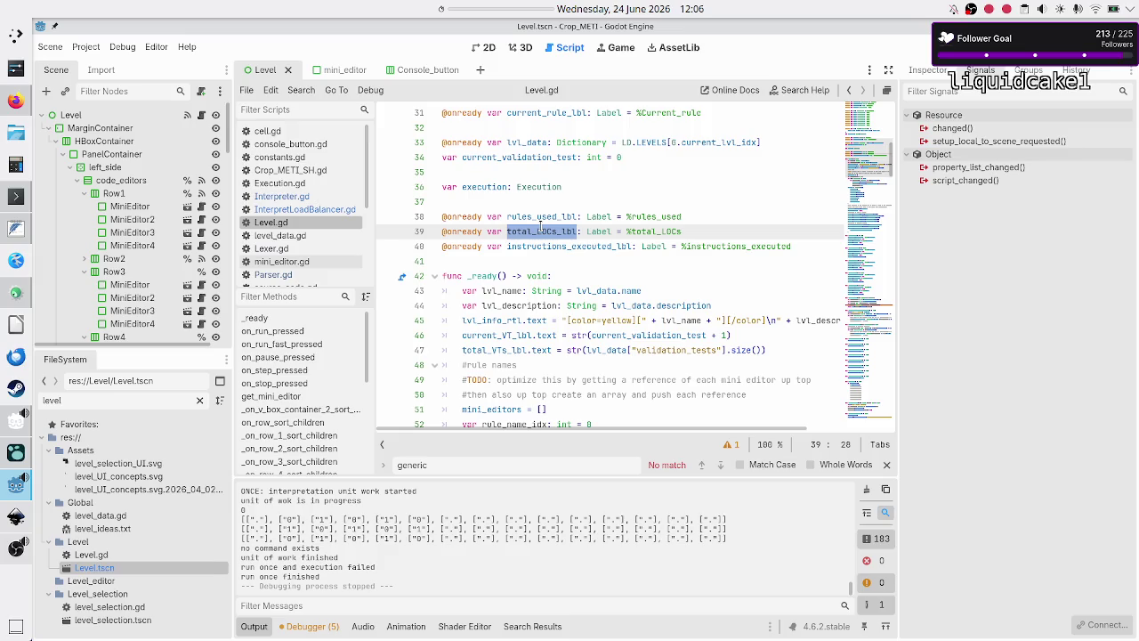
left_click(304, 209)
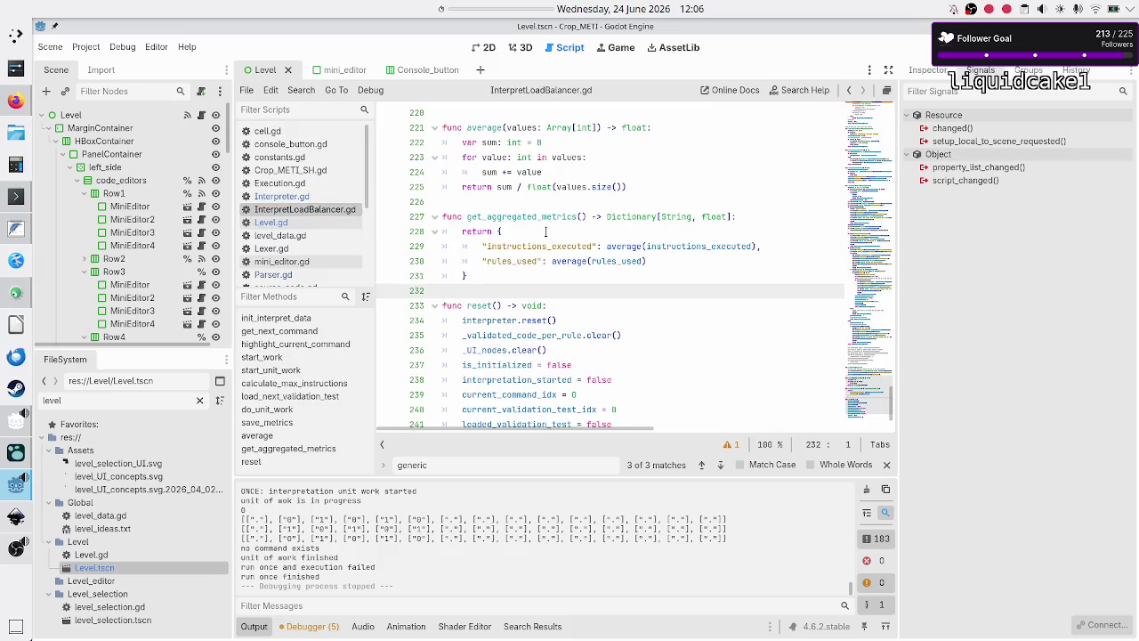
scroll(546, 232, "up", 20)
scroll(546, 231, "up", 15)
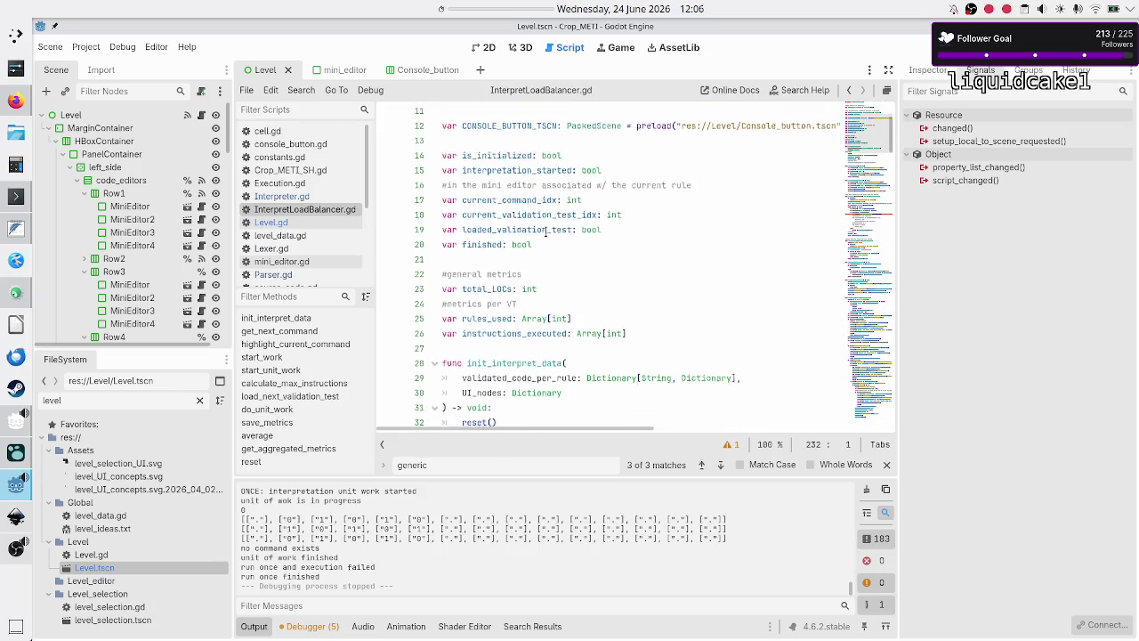
scroll(546, 231, "down", 1)
double_click(501, 257)
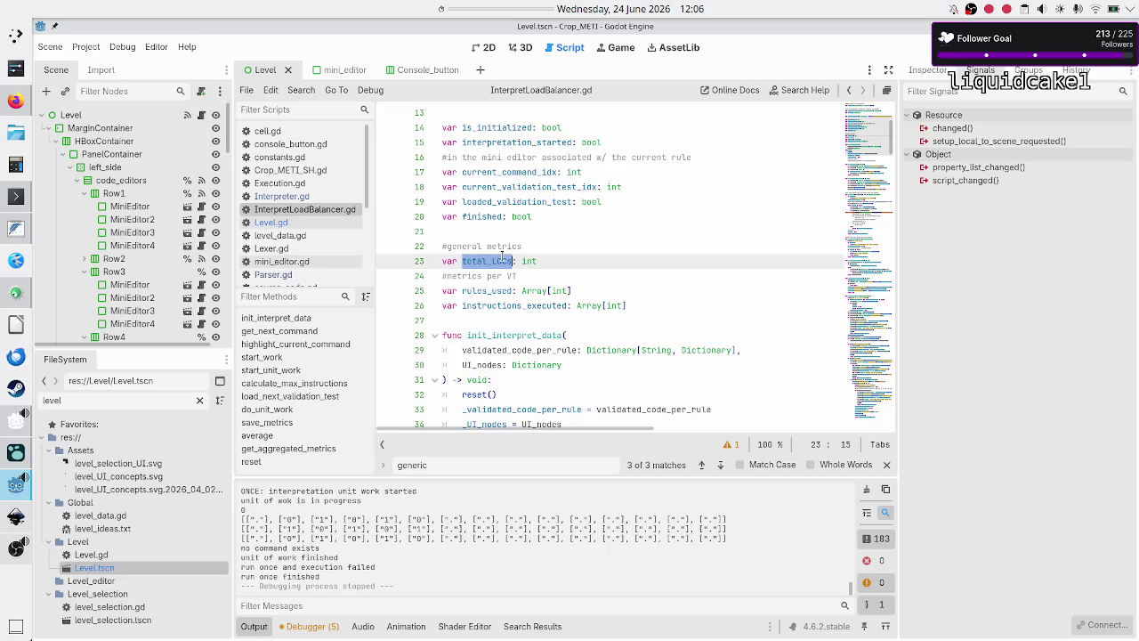
scroll(578, 248, "down", 1)
scroll(578, 247, "down", 20)
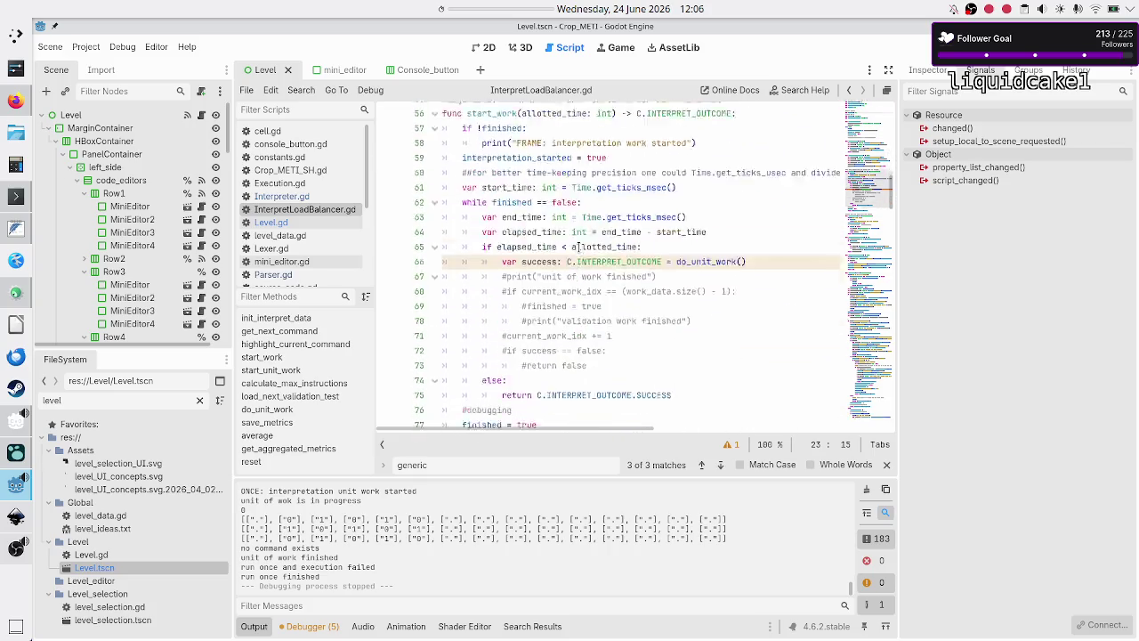
scroll(578, 248, "down", 13)
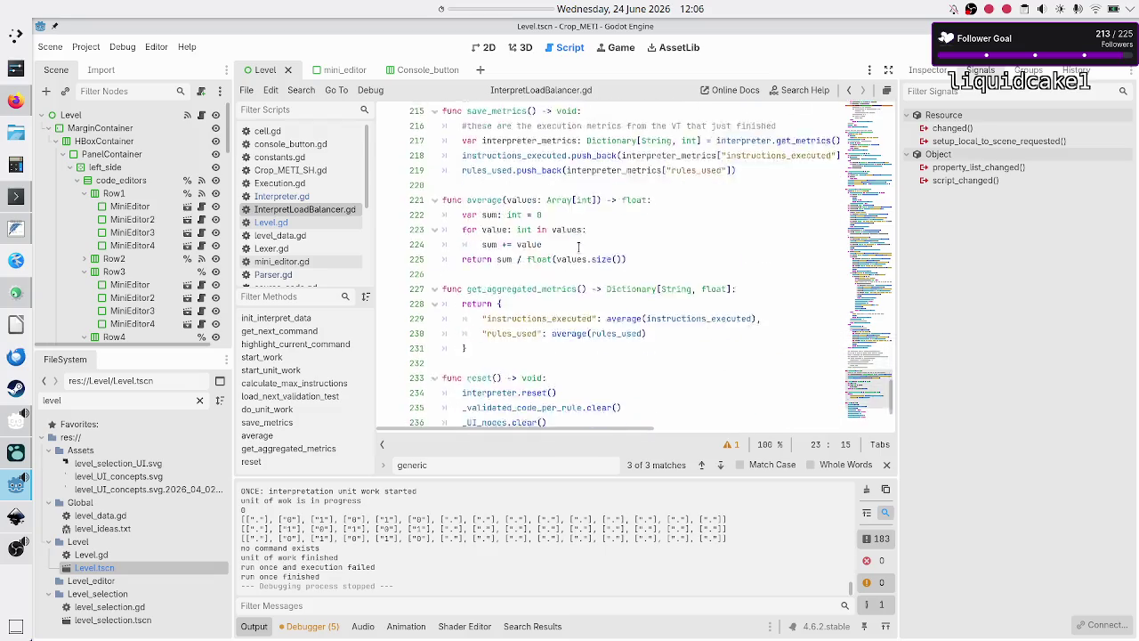
Step: Add 'total_LOCs = 0' after 'finished = false' in reset() and save the script
left_click(554, 364)
key("Return")
type("total")
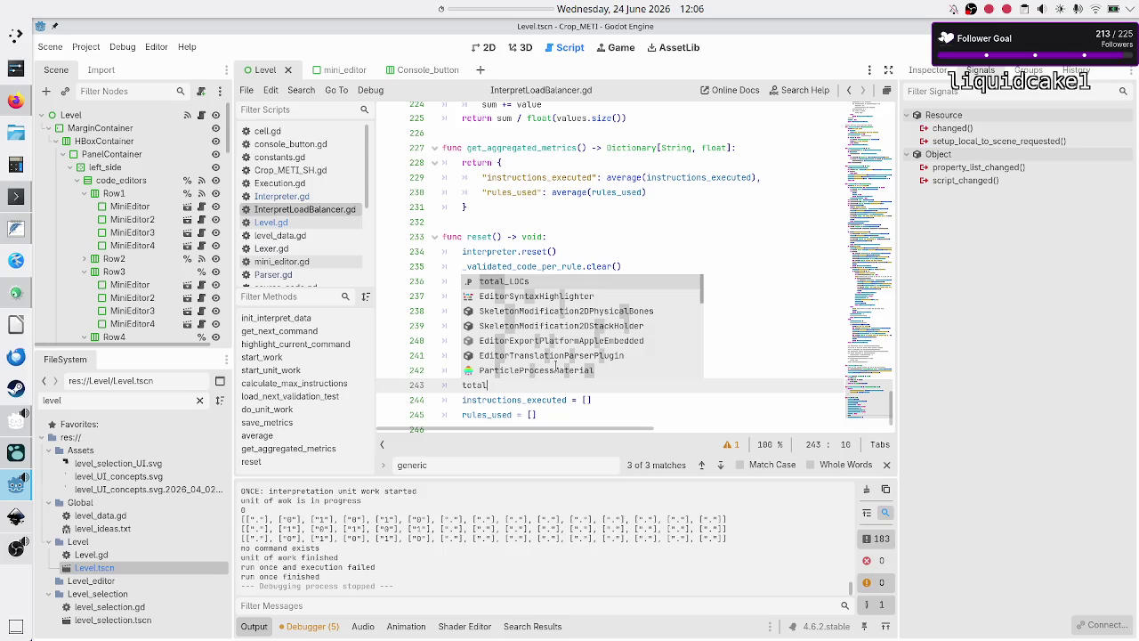
key("Return")
type("= ")
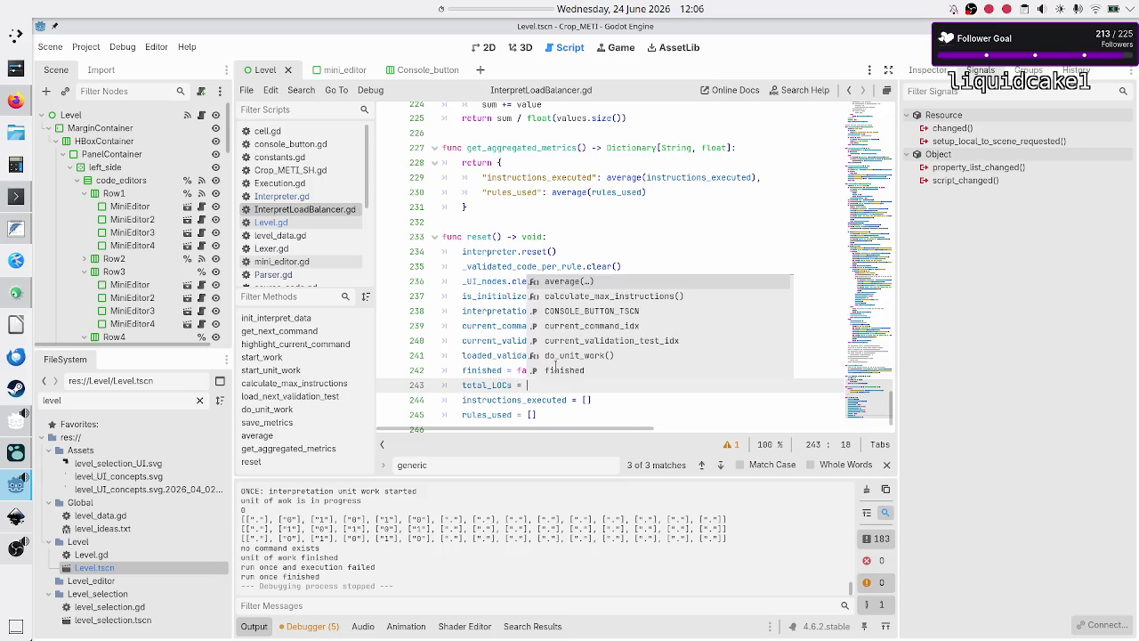
type("0")
key("Down")
key("Down")
key("Down")
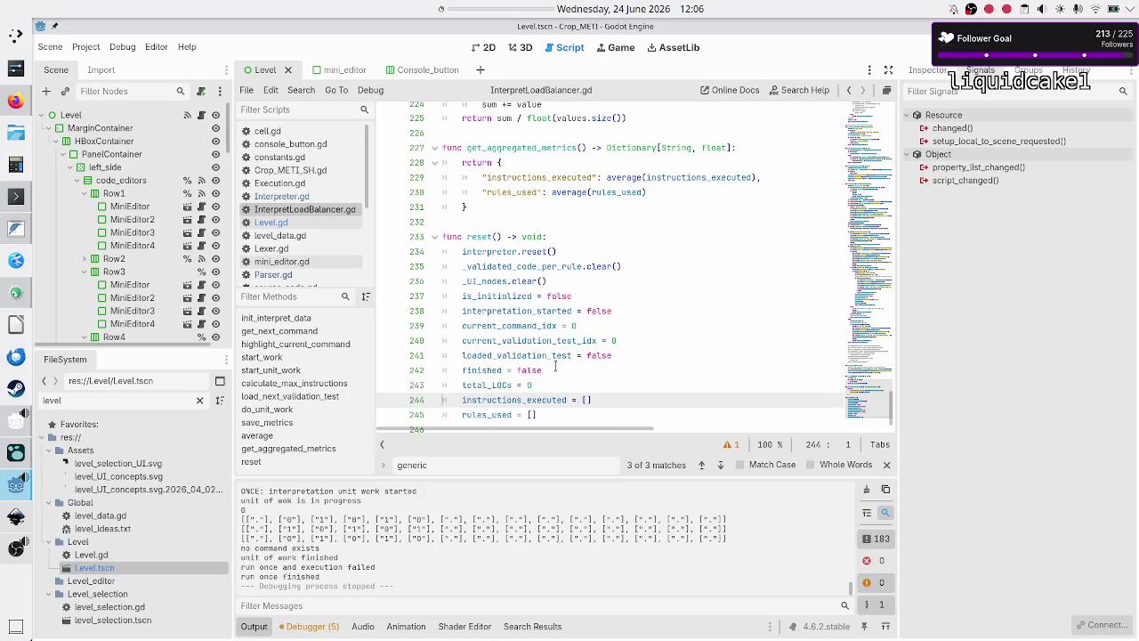
key("ctrl+s")
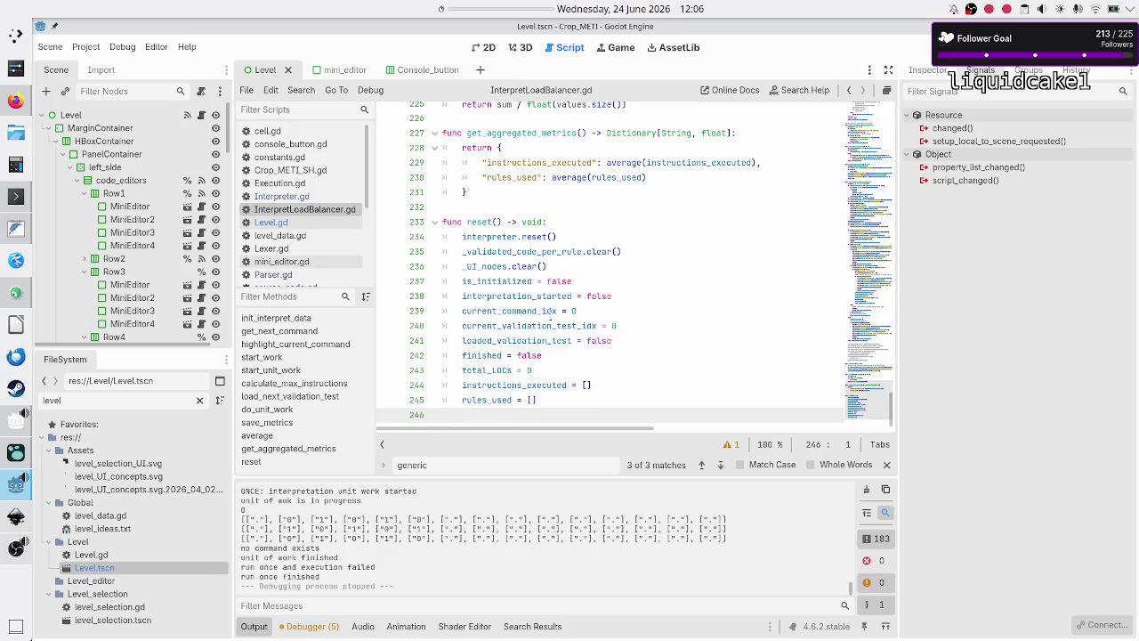
Step: Scroll up to the total_LOCs declaration and highlight the variable name
scroll(552, 294, "up", 10)
scroll(552, 291, "up", 20)
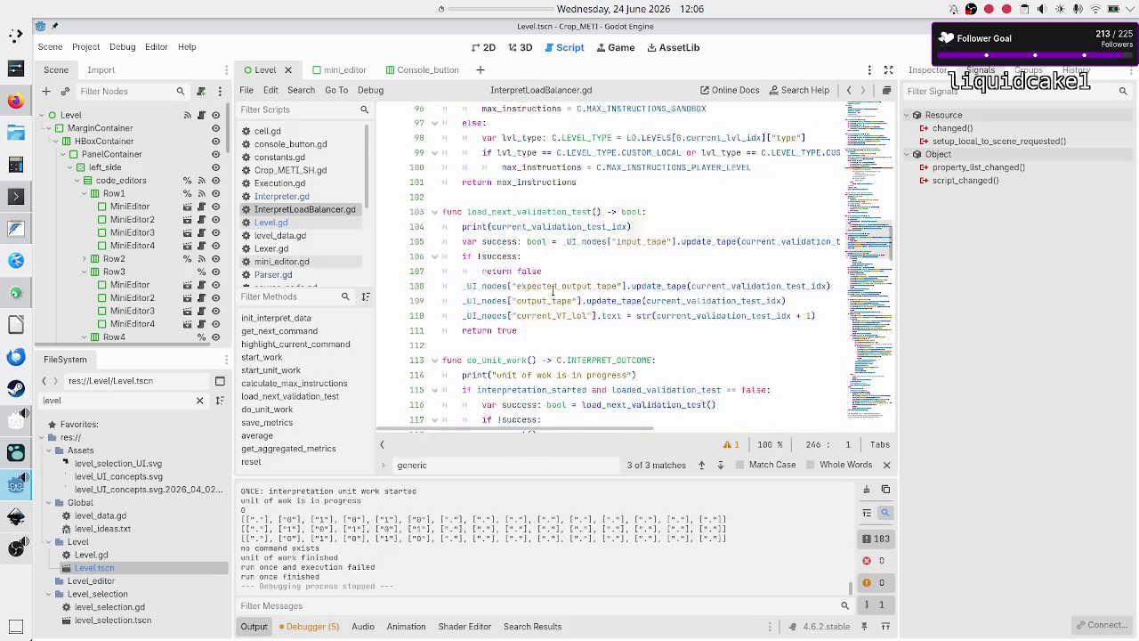
scroll(552, 291, "up", 5)
scroll(534, 302, "down", 3)
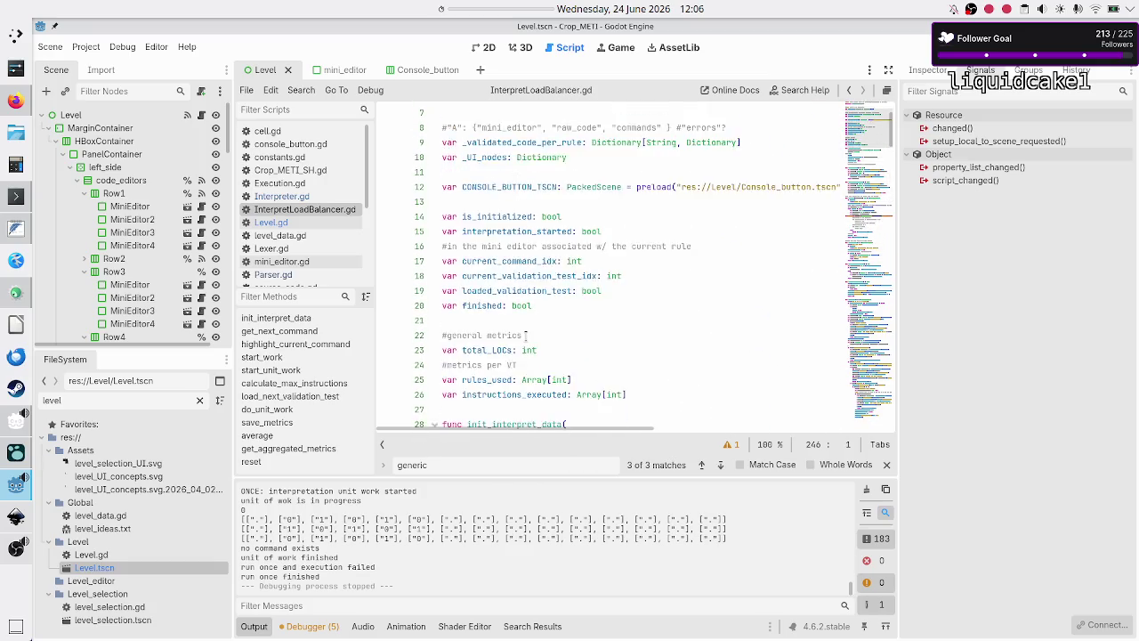
left_click(540, 305)
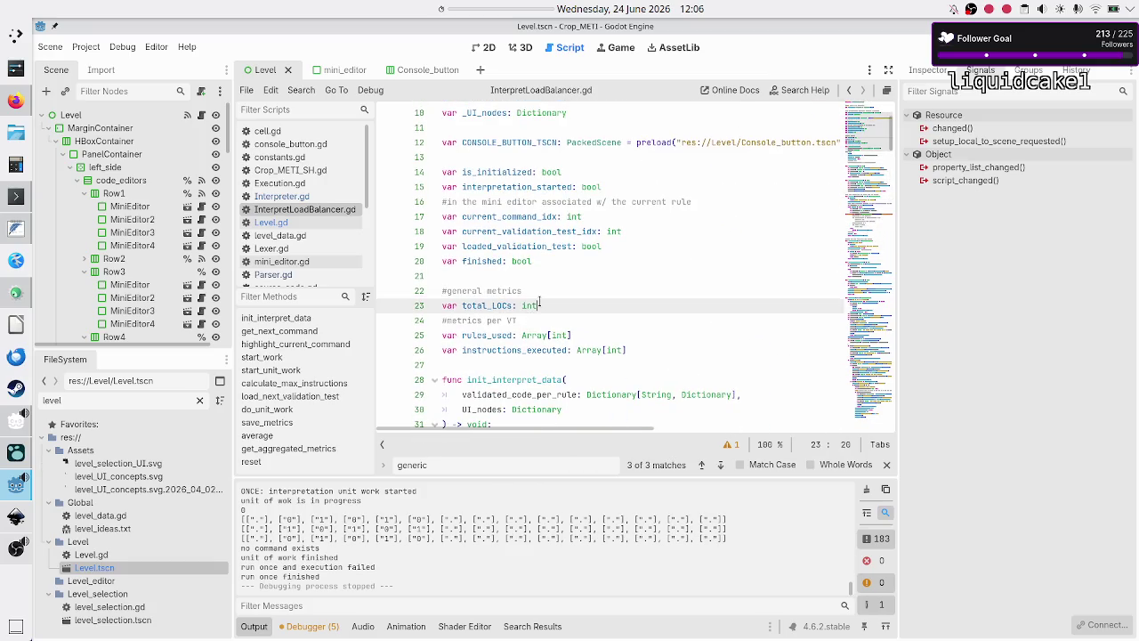
double_click(490, 305)
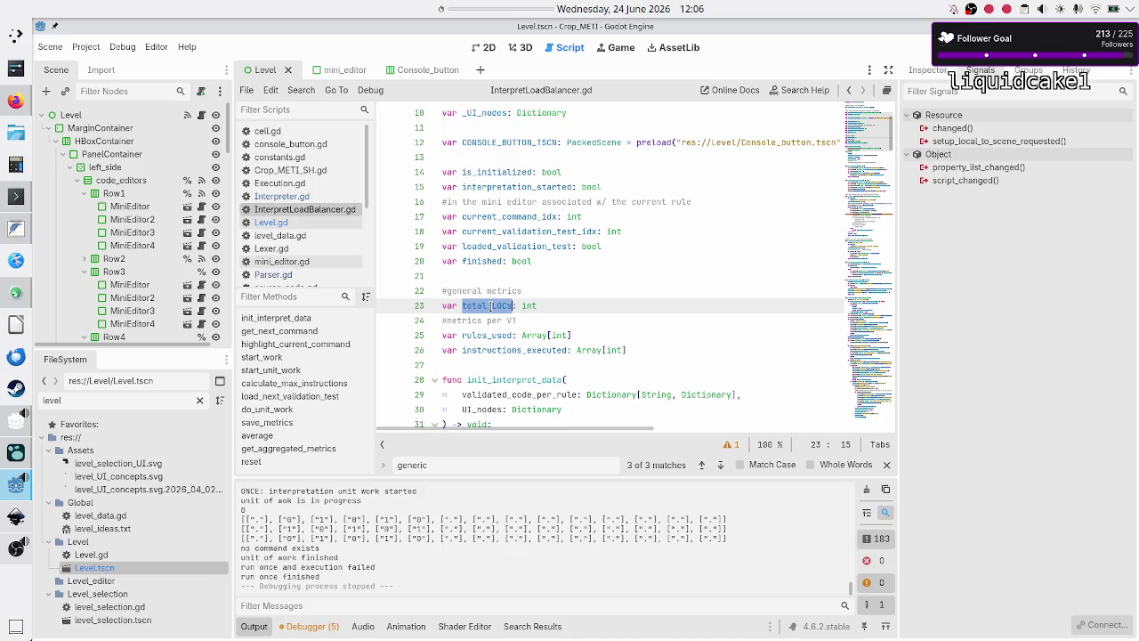
Step: Review Parser.gd and the _validated_code_per_rule declaration in InterpretLoadBalancer.gd
left_click(311, 274)
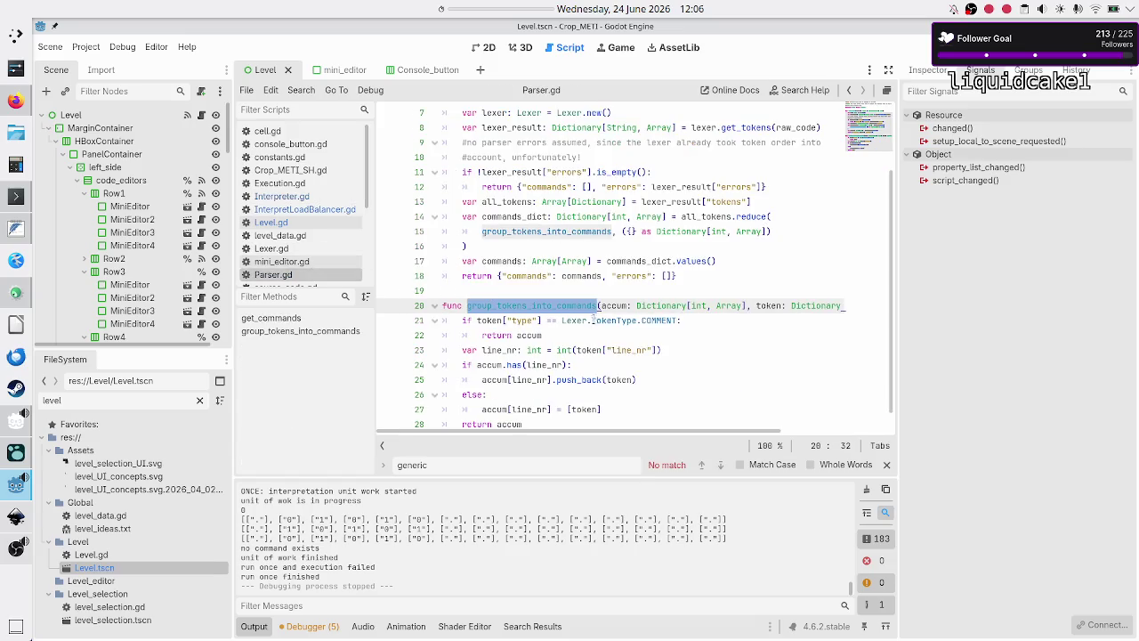
double_click(658, 321)
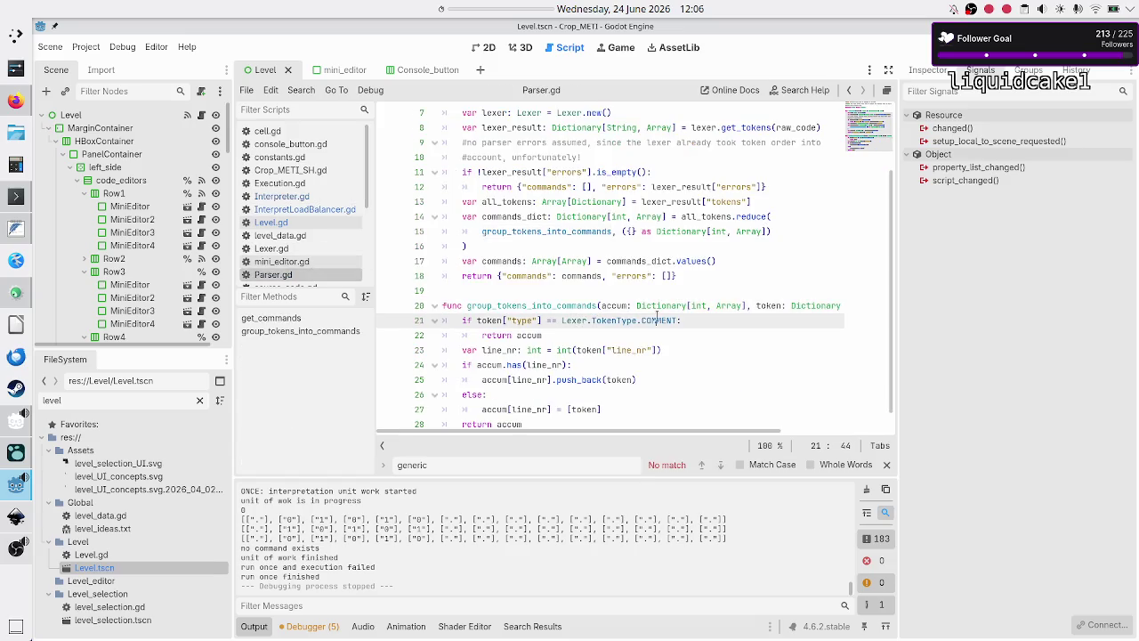
double_click(531, 336)
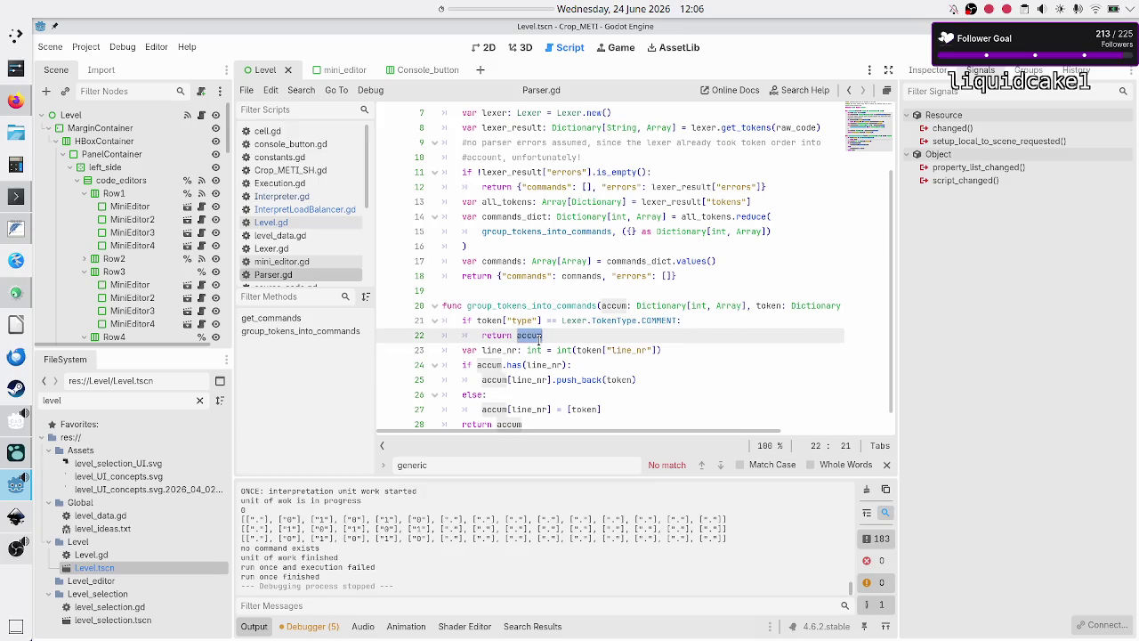
left_click(286, 210)
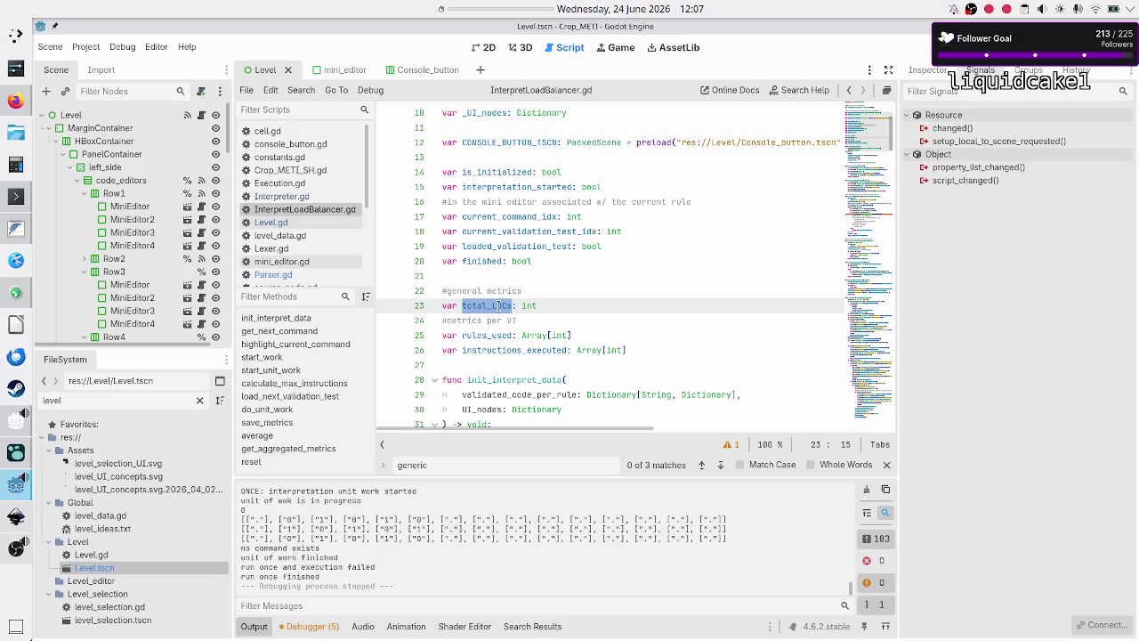
scroll(499, 305, "up", 3)
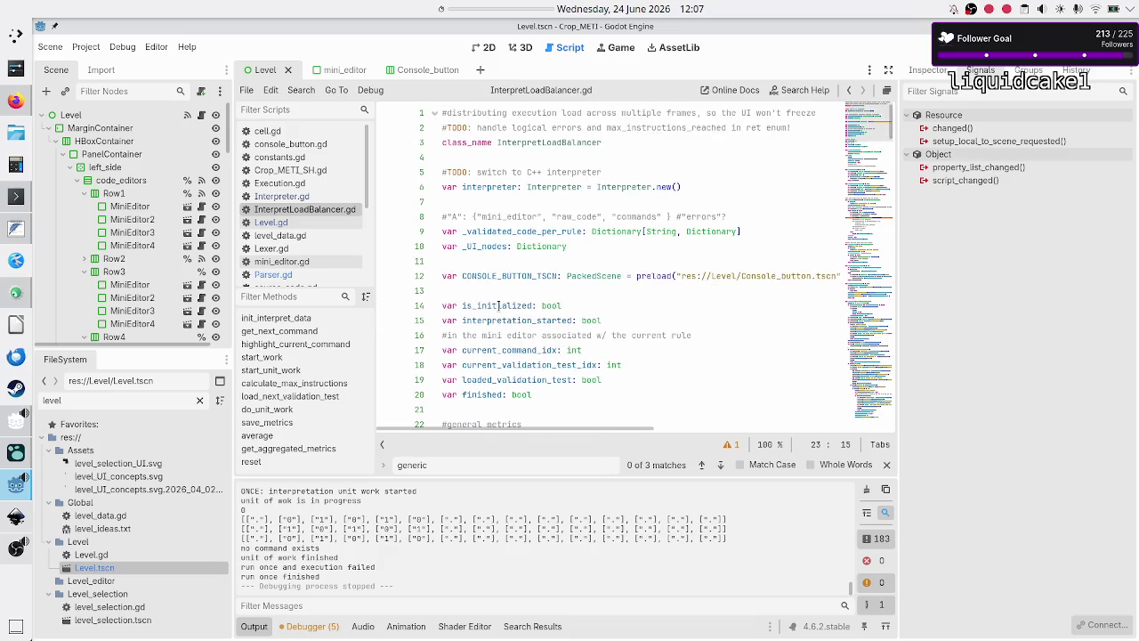
double_click(525, 231)
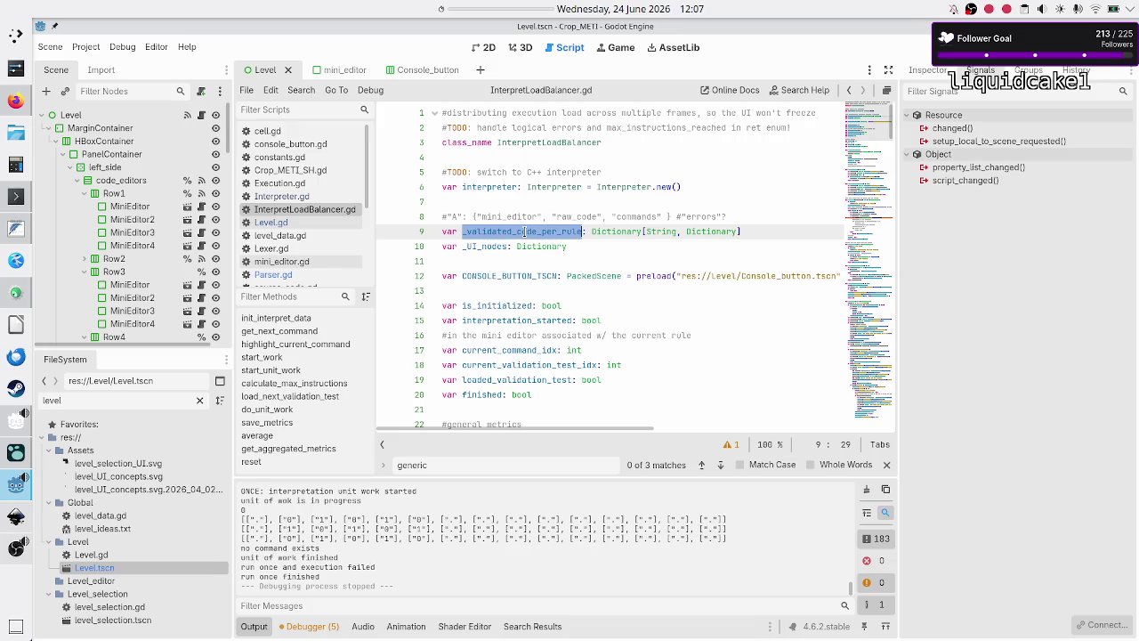
key("Left")
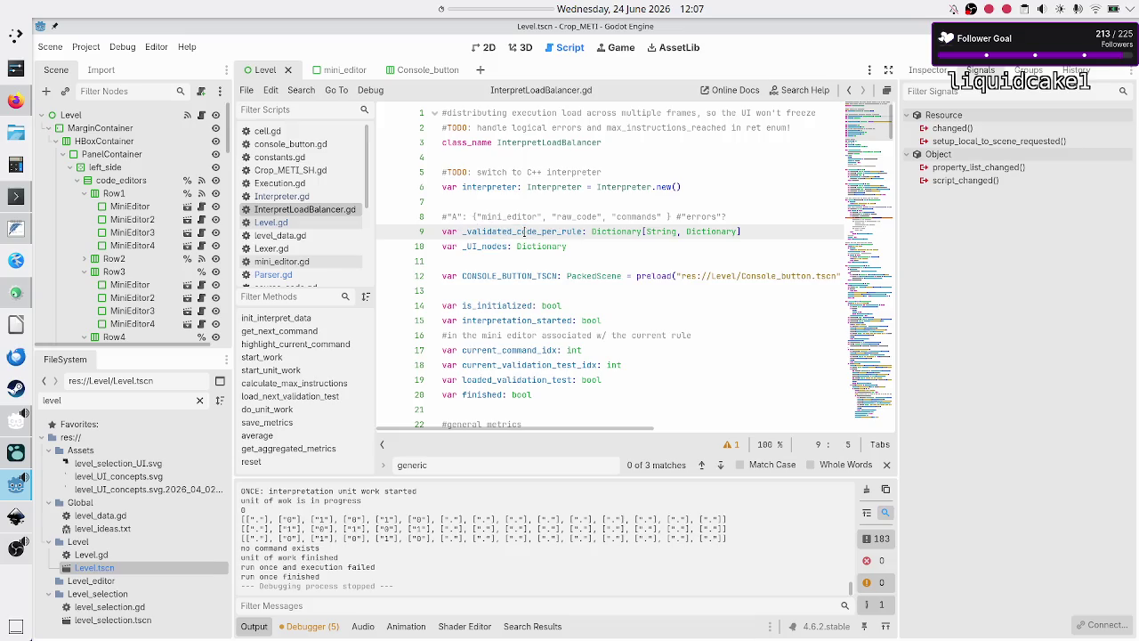
key("shift+Right")
key("shift+Right")
key("shift+Right")
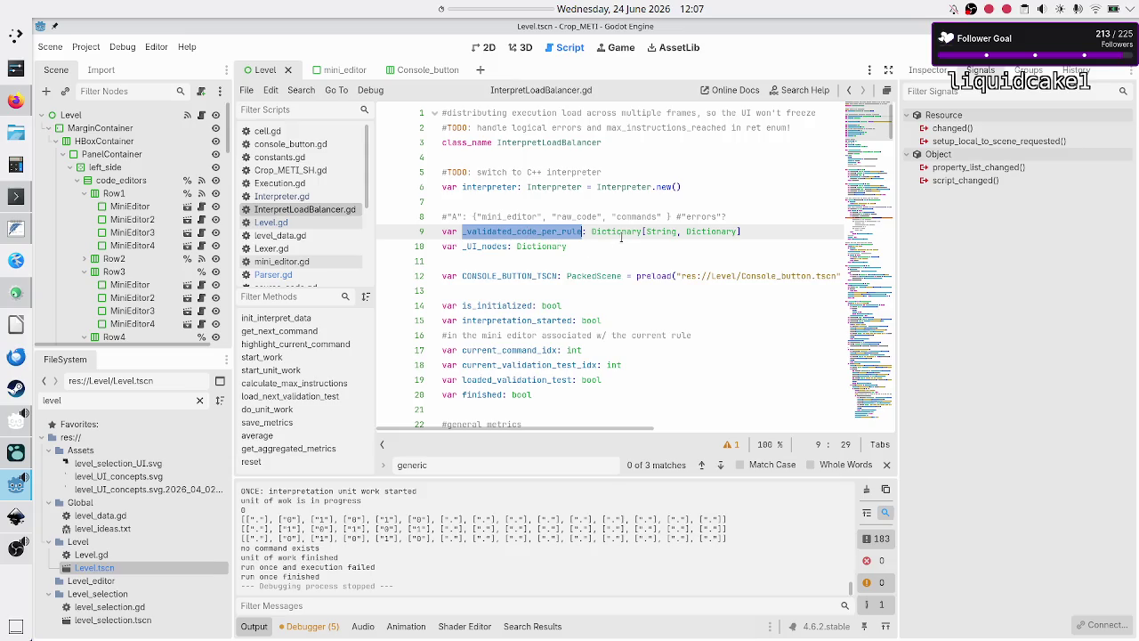
double_click(661, 231)
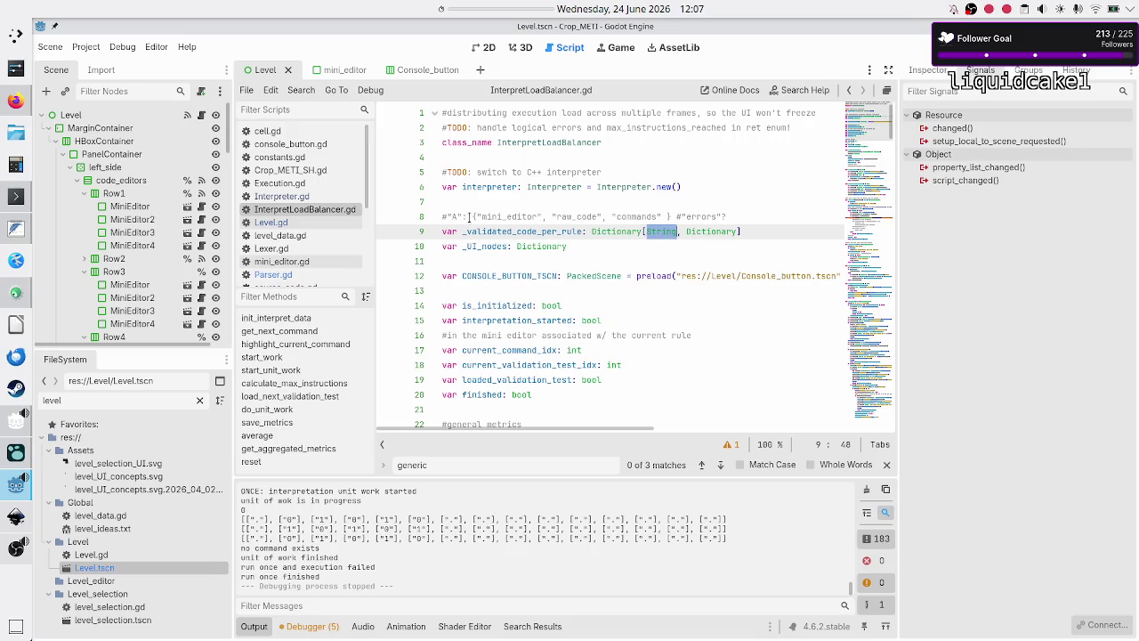
left_click(581, 216)
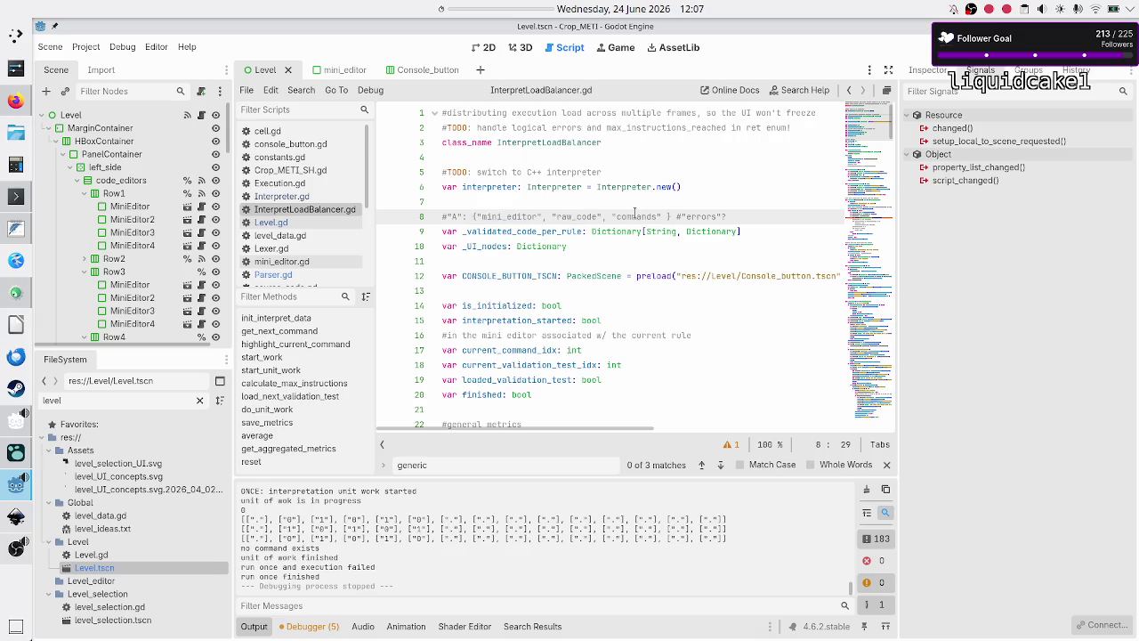
double_click(636, 216)
key("Down")
key("Down")
key("Down")
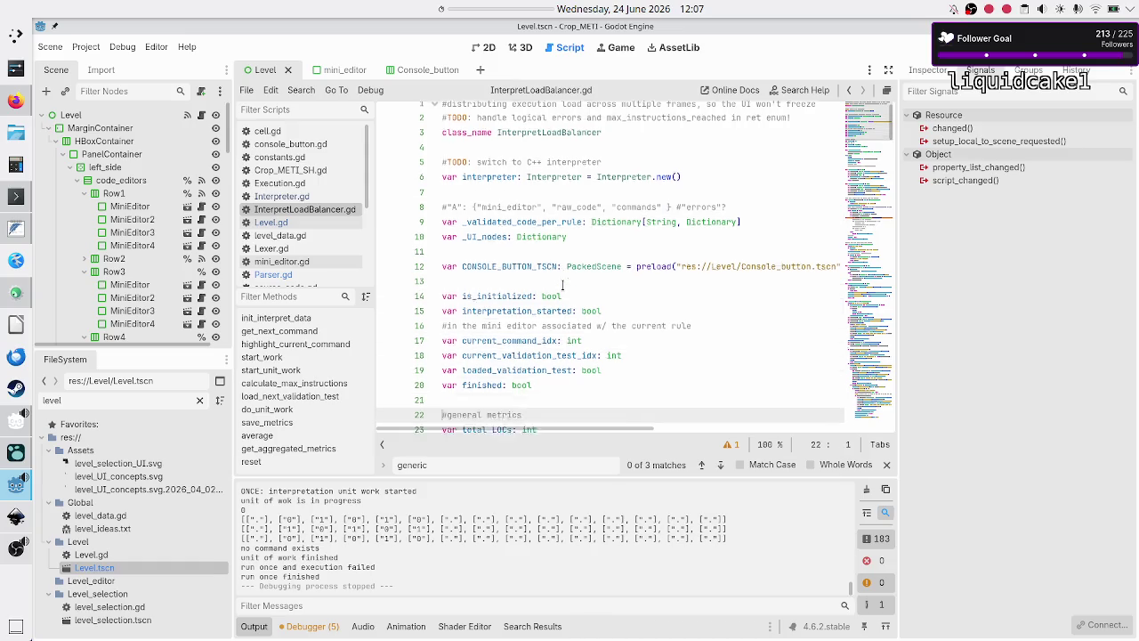
key("Down")
key("Down")
key("Down")
scroll(518, 236, "down", 10)
scroll(518, 238, "down", 20)
scroll(518, 238, "down", 9)
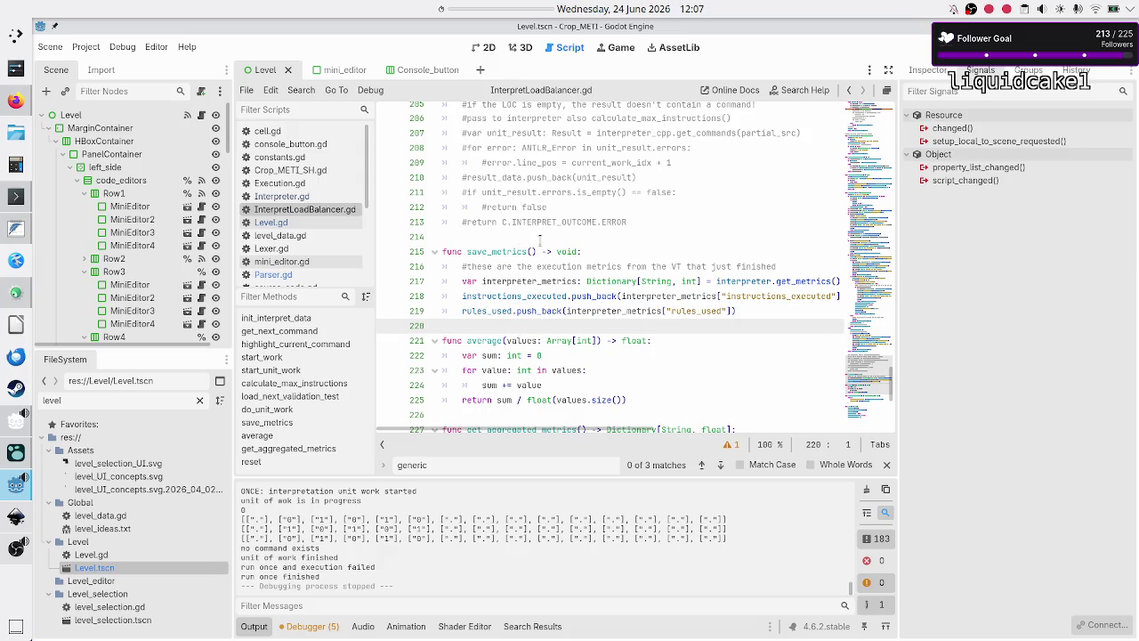
Step: Insert a blank line above save_metrics and begin a new 'func calculate_LOO' header
left_click(539, 237)
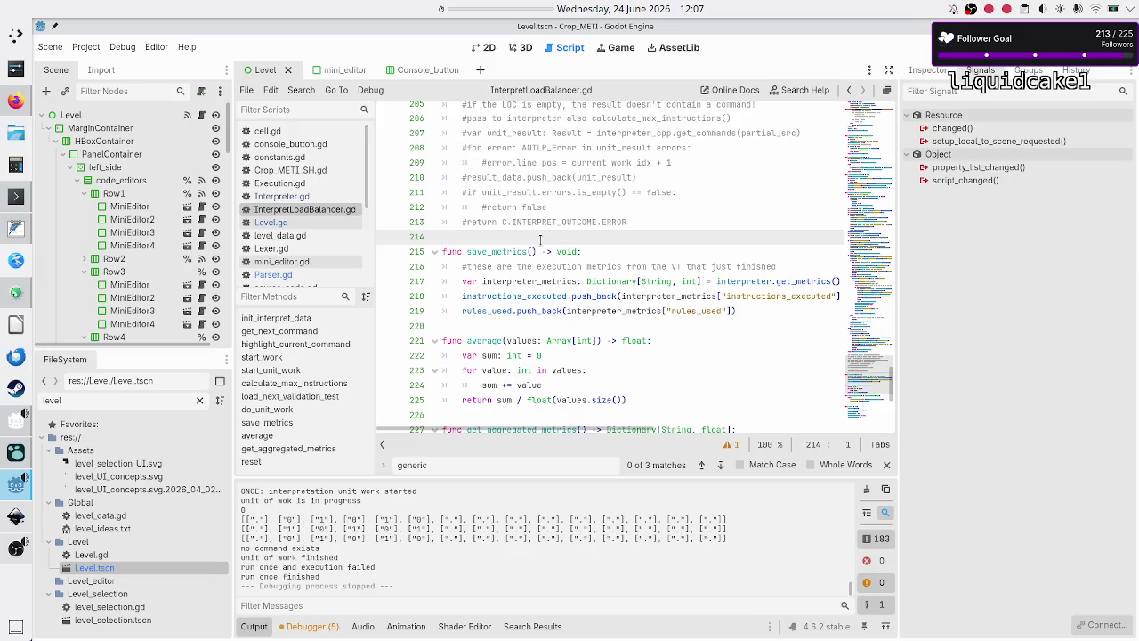
scroll(532, 211, "down", 1)
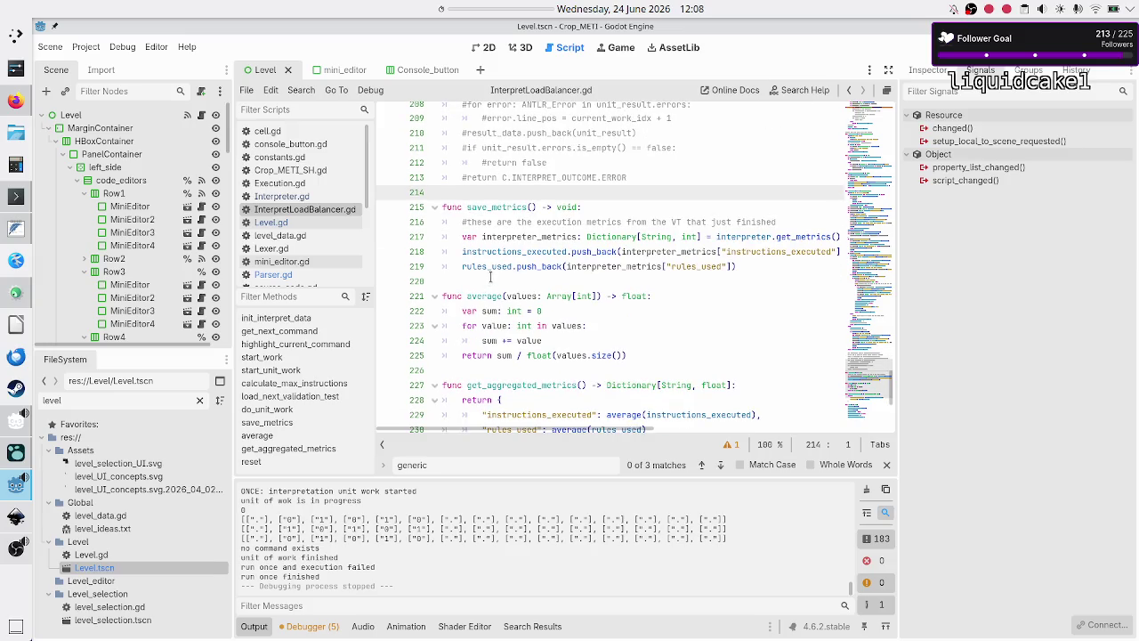
scroll(491, 278, "down", 4)
scroll(491, 278, "up", 1)
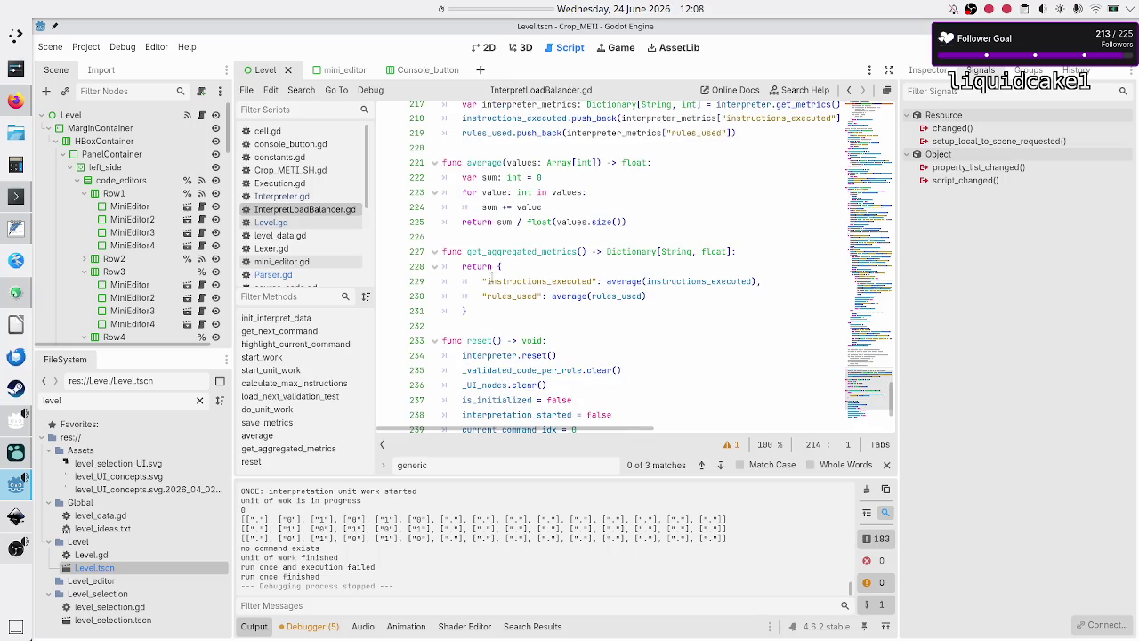
scroll(491, 278, "up", 2)
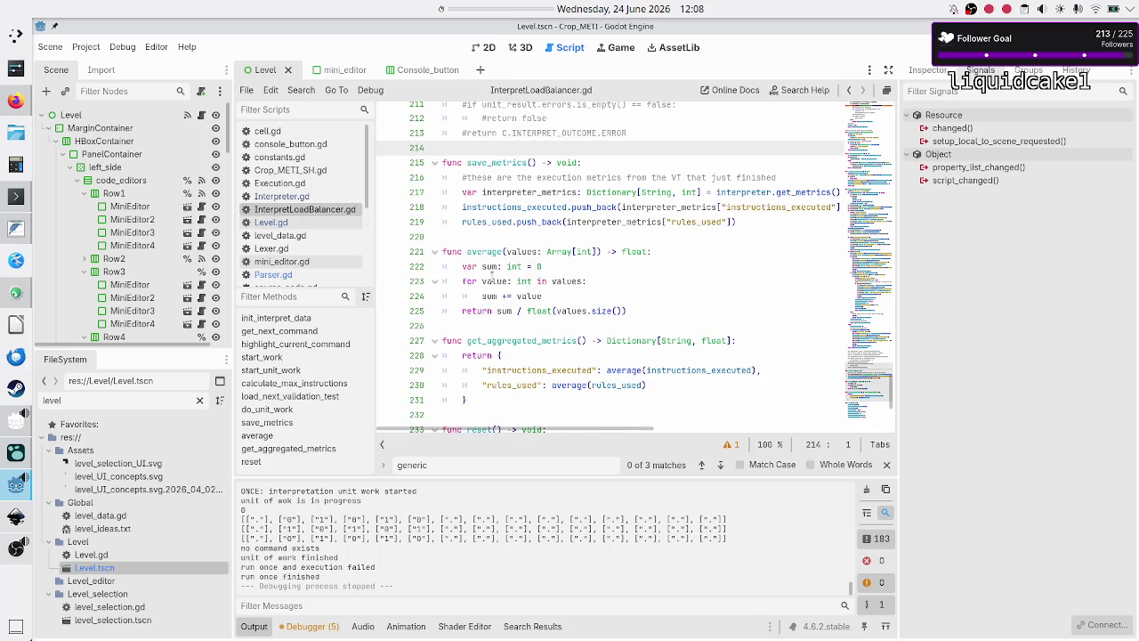
key("Return")
key("Return")
key("Up")
type("func calculate")
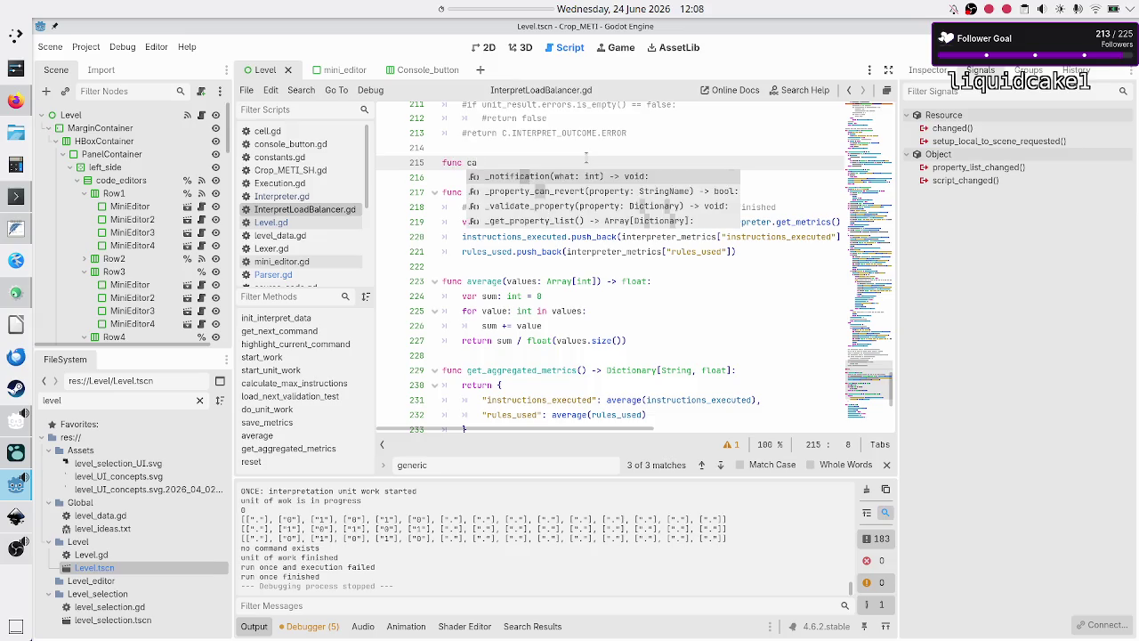
type("_LOO")
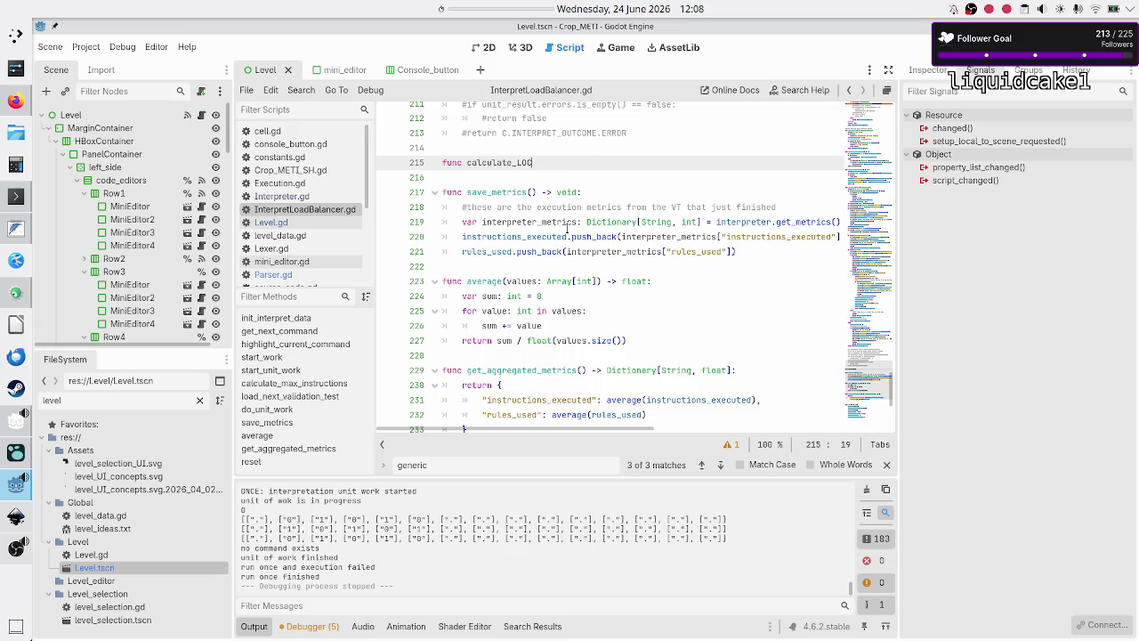
scroll(567, 228, "down", 5)
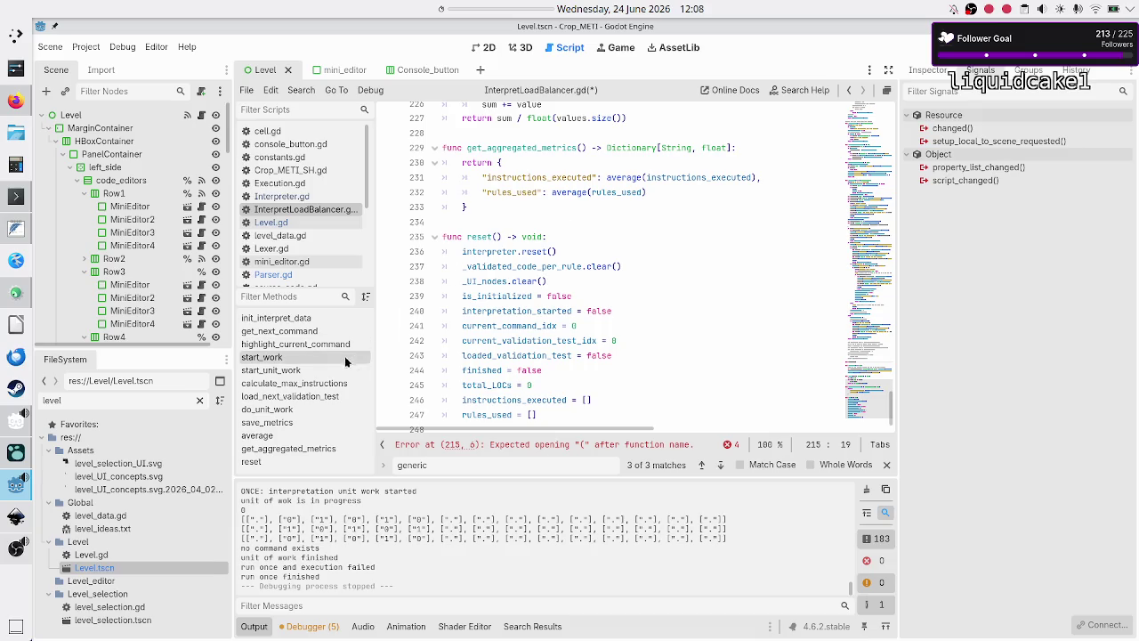
Step: Look at the calculate_max_instructions definition for reference
left_click(329, 382)
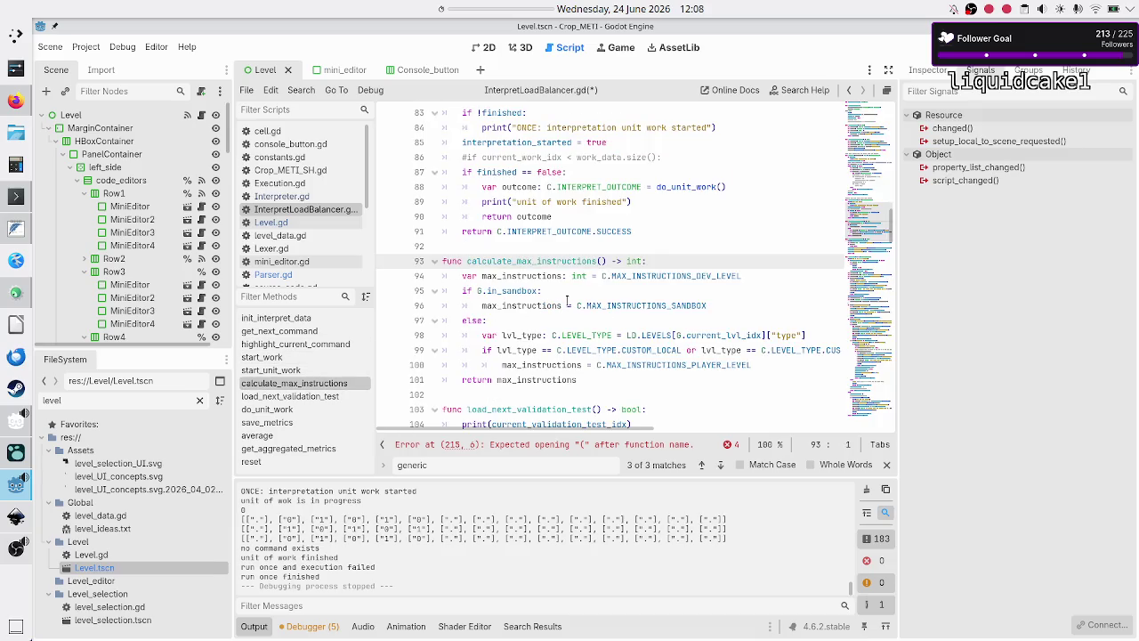
scroll(543, 315, "down", 4)
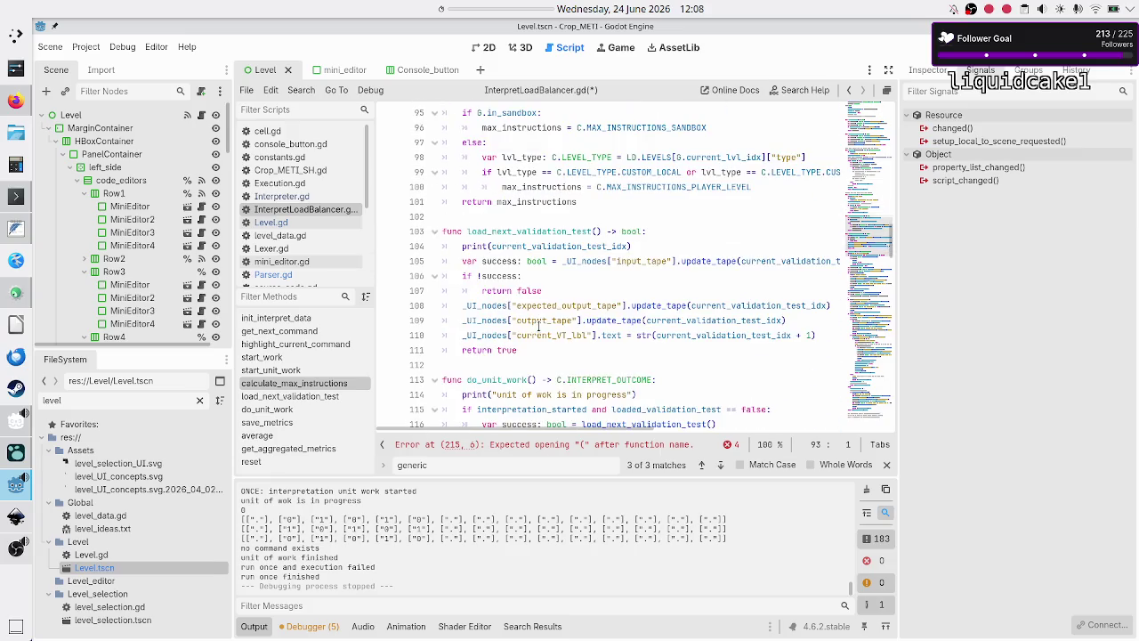
scroll(499, 350, "down", 20)
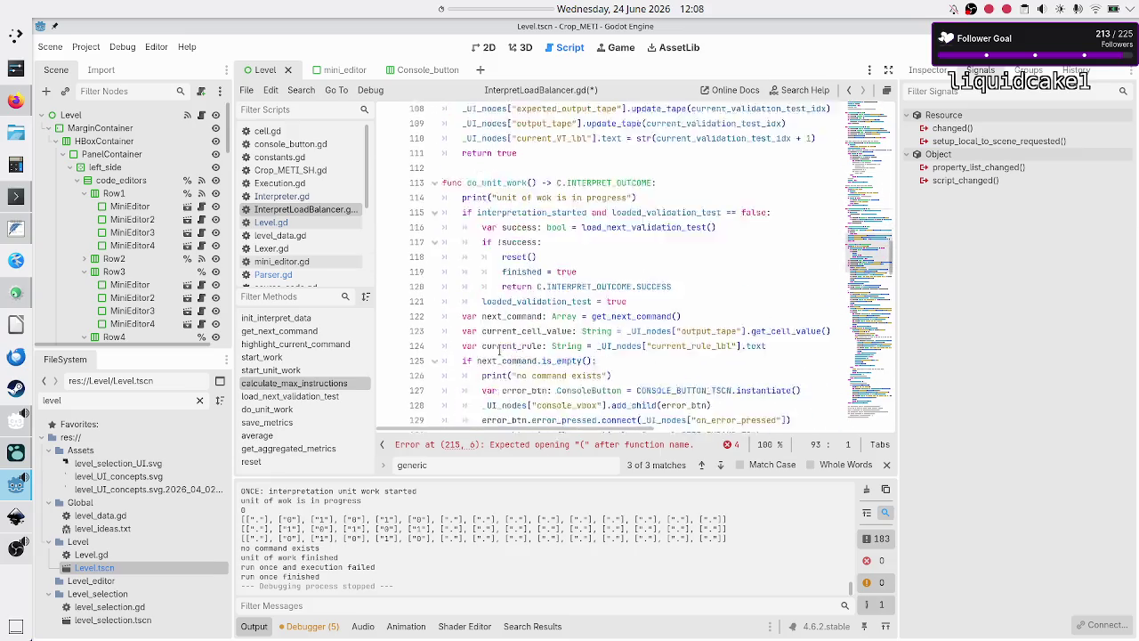
scroll(499, 350, "down", 14)
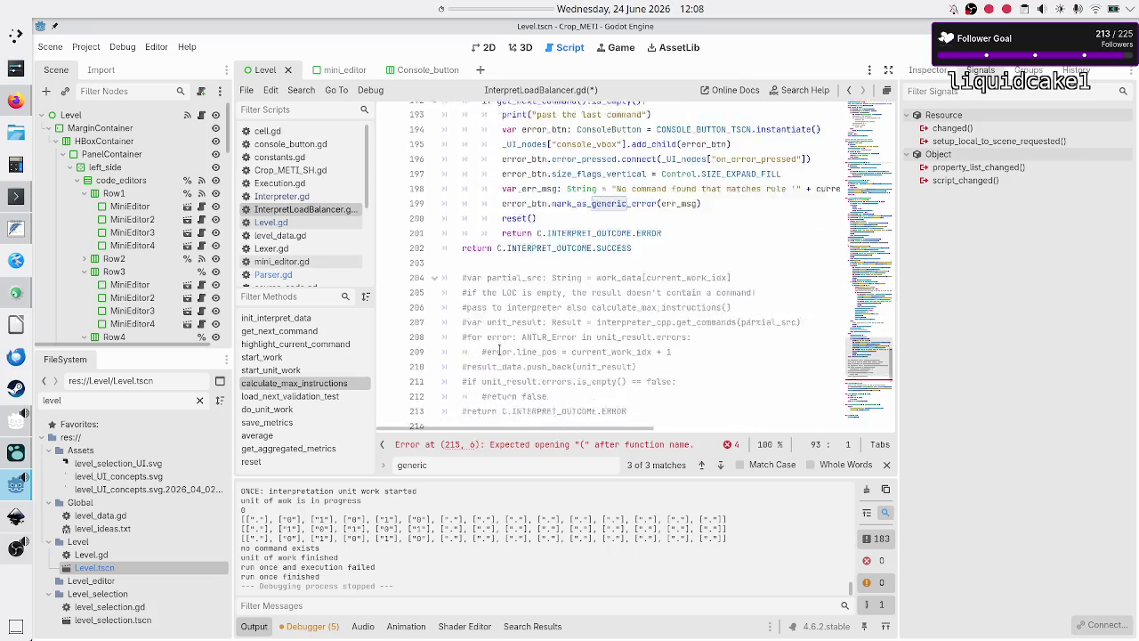
scroll(570, 240, "up", 3)
Step: Finish the header as 'func calculate_total_LOCs() -> void:' with an empty body line
left_click(571, 243)
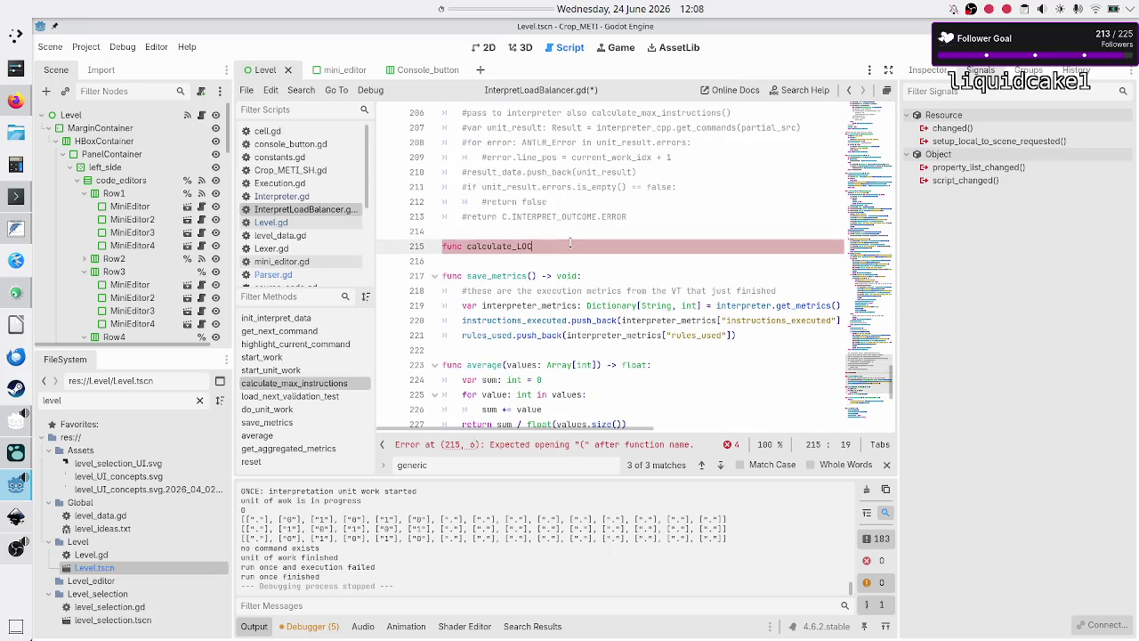
key("BackSpace")
key("BackSpace")
key("BackSpace")
type("total_")
type("LOCs")
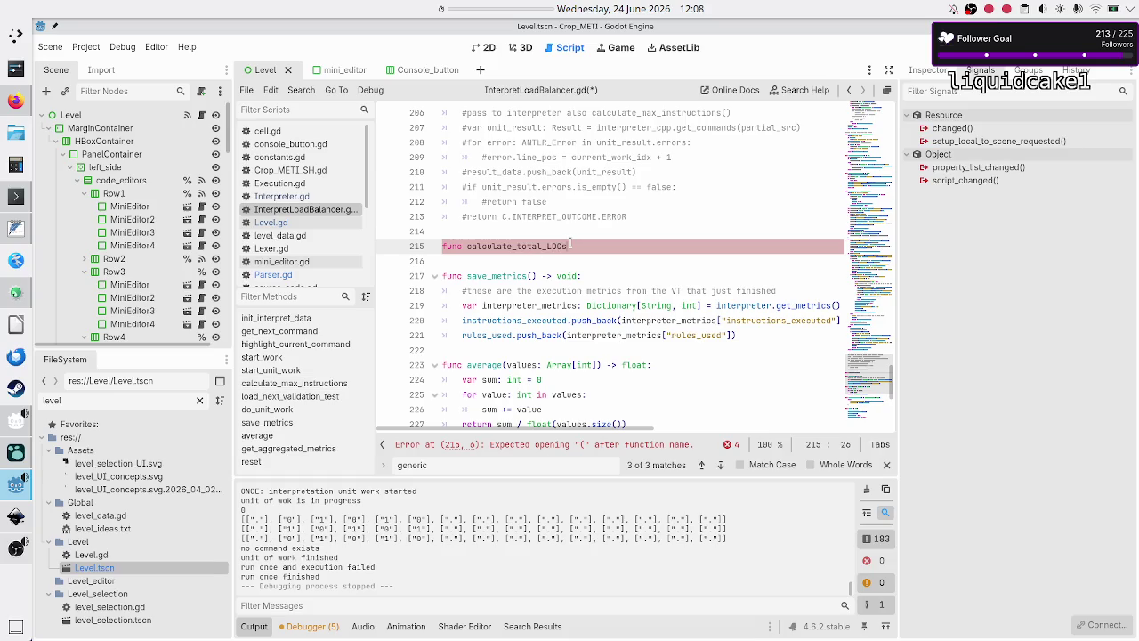
type("() ->")
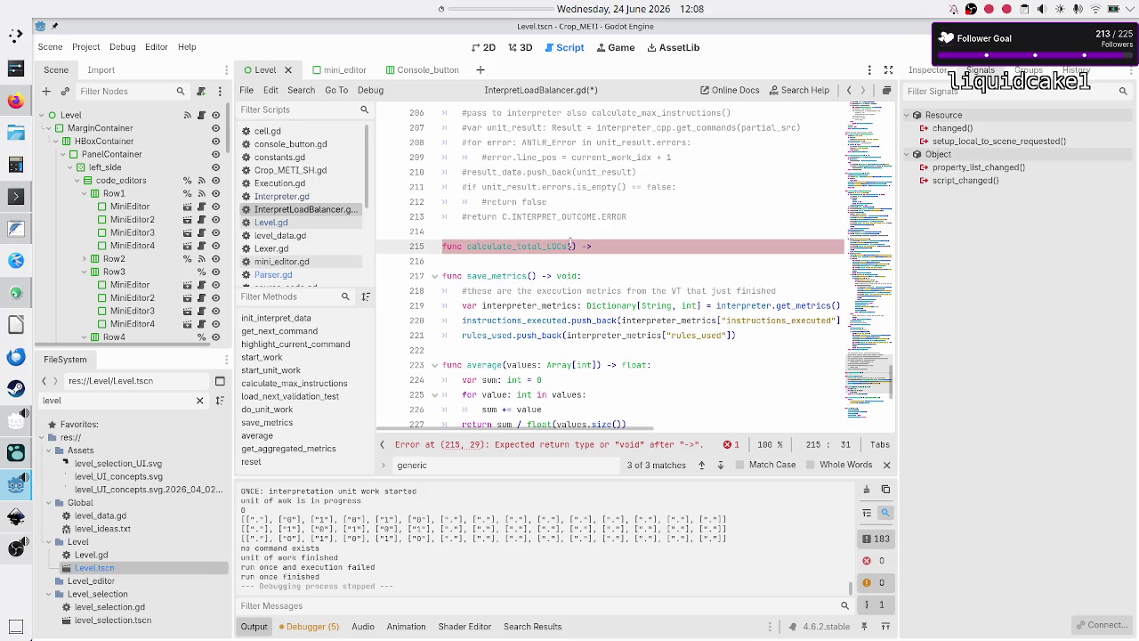
type(" int:")
key("Return")
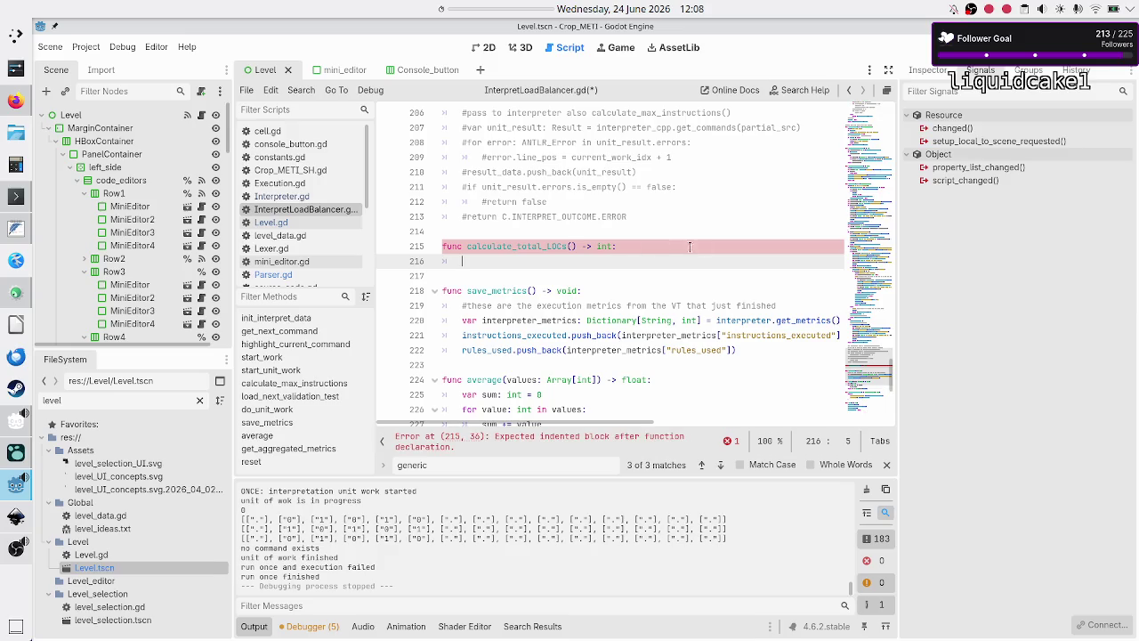
left_click(719, 253)
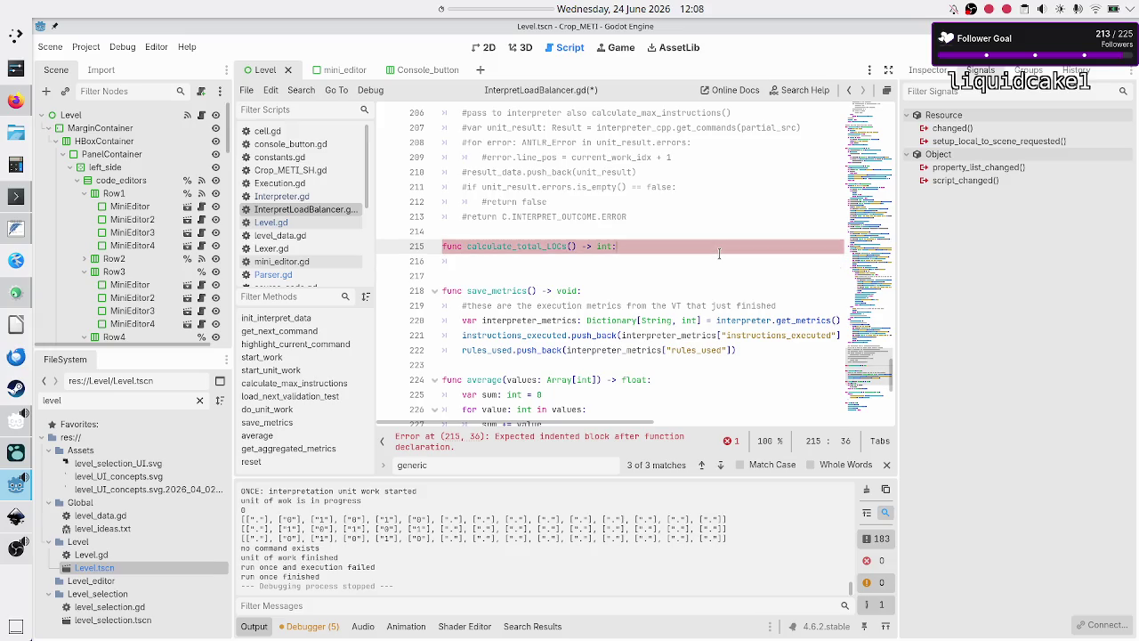
key("BackSpace")
key("BackSpace")
key("BackSpace")
type("void:")
key("Down")
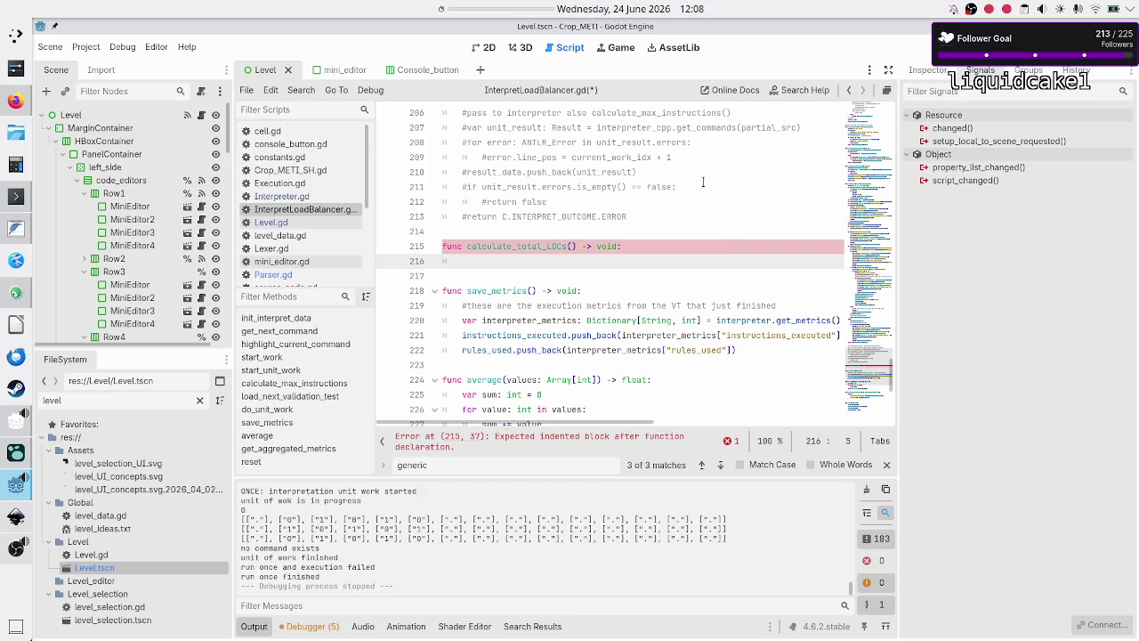
scroll(719, 254, "up", 20)
scroll(704, 183, "up", 15)
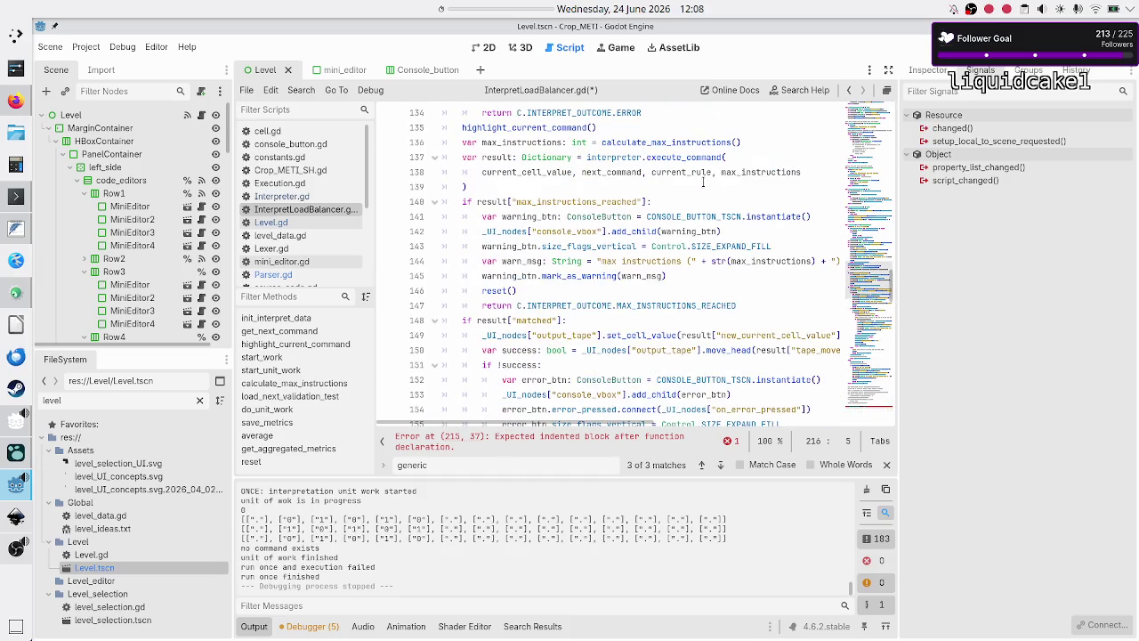
scroll(704, 183, "up", 10)
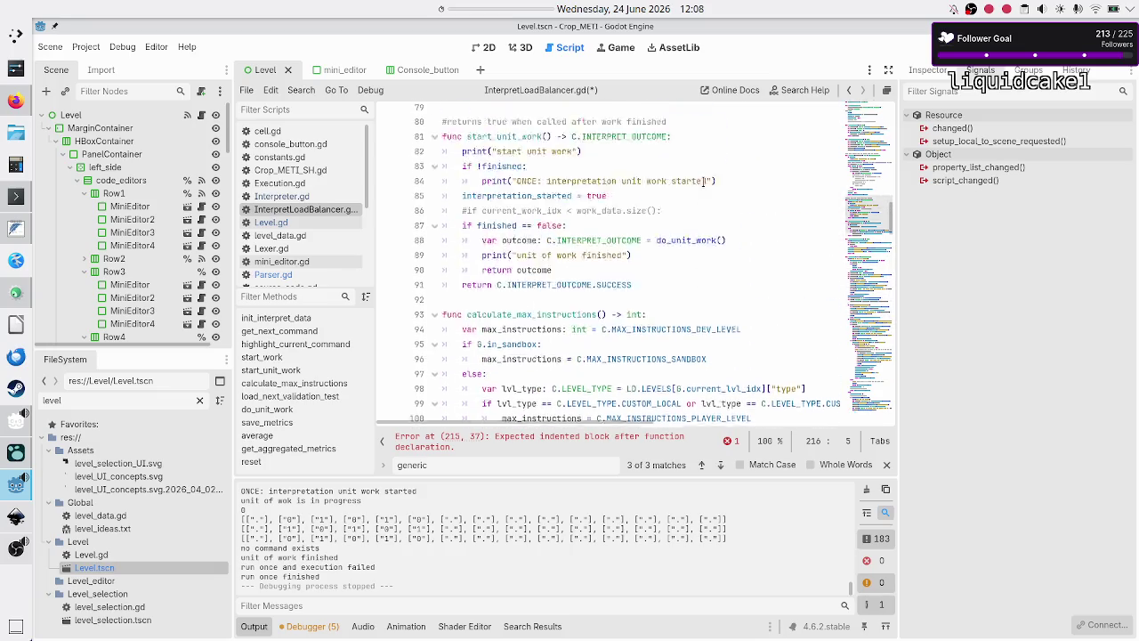
scroll(703, 183, "up", 9)
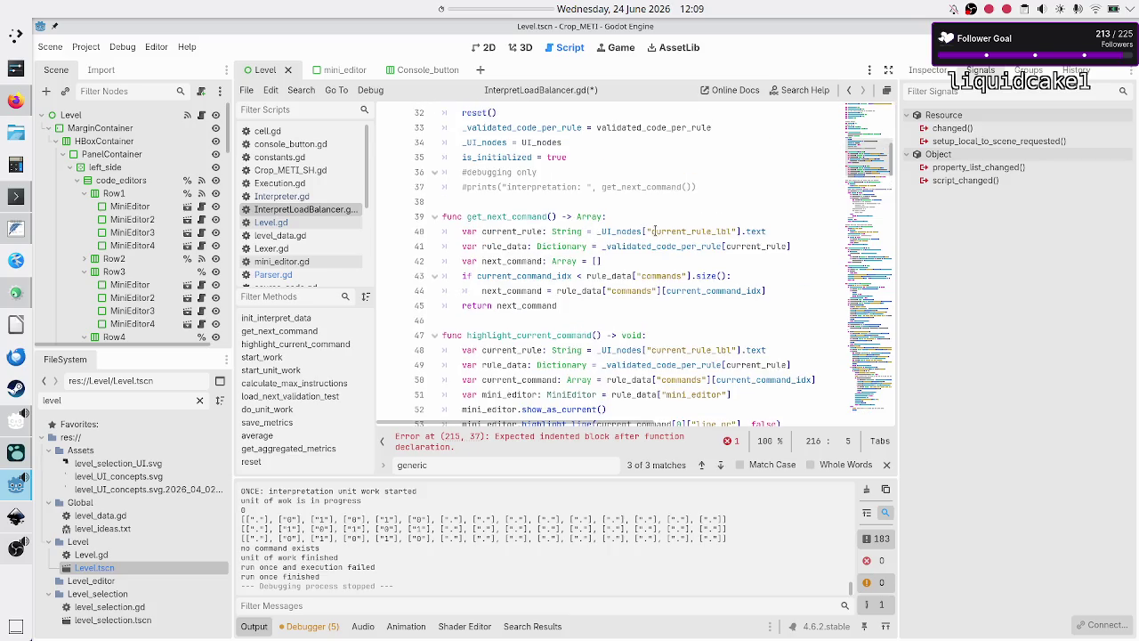
left_click(663, 219)
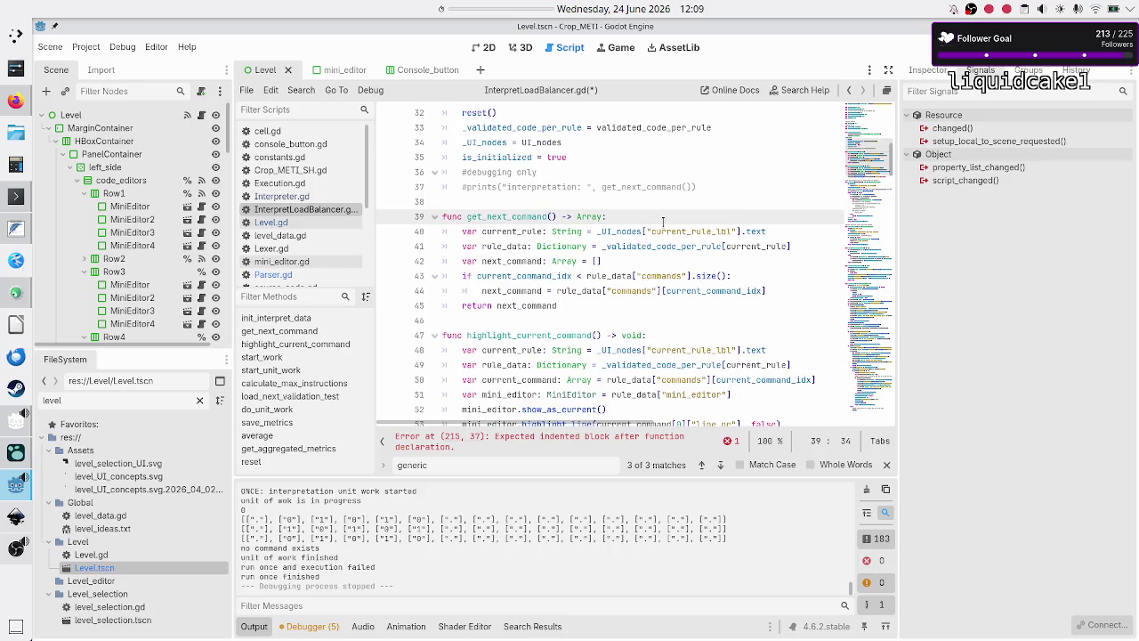
key("Down")
key("Home")
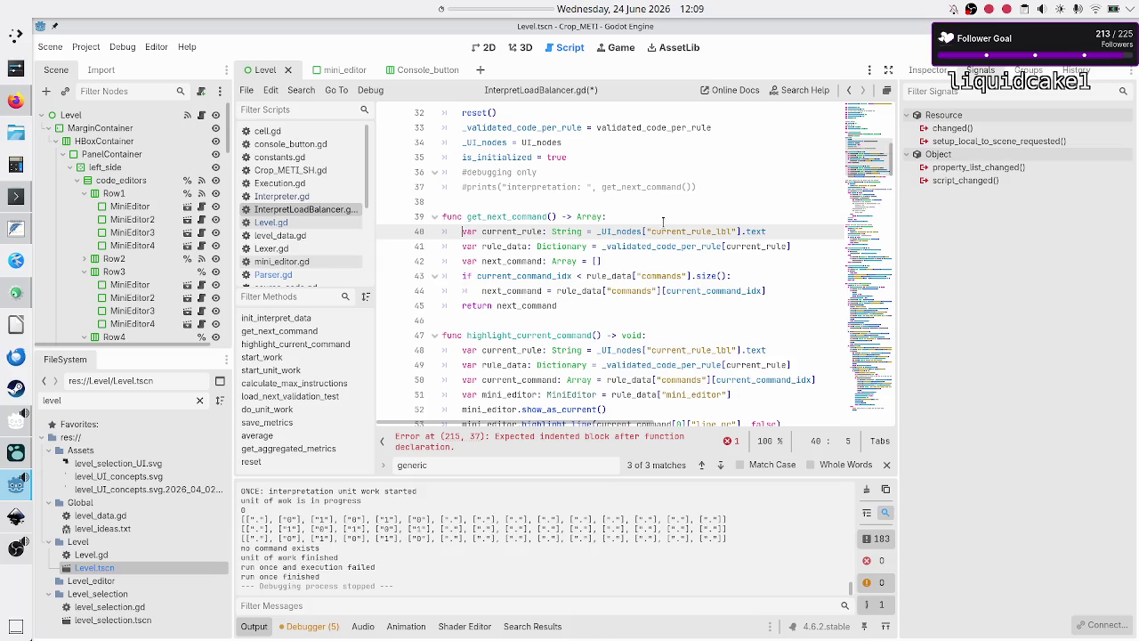
key("Down")
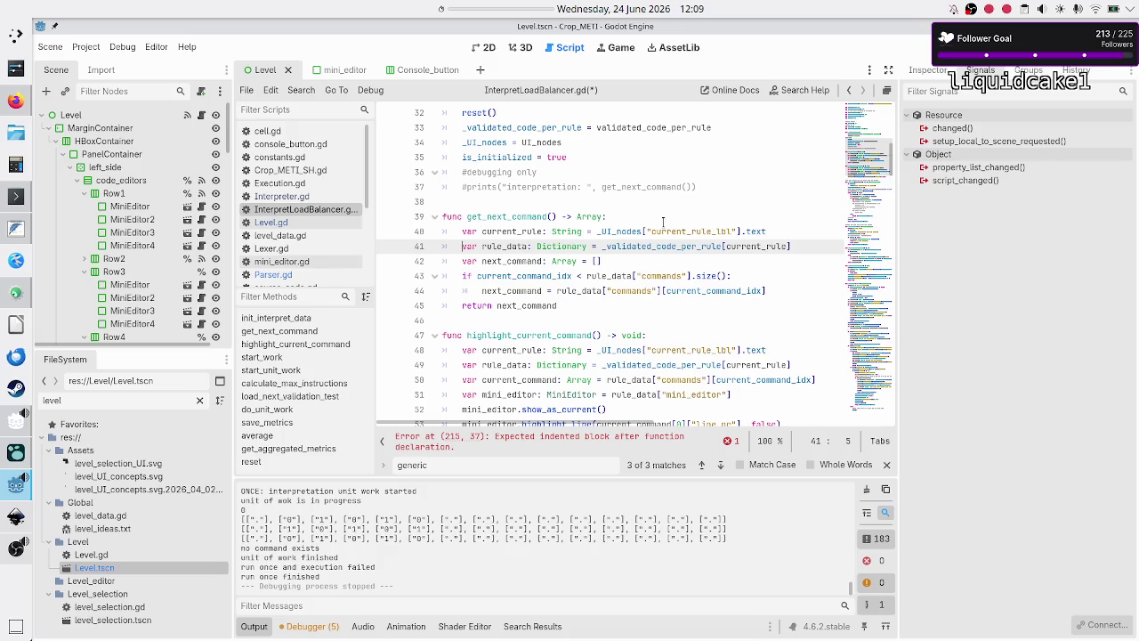
double_click(755, 246)
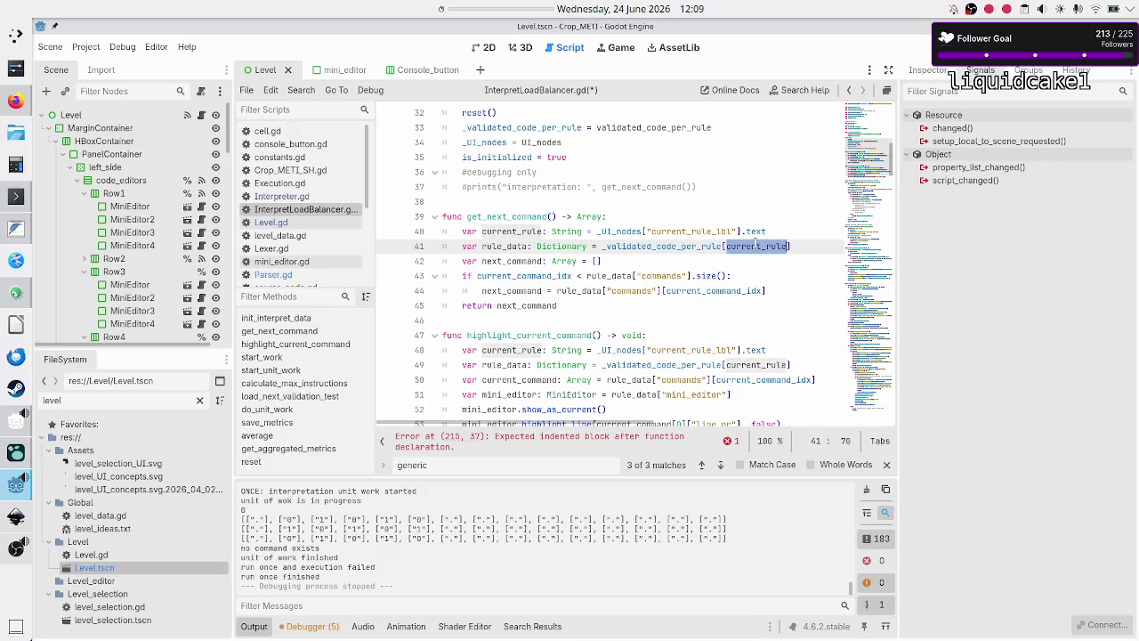
double_click(678, 246)
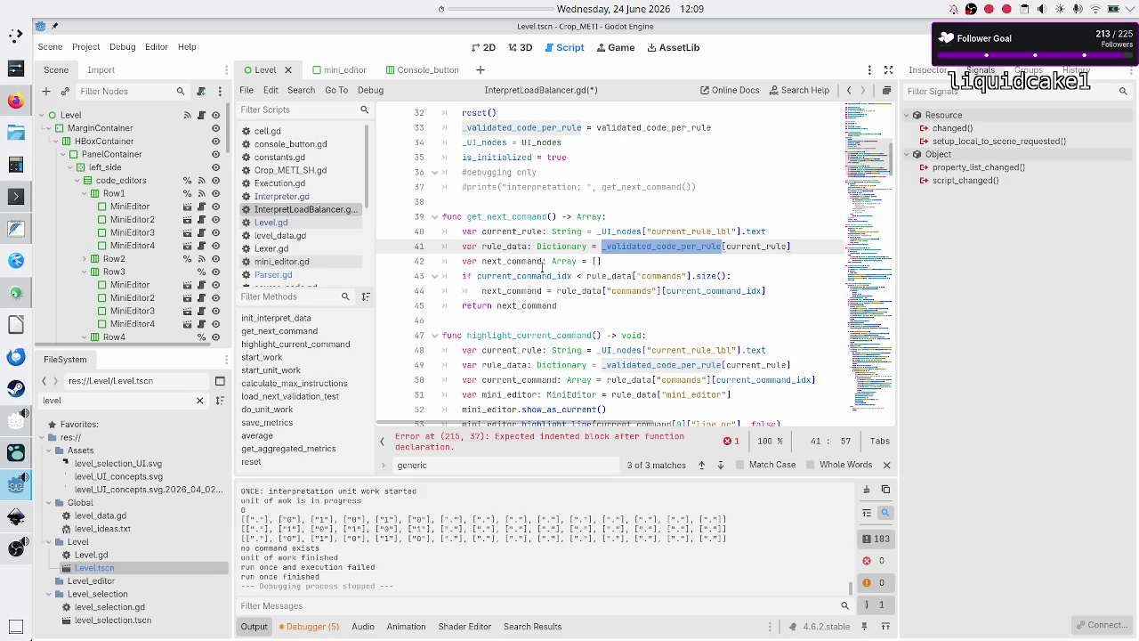
scroll(540, 267, "down", 20)
scroll(540, 267, "down", 18)
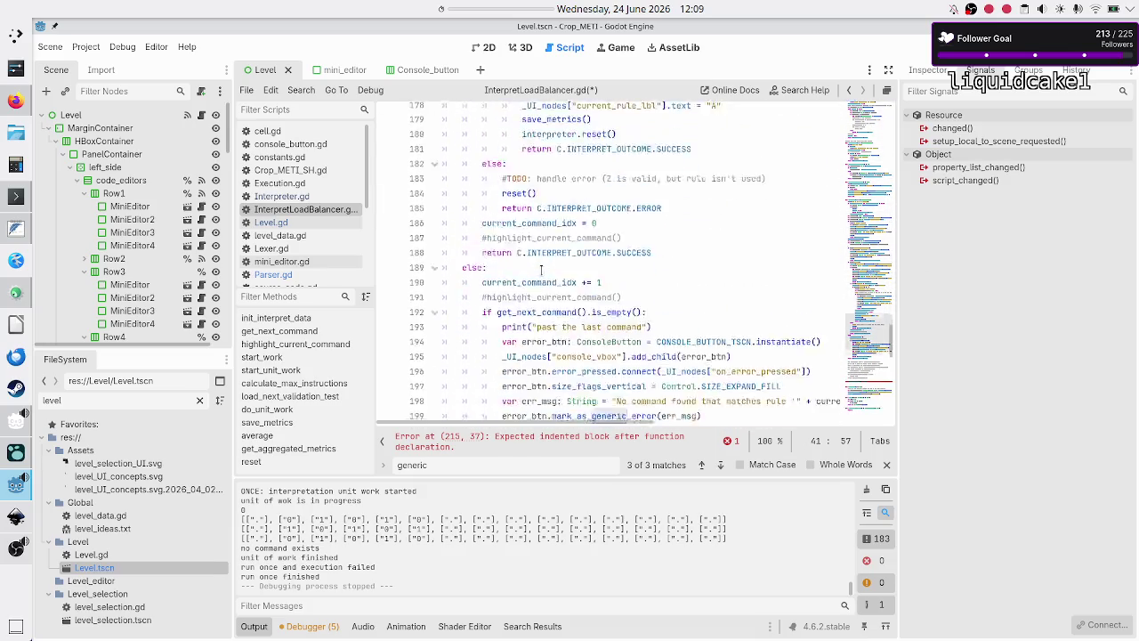
scroll(540, 267, "down", 3)
left_click(525, 221)
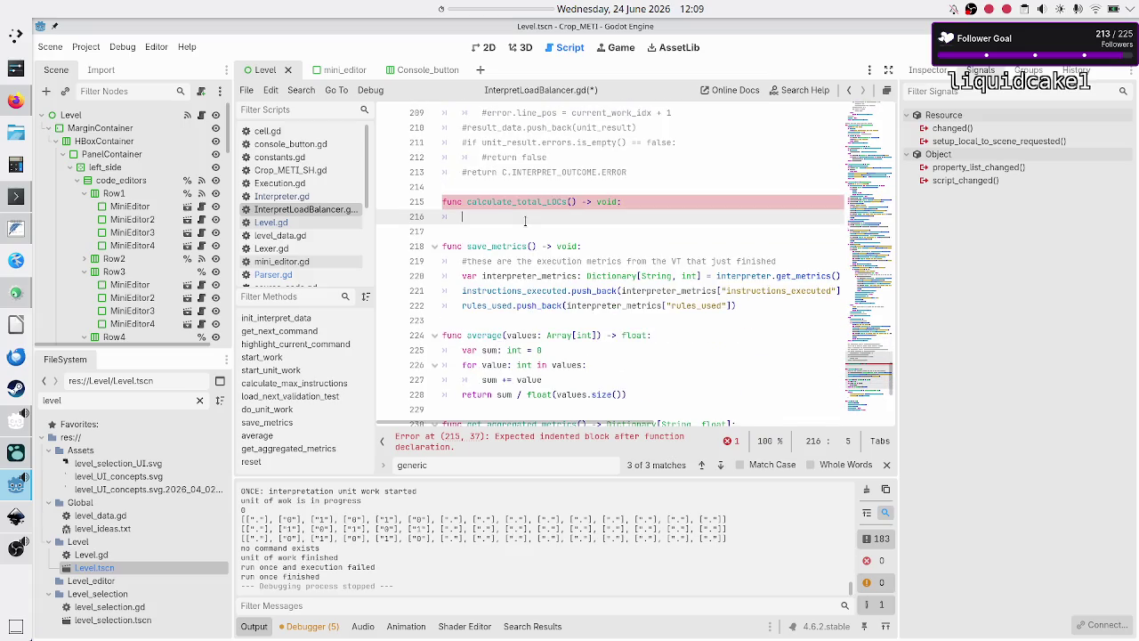
Step: Type 'for rule' in the function body, then look up Dictionary in the documentation
type("for ")
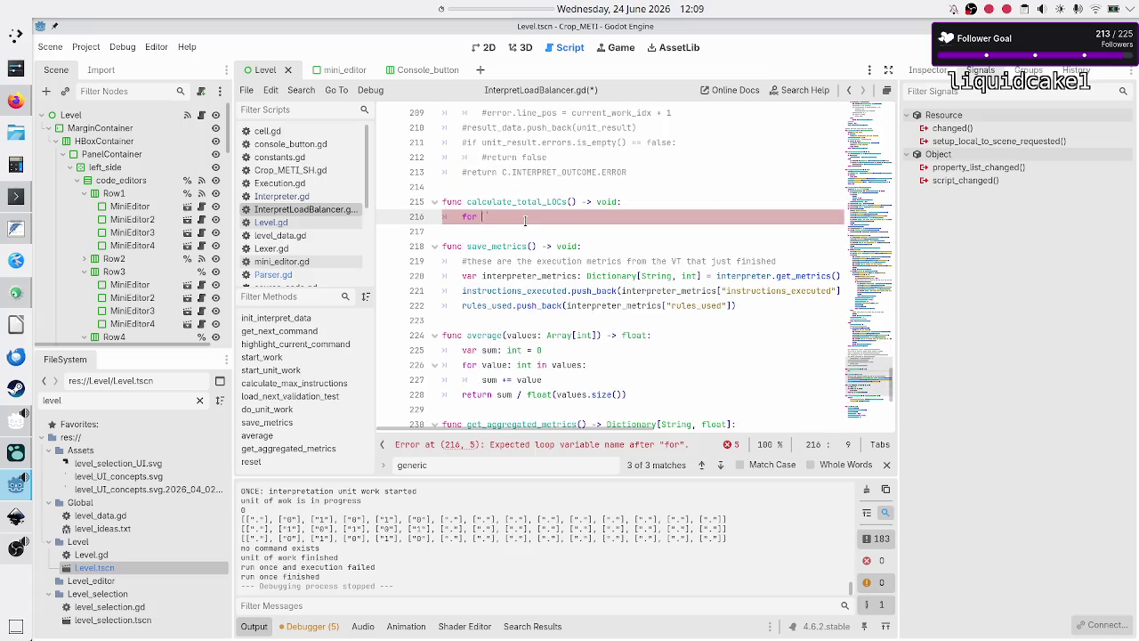
type("rule")
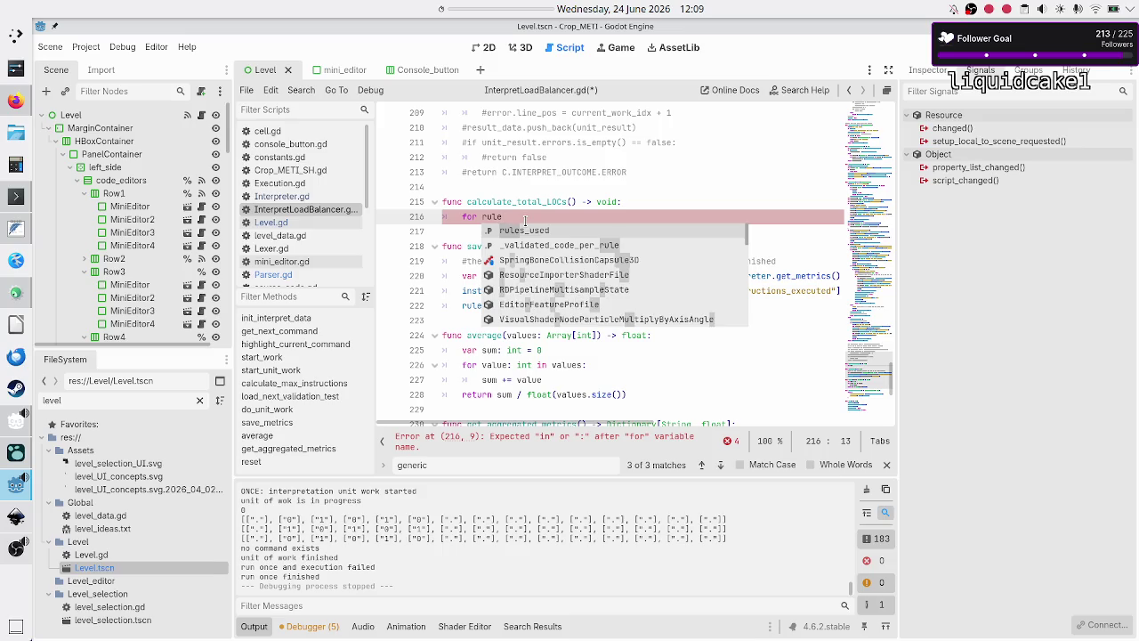
key("Escape")
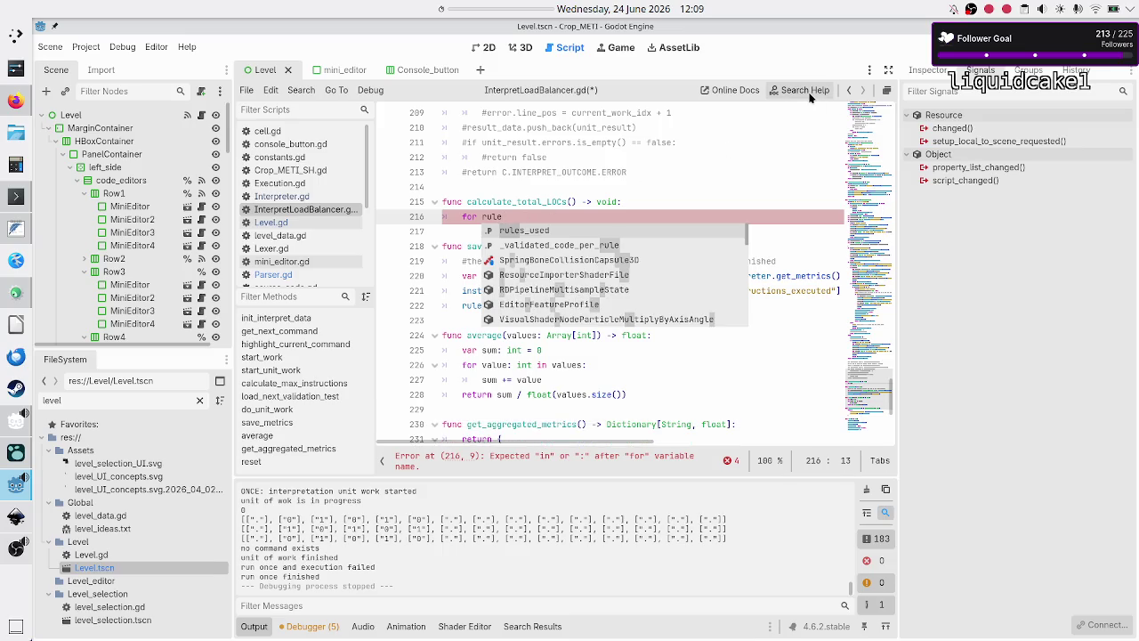
left_click(810, 96)
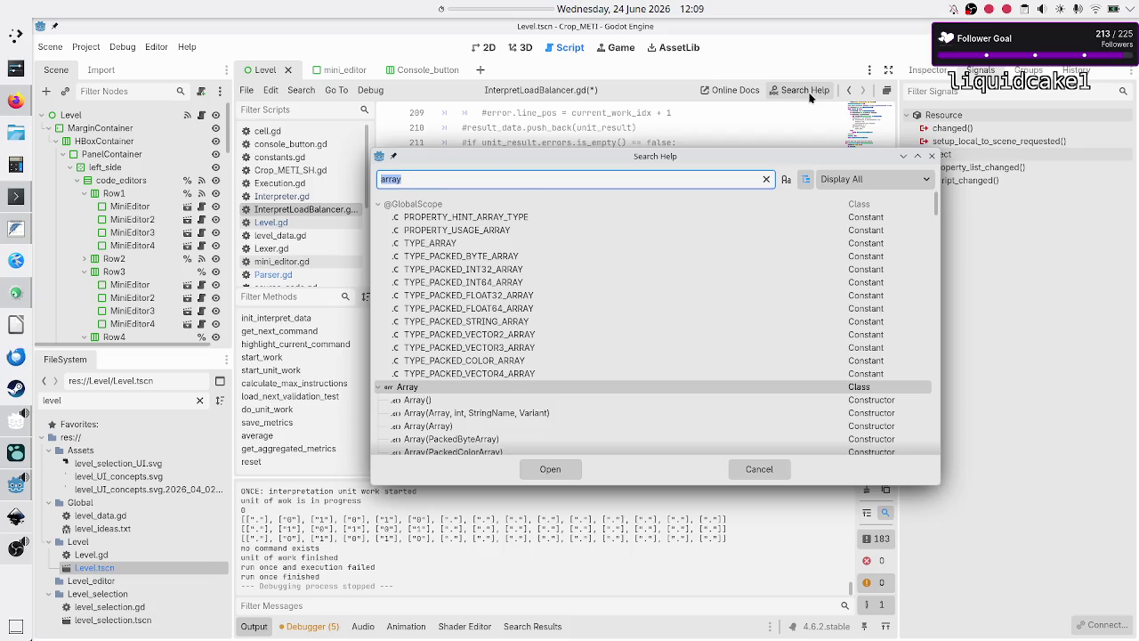
type("dictionary")
key("Return")
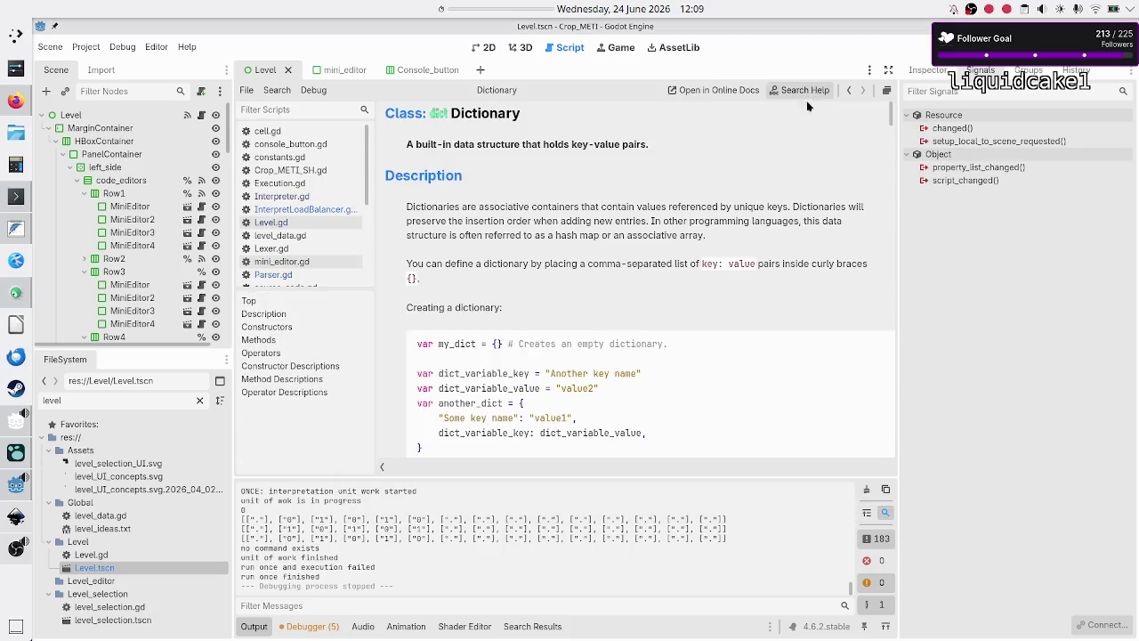
Step: Read the Dictionary docs' note on iterating keys, then return to InterpretLoadBalancer.gd
scroll(762, 247, "down", 3)
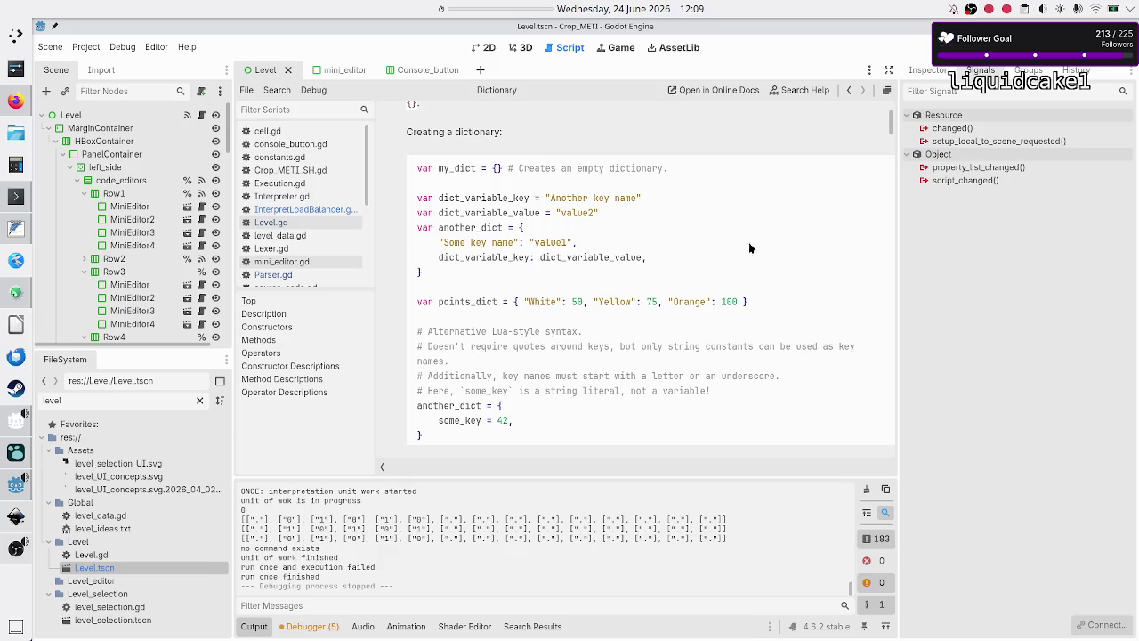
scroll(599, 275, "down", 3)
scroll(598, 281, "down", 3)
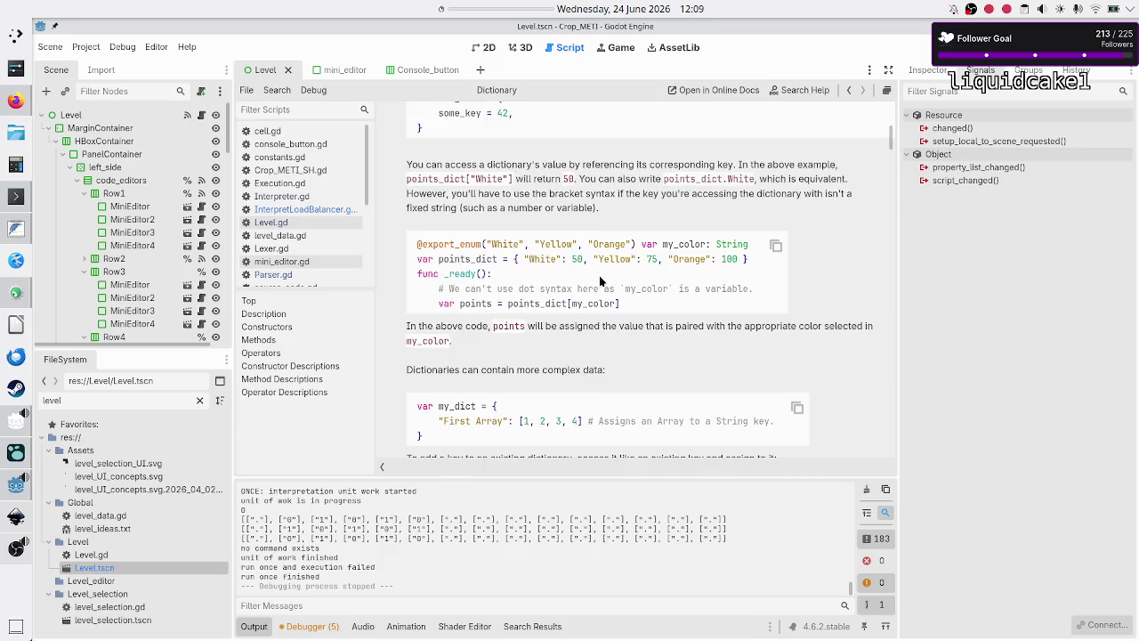
scroll(600, 281, "down", 3)
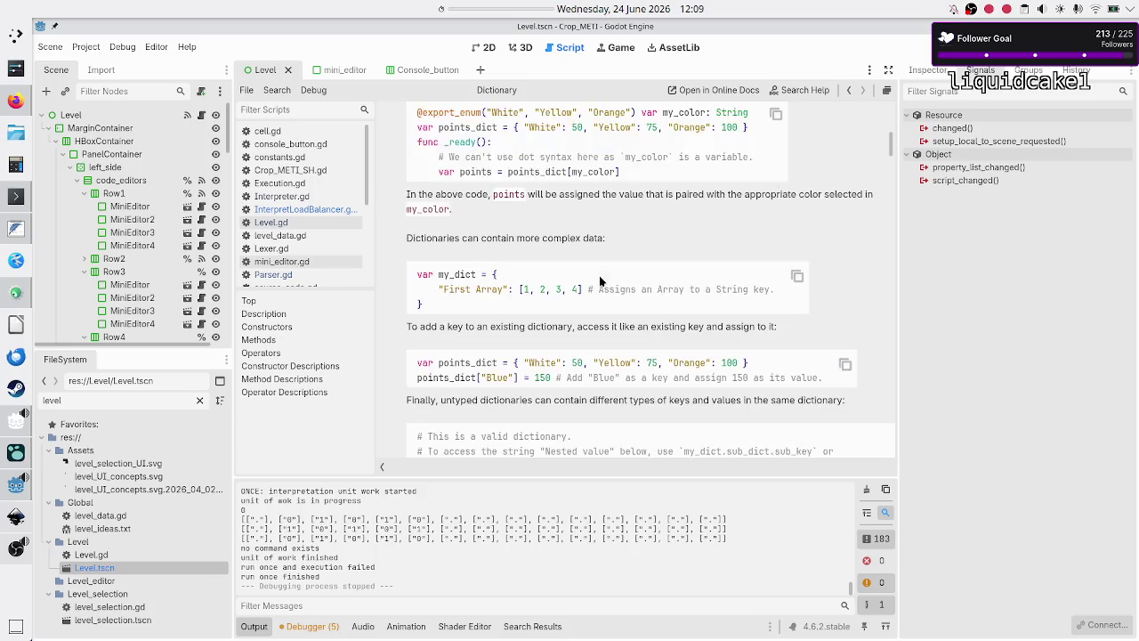
scroll(599, 281, "down", 3)
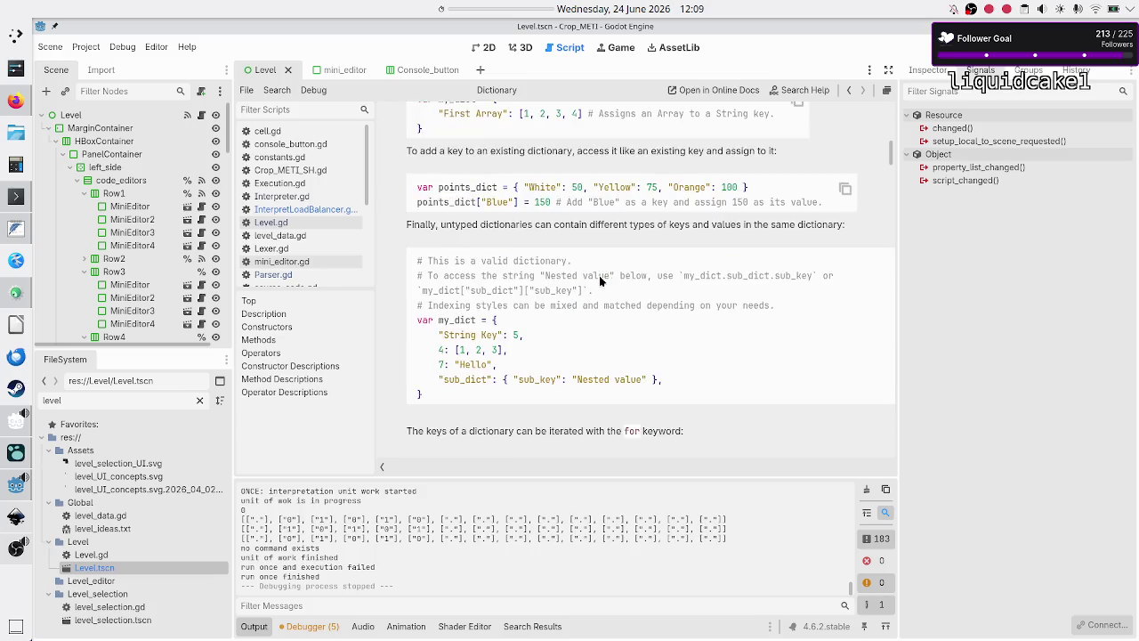
scroll(598, 281, "down", 2)
scroll(599, 277, "down", 2)
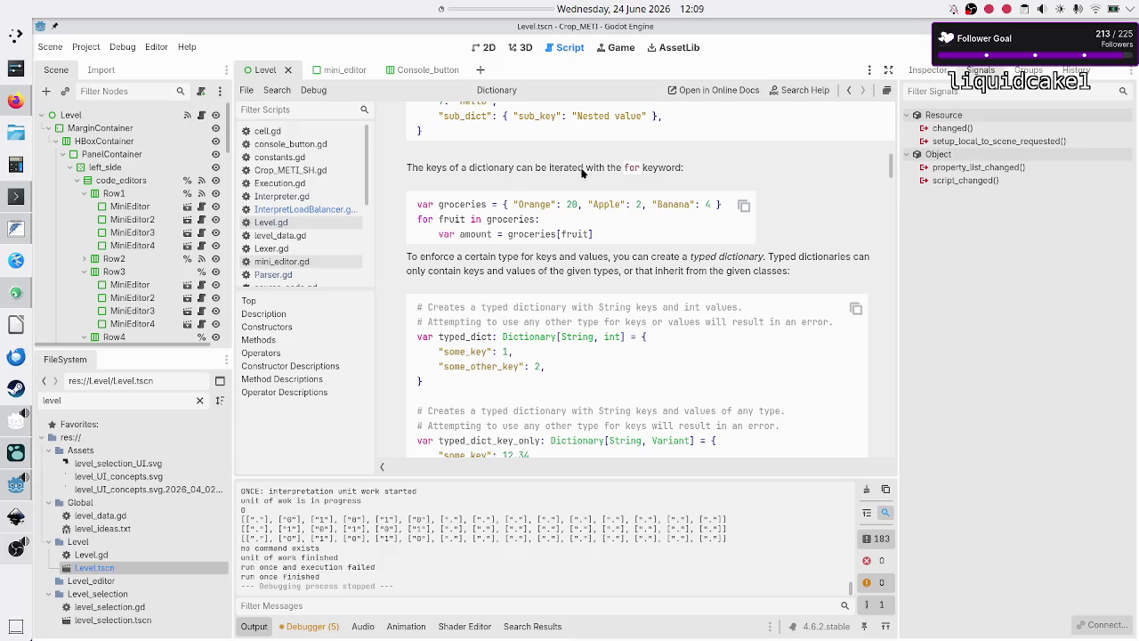
double_click(433, 172)
left_click(303, 209)
type("for rule")
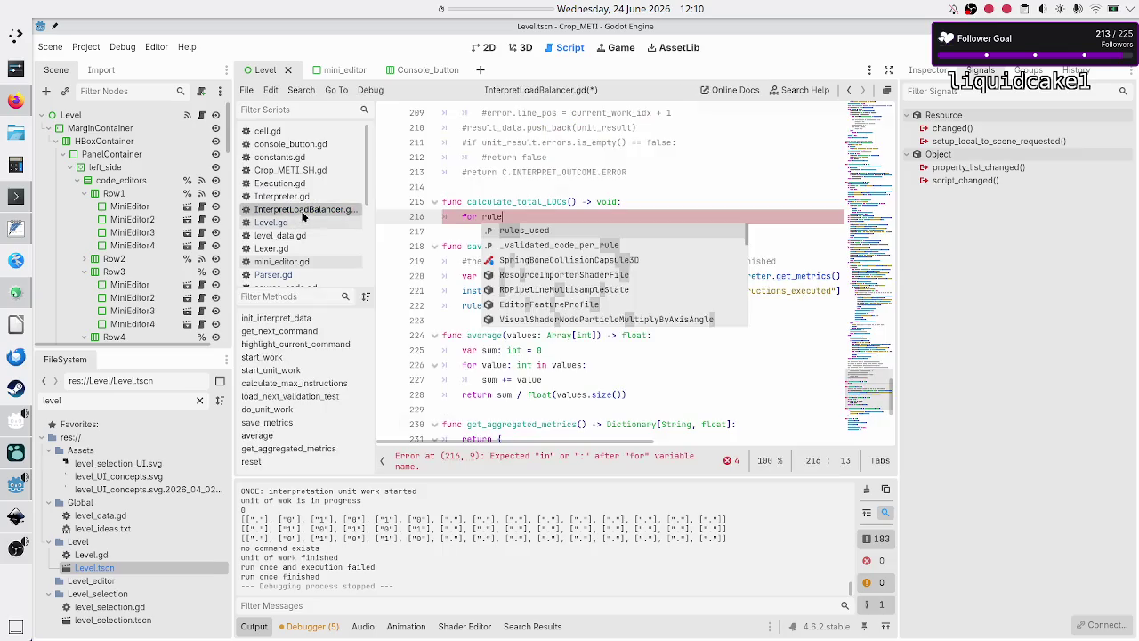
Step: Complete the loop header as 'for rule: String in _validated_code_per_rule:' and start its body
type(": ")
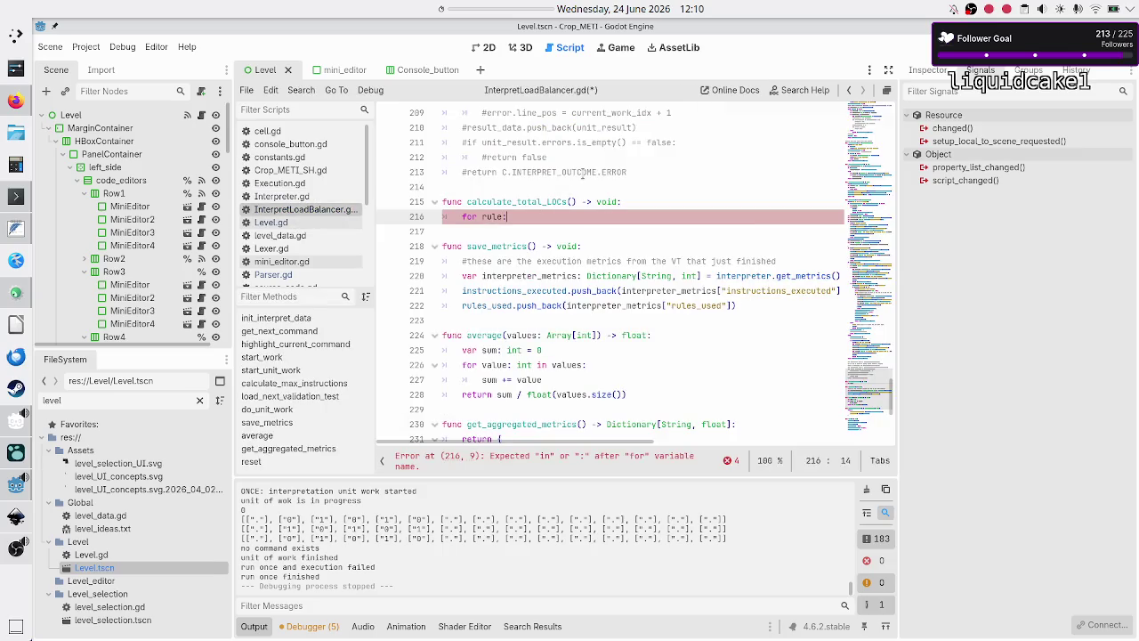
type("String i")
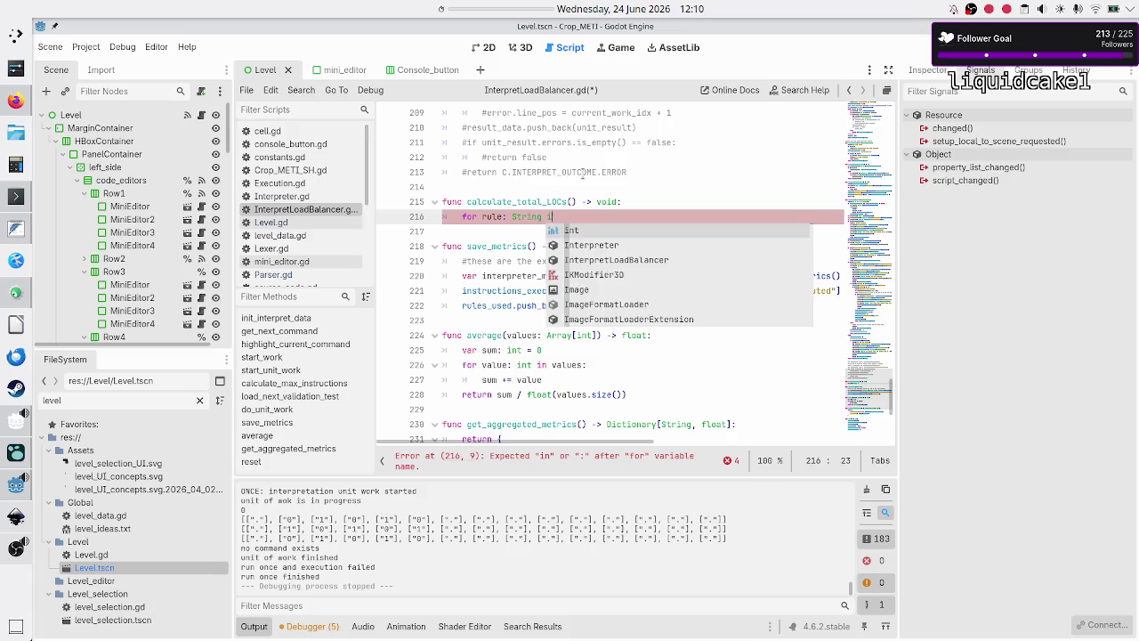
type("n _validated_code_per_rule")
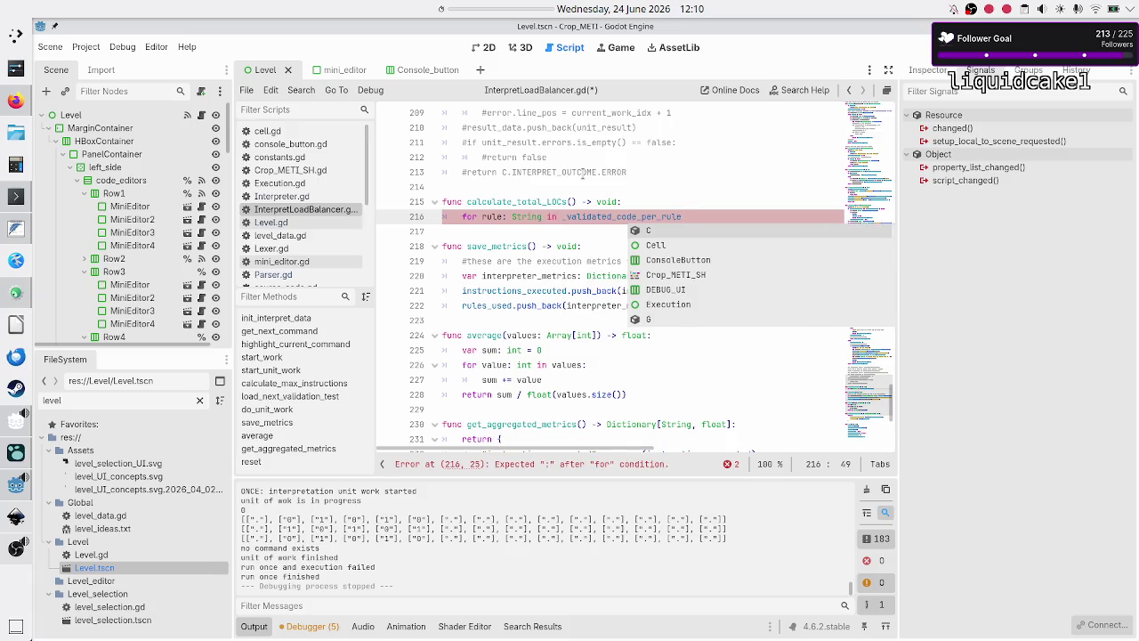
type(".")
key("BackSpace")
type(":")
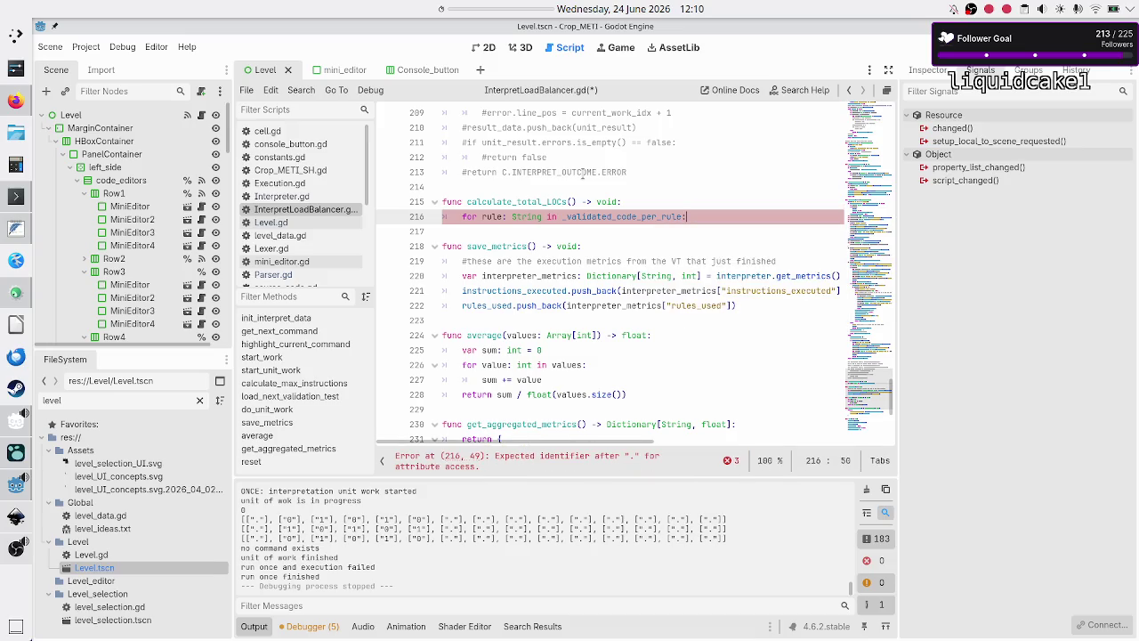
key("Return")
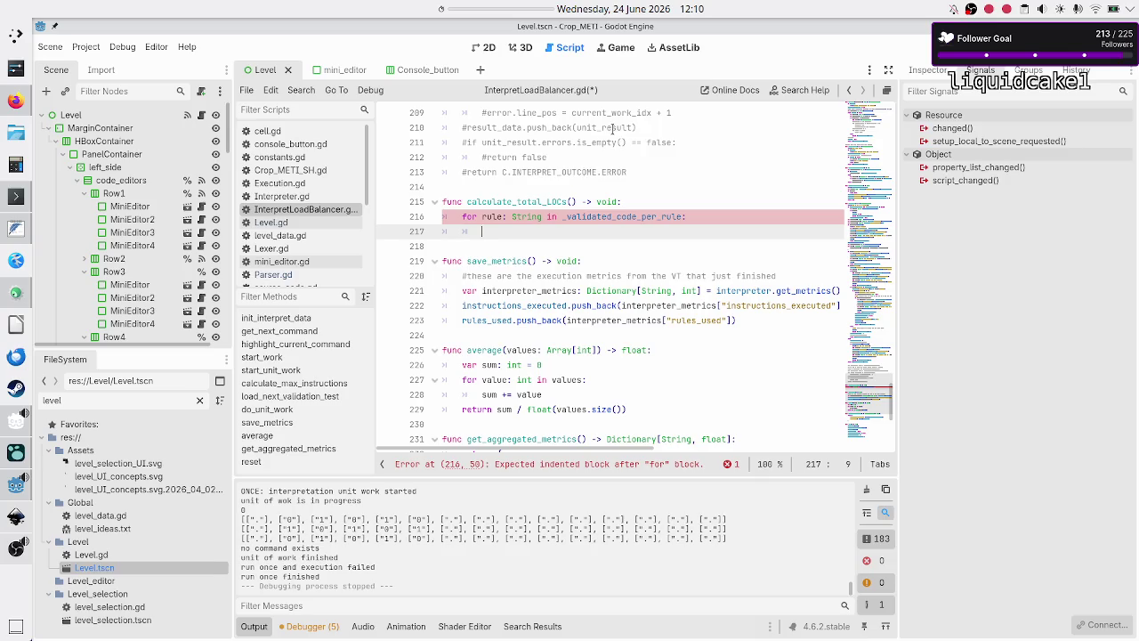
scroll(612, 129, "up", 20)
scroll(613, 129, "up", 19)
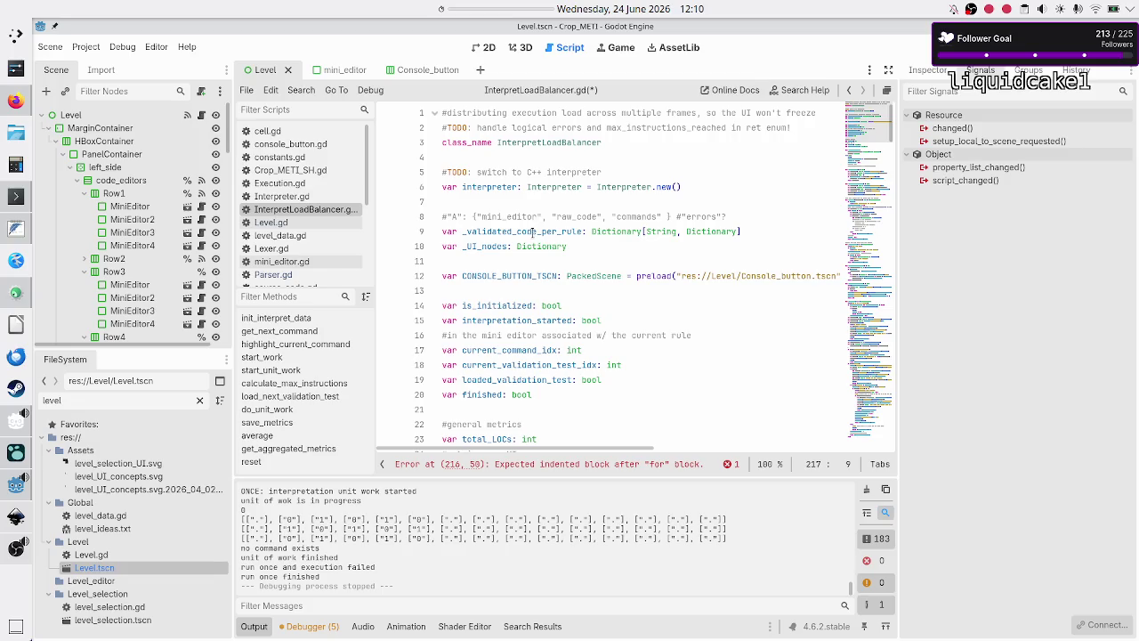
Step: Select the '#"A": {...}' note and _validated_code_per_rule declaration lines at the script top
double_click(531, 230)
double_click(625, 230)
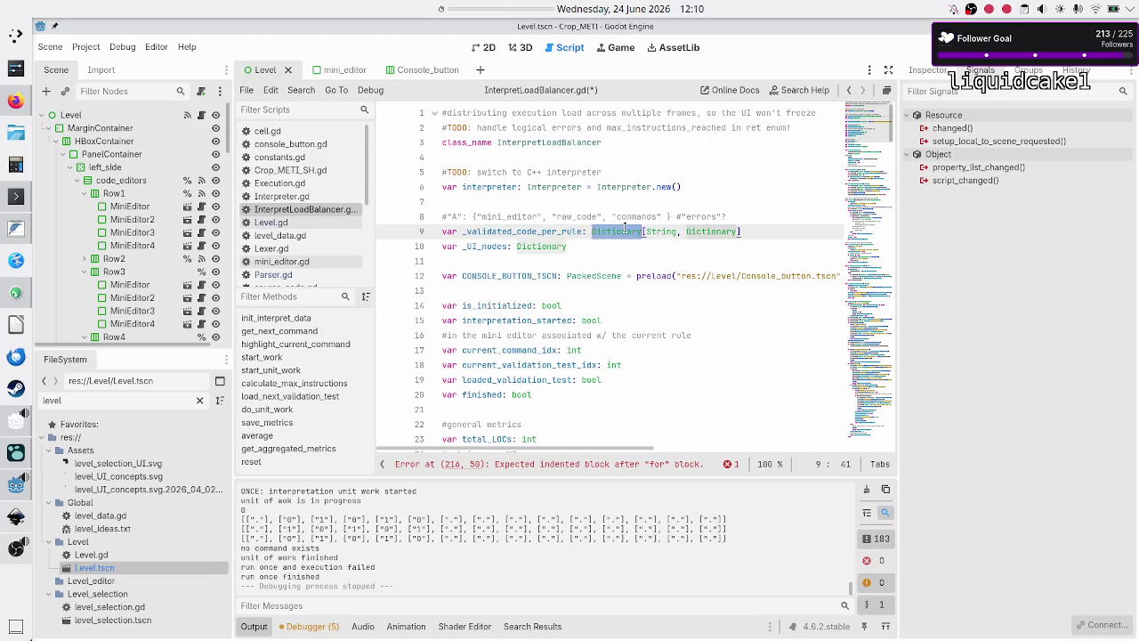
double_click(663, 230)
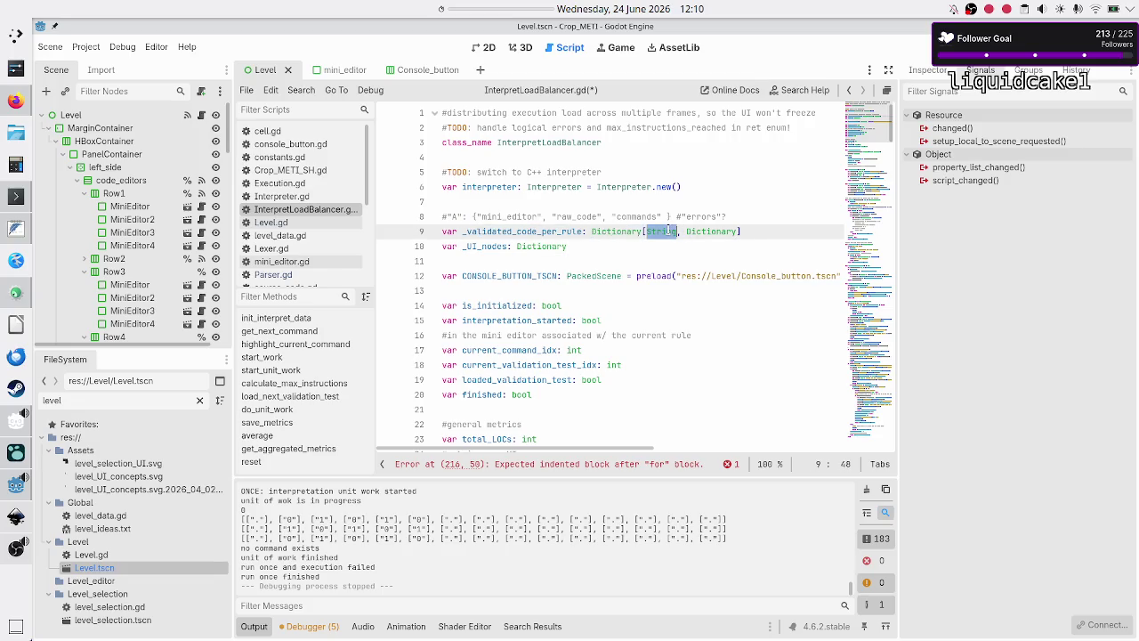
double_click(453, 217)
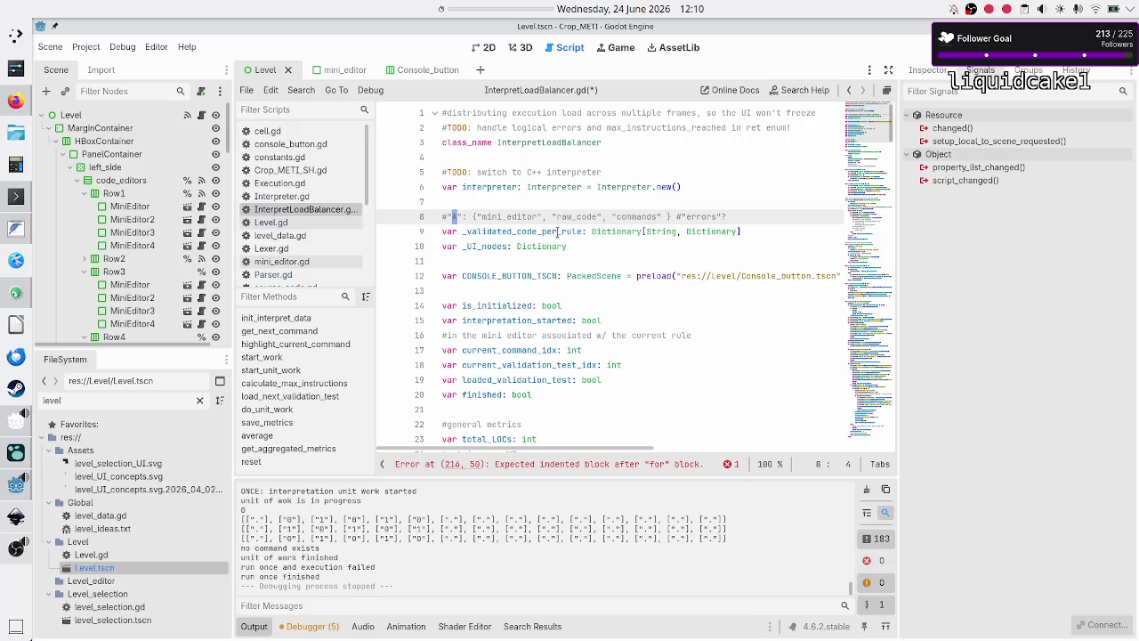
triple_click(678, 217)
key("ctrl+c")
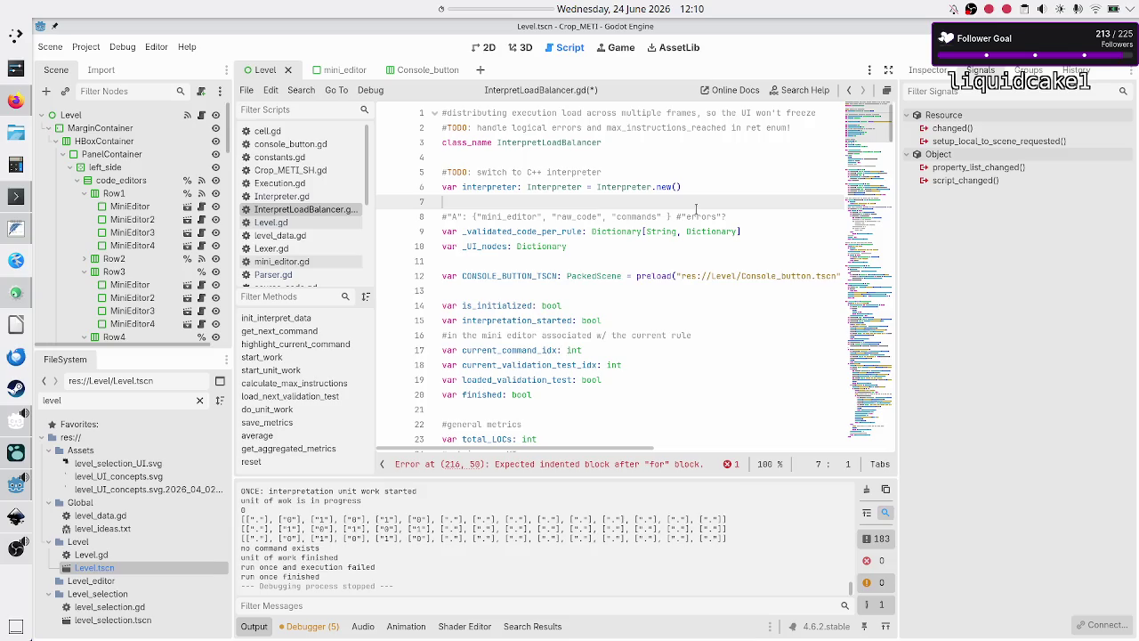
key("shift+End")
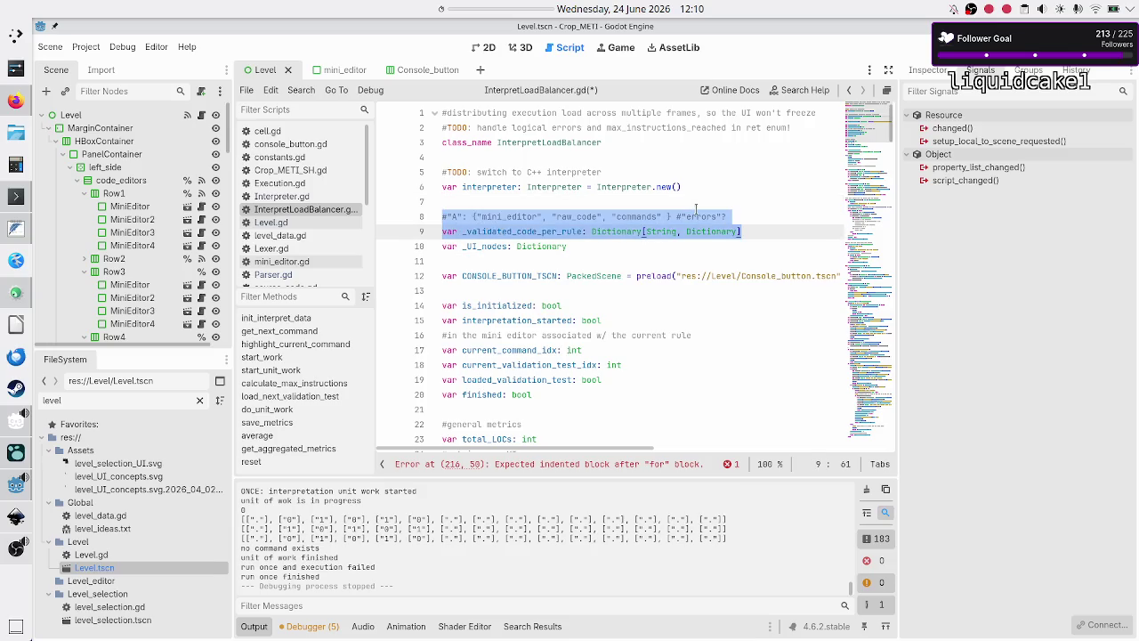
scroll(635, 268, "down", 20)
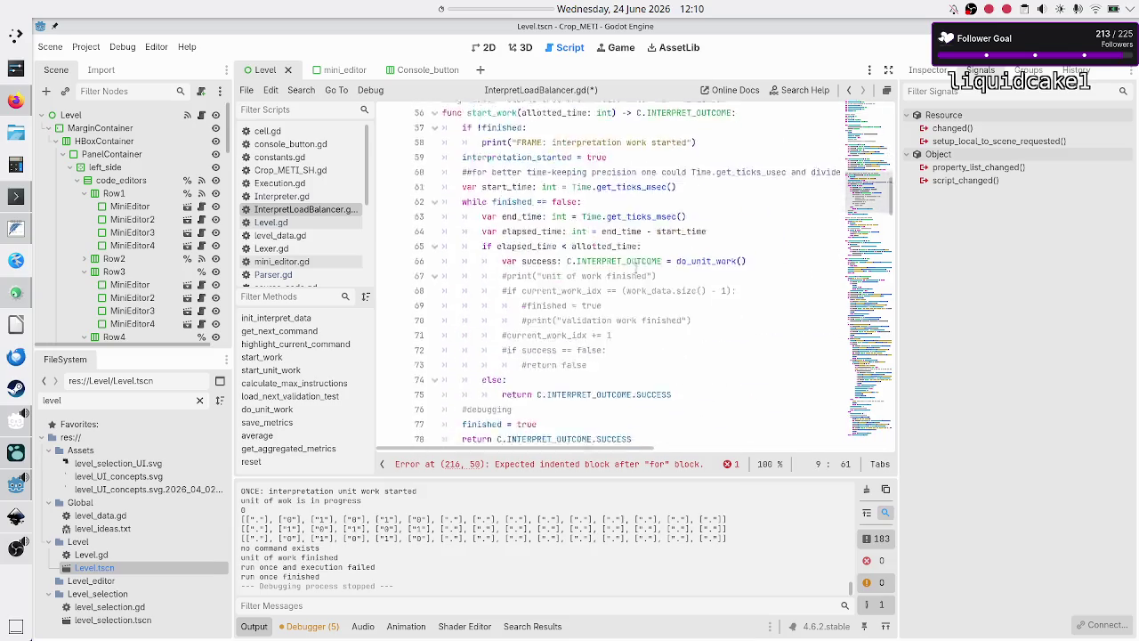
scroll(635, 268, "down", 20)
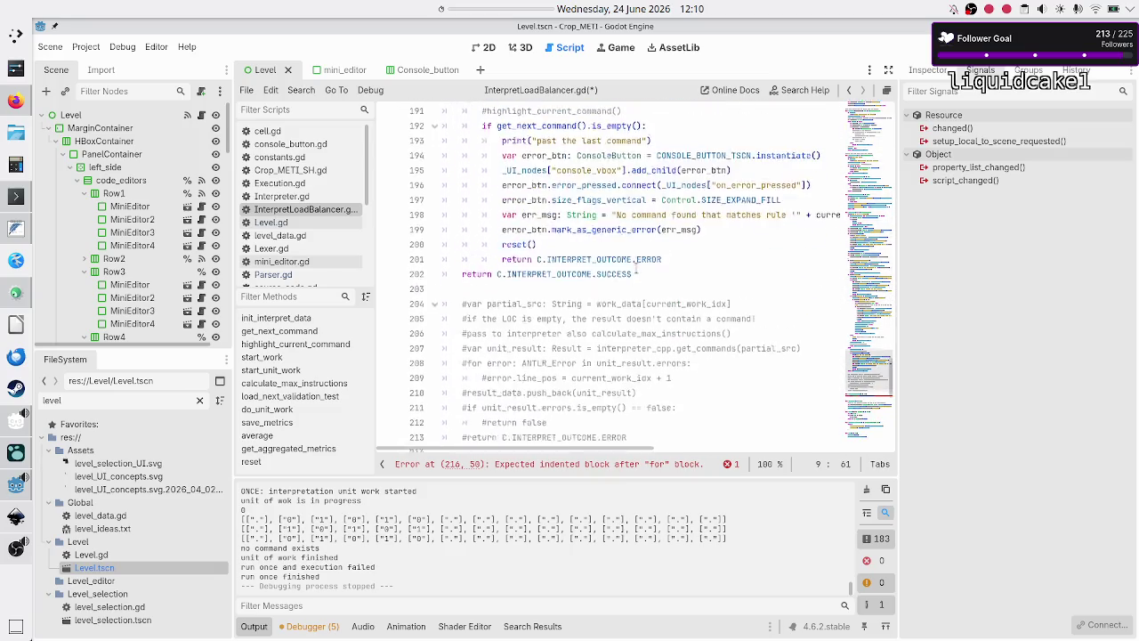
scroll(635, 268, "up", 3)
Step: Paste those lines above calculate_total_LOCs and comment out the duplicate declaration
left_click(658, 251)
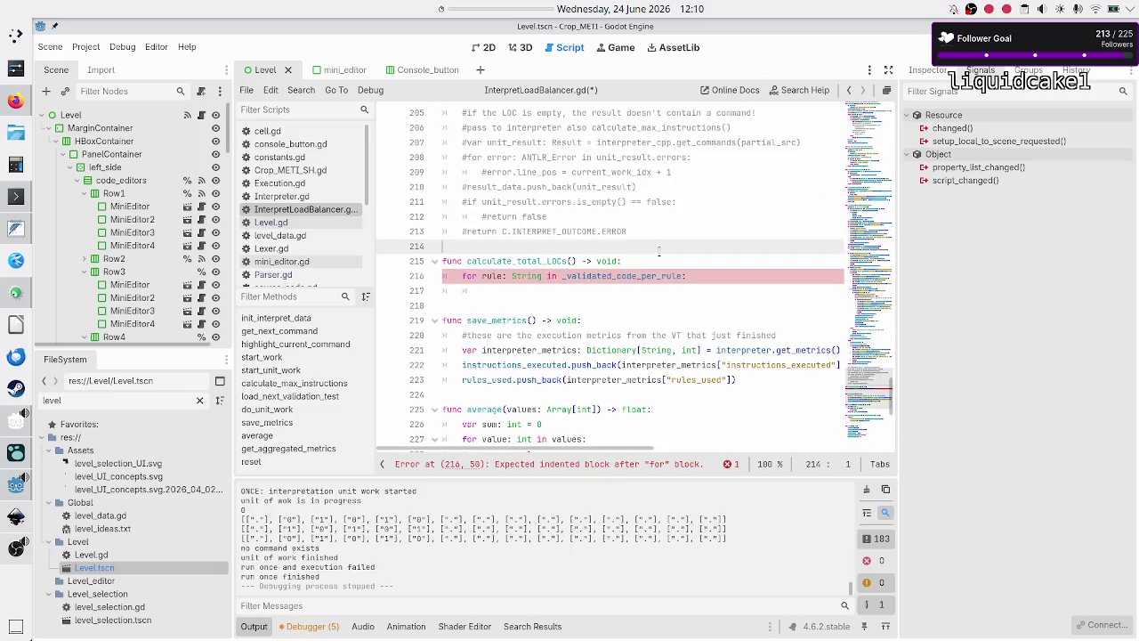
key("Return")
key("ctrl+v")
key("Right")
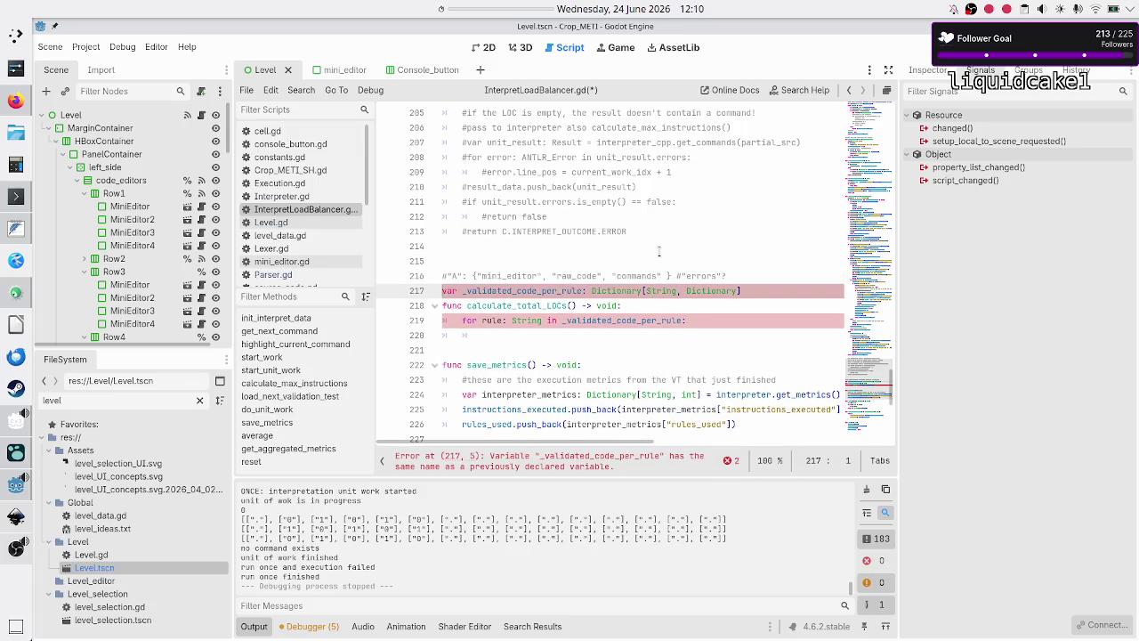
key("ctrl+k")
key("Down")
key("Down")
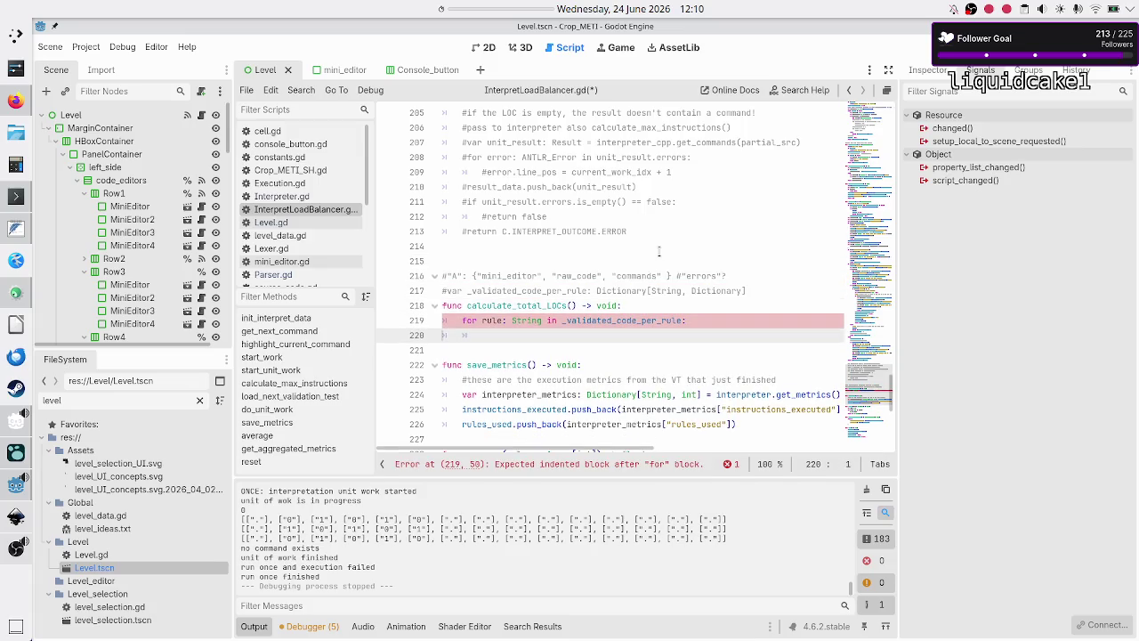
key("Up")
key("Up")
key("Up")
key("Right")
key("Right")
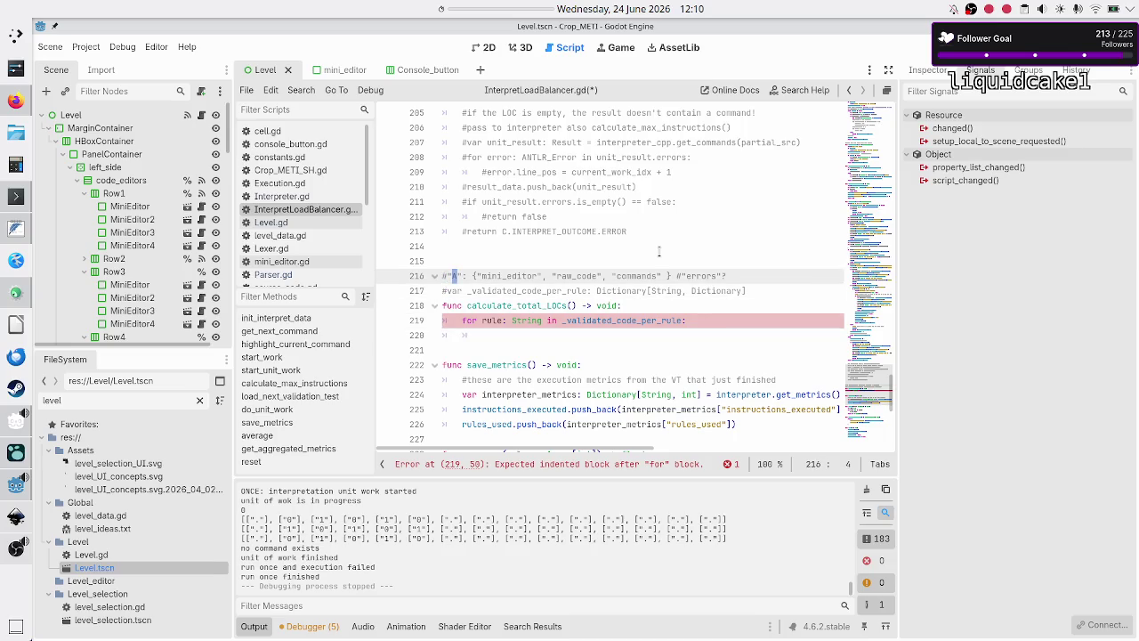
key("Down")
key("Down")
key("Down")
key("Up")
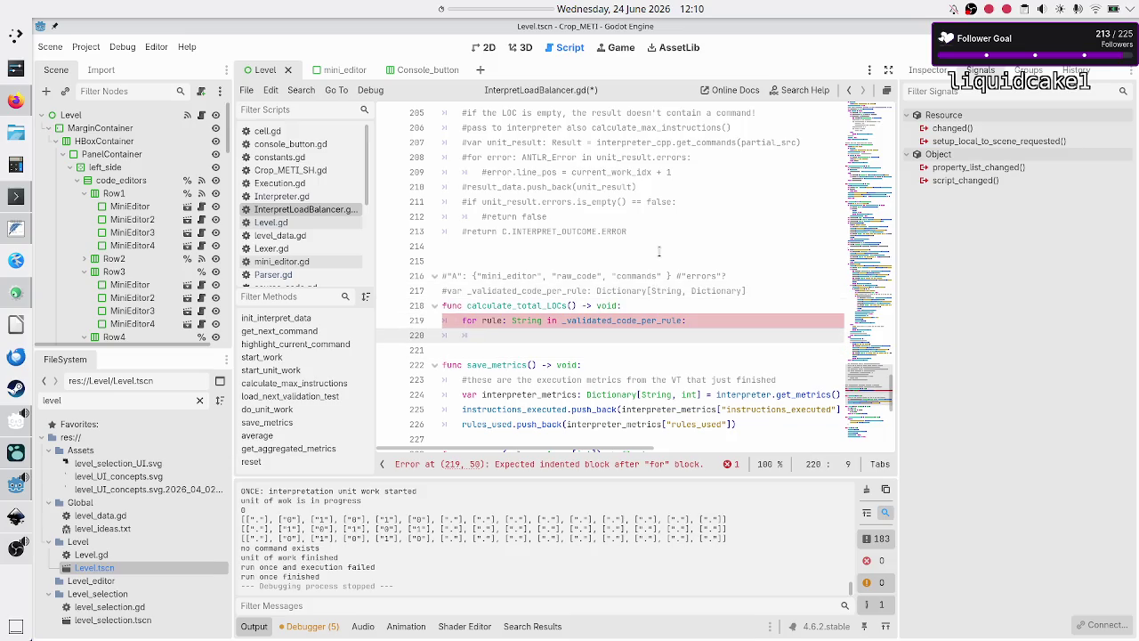
Step: Declare 'var total_LOCs_per_rule: int = _validated_code_per_rule[rule]' in the loop body
type("var ")
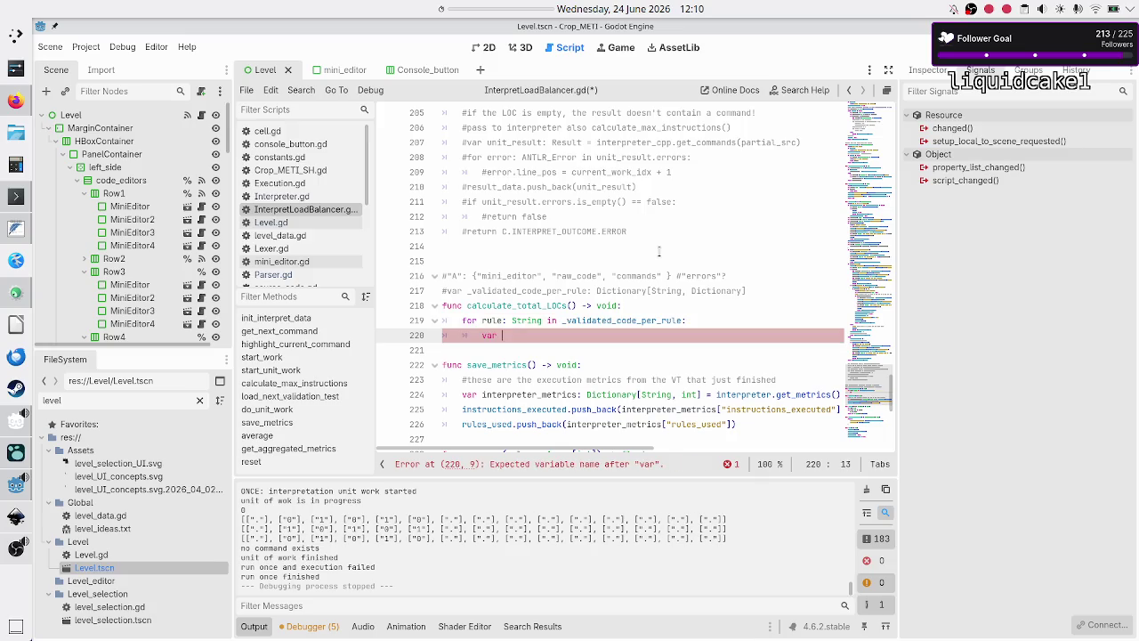
type("valid_co")
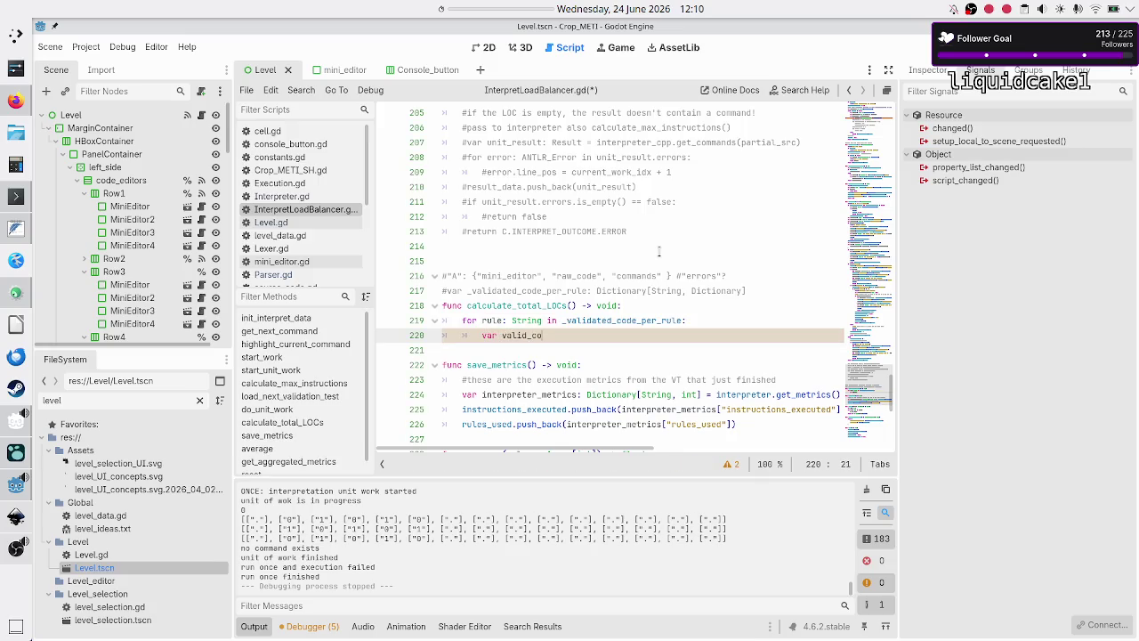
type("mmands")
key("BackSpace")
key("BackSpace")
key("BackSpace")
key("BackSpace")
type("total")
type("_")
type("LOCs")
type("per_rule")
type(": i")
type("nt = _validated_code_per_rule")
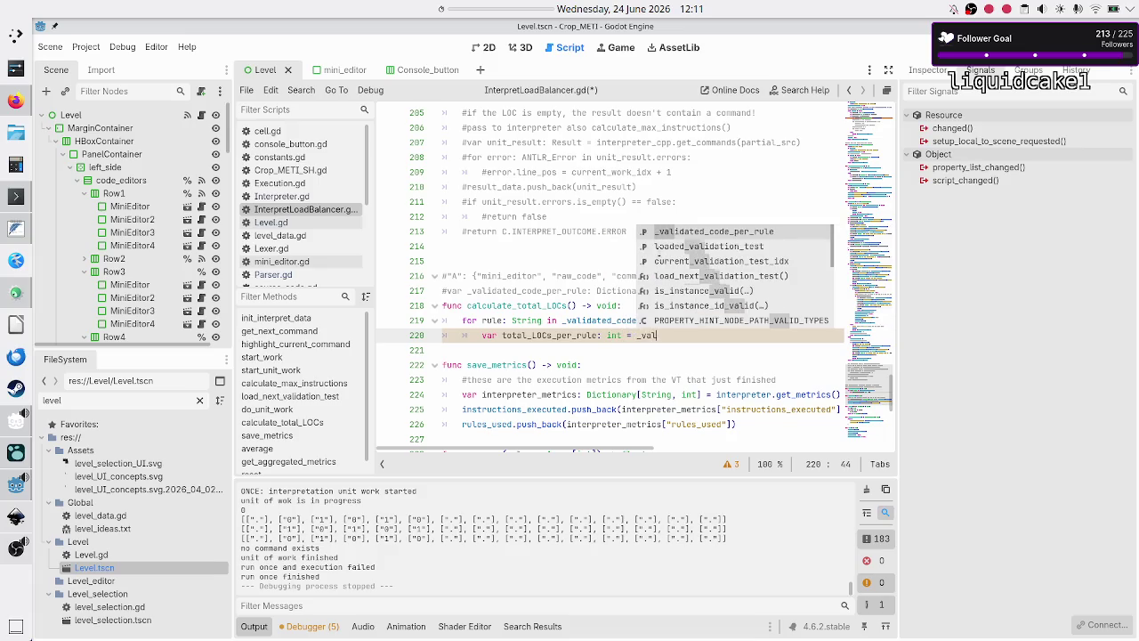
type("[]")
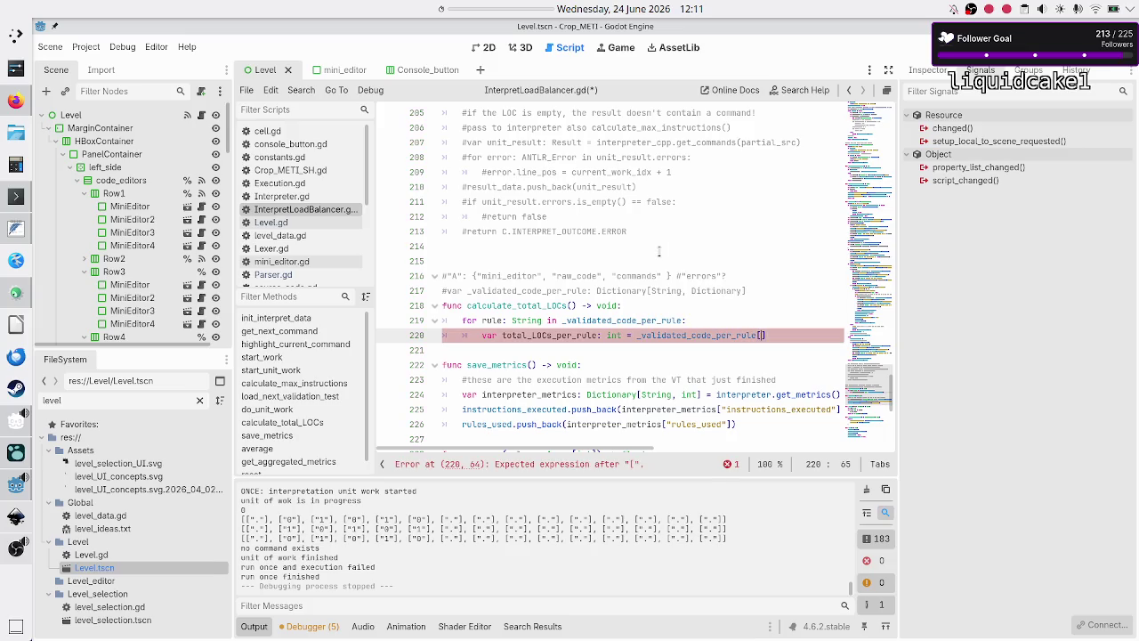
type("rule]")
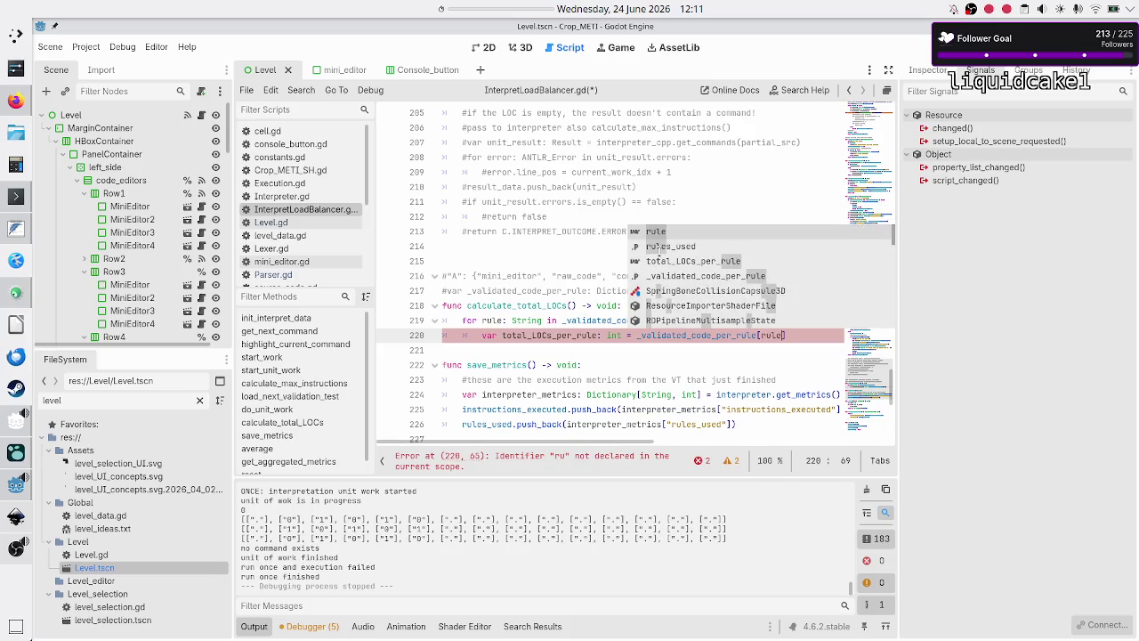
Step: Index the rule entry with the quoted "commands" key, checking the note for the key name
key("Up")
key("Up")
key("Up")
key("Home")
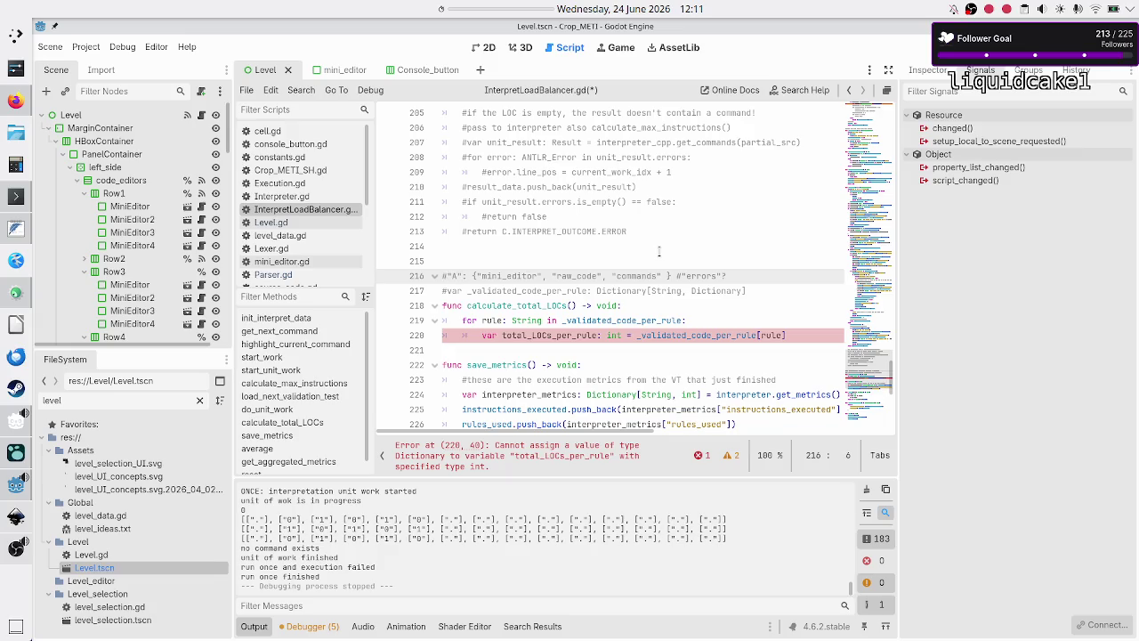
key("Down")
key("Down")
key("Down")
key("End")
type("[")
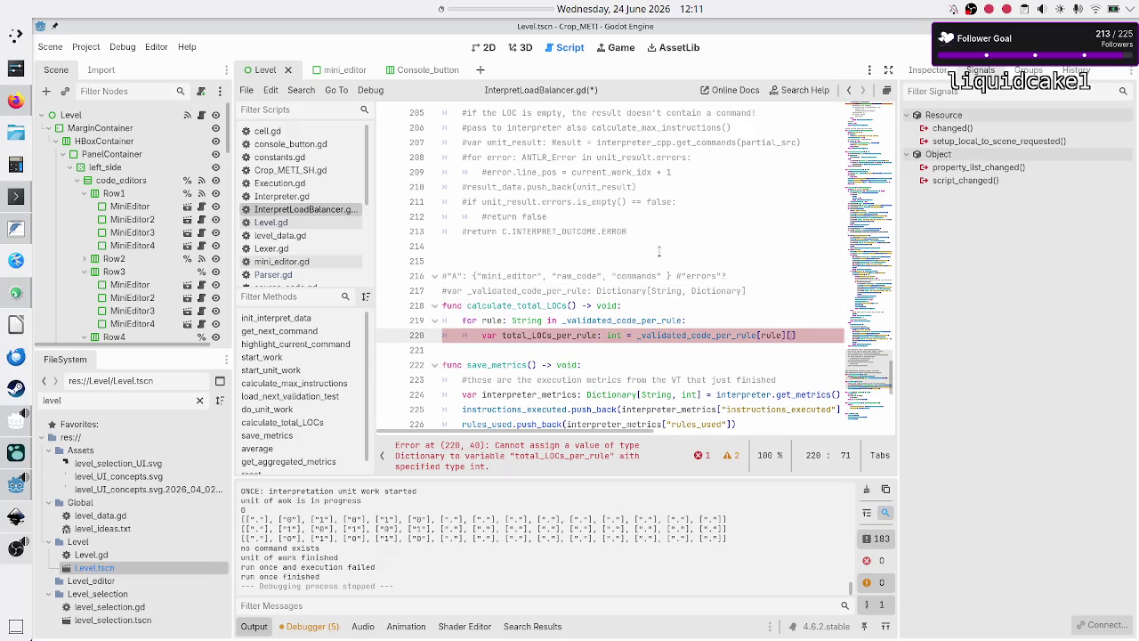
key("Up")
key("Up")
key("Up")
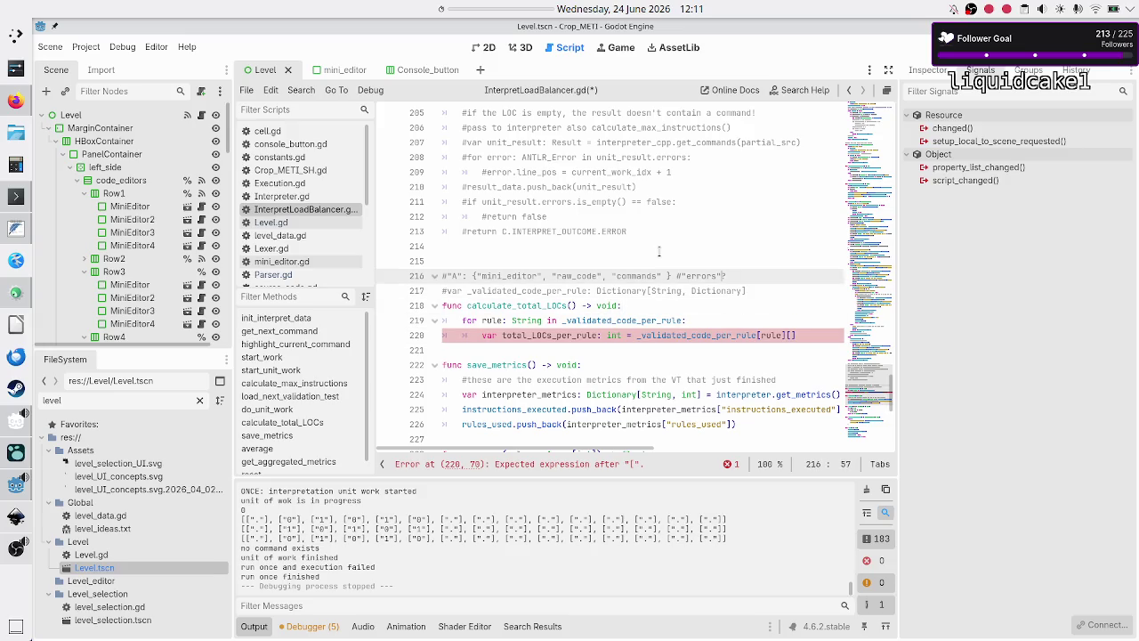
key("Left")
key("Left")
key("Left")
key("shift+Left")
key("shift+Left")
key("shift+Left")
key("Left")
key("Left")
key("Left")
key("Right")
key("Right")
key("Left")
key("Left")
key("Right")
key("Right")
key("Right")
key("Down")
key("Down")
key("Down")
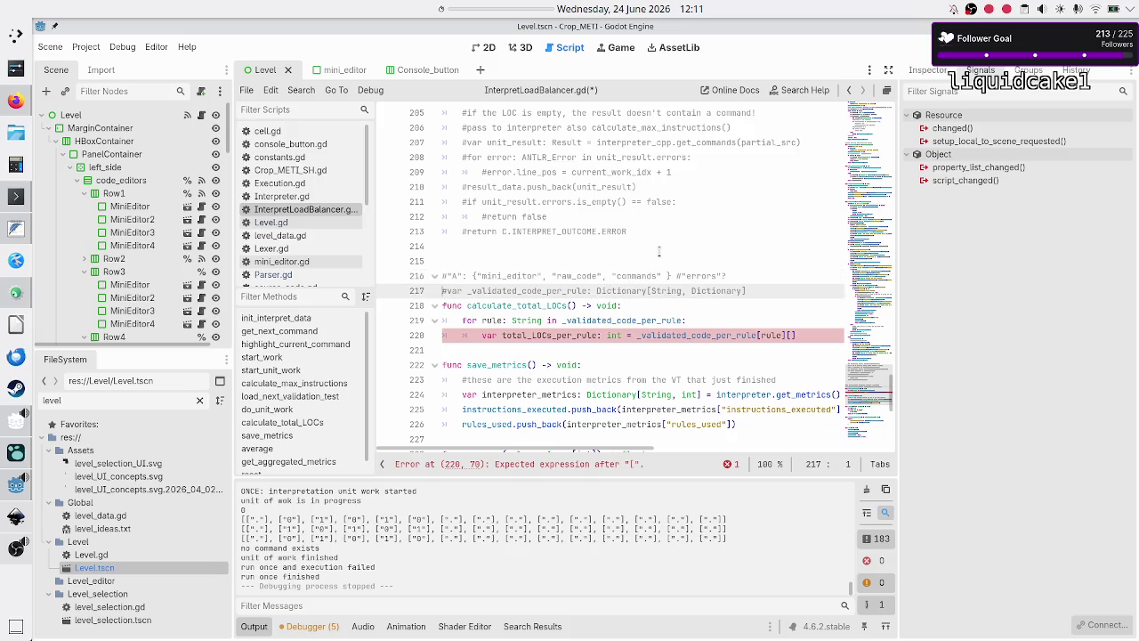
key("Up")
key("End")
key("Left")
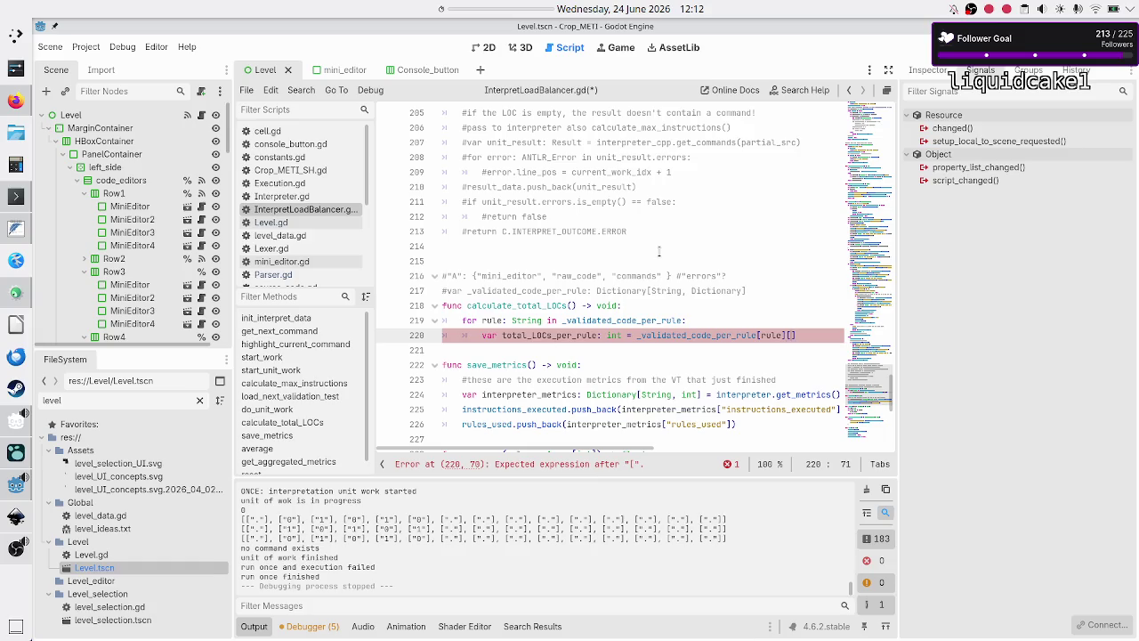
type("commands")
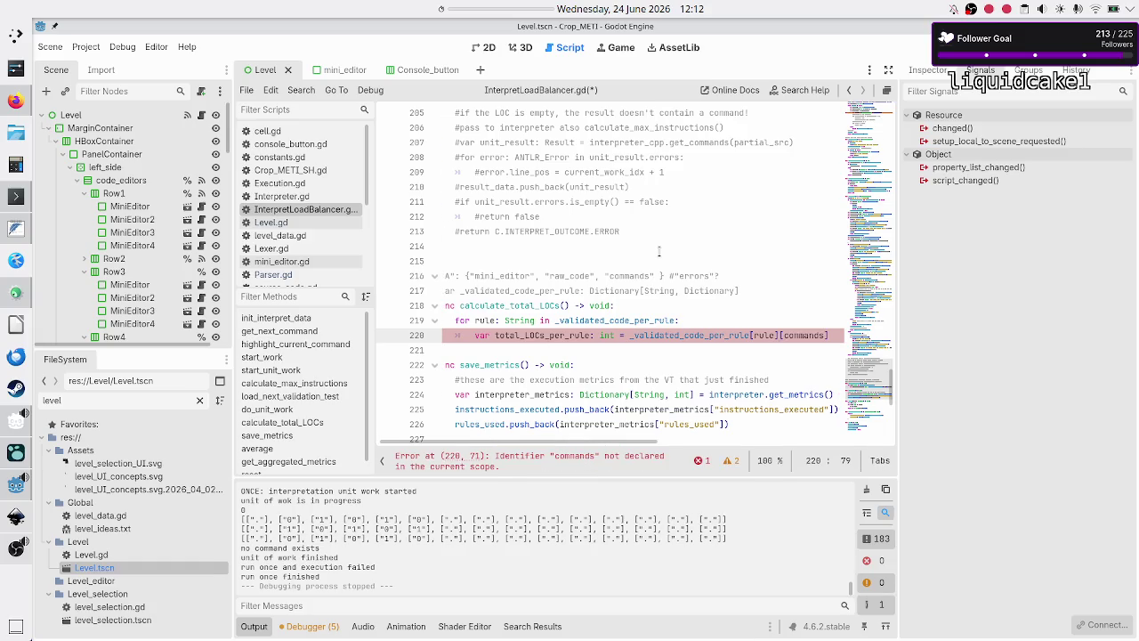
key("shift+Left")
key("shift+Left")
key("shift+Left")
type("\"")
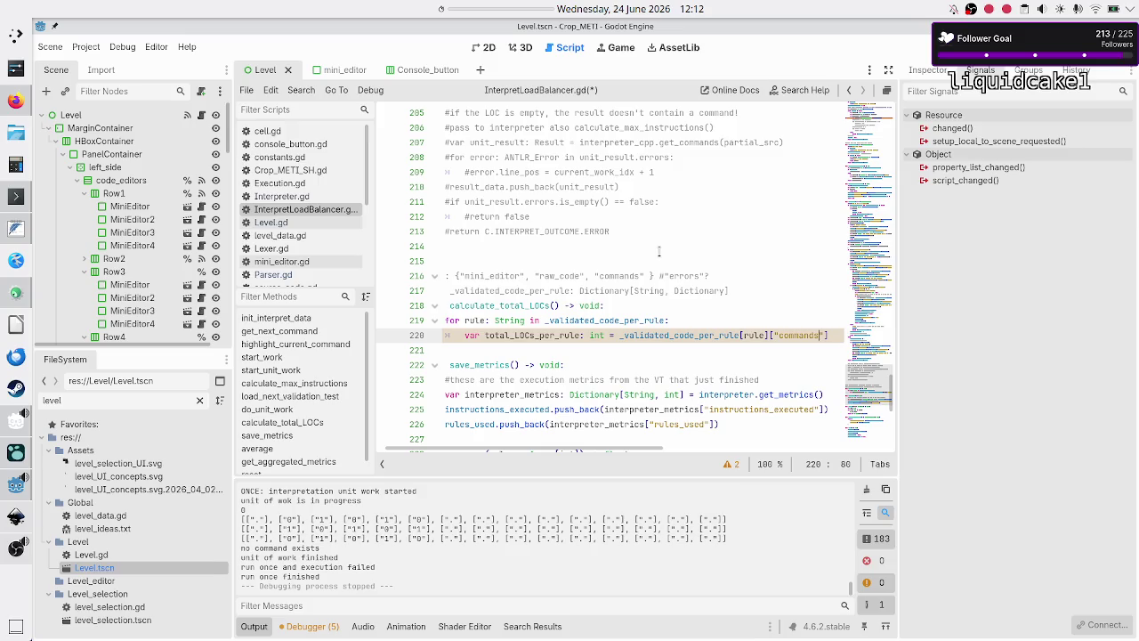
double_click(625, 275)
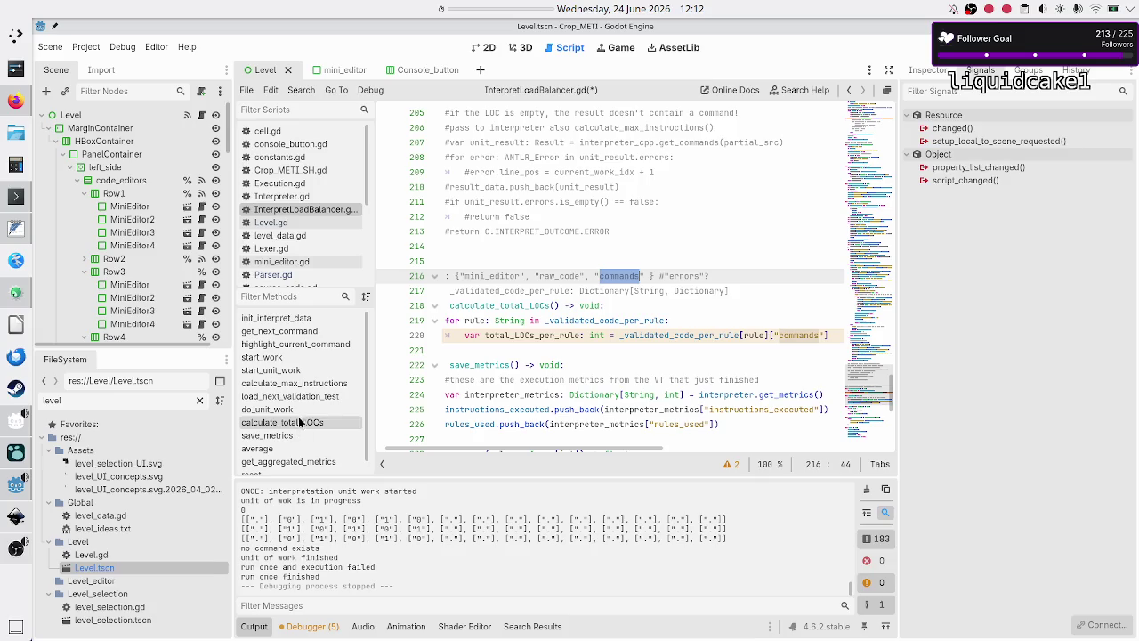
scroll(301, 405, "down", 1)
scroll(298, 349, "up", 1)
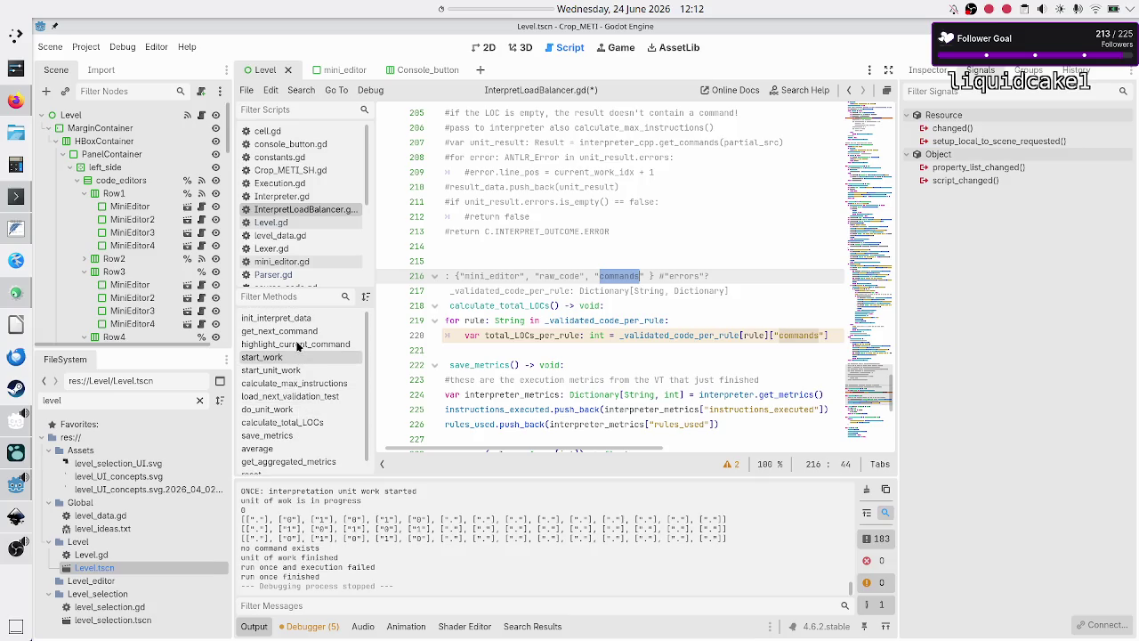
left_click(298, 331)
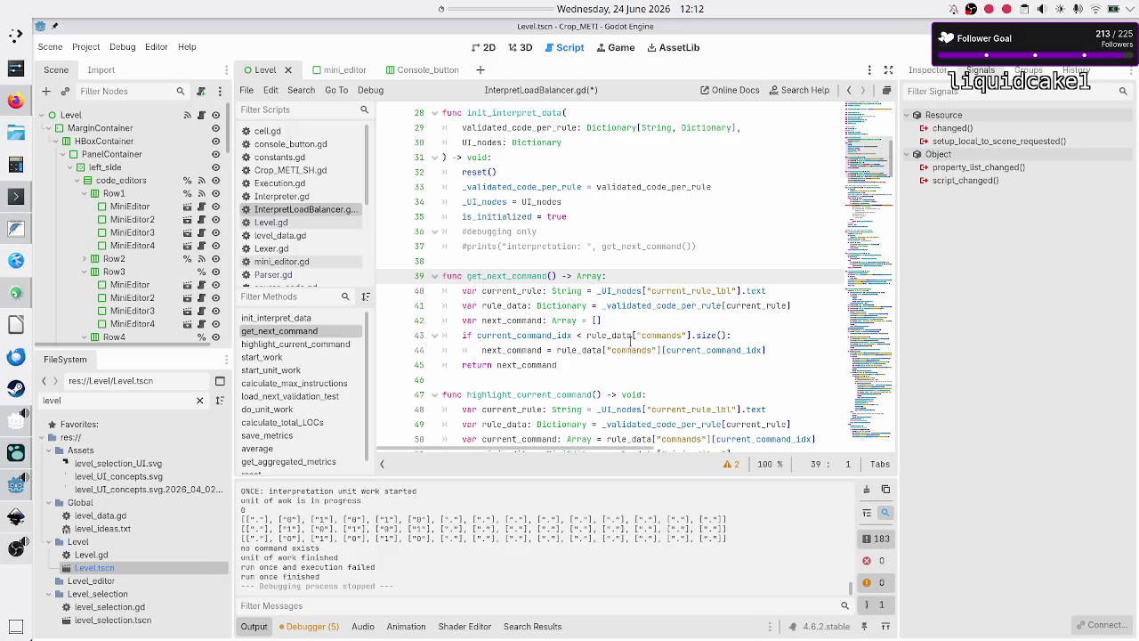
double_click(613, 335)
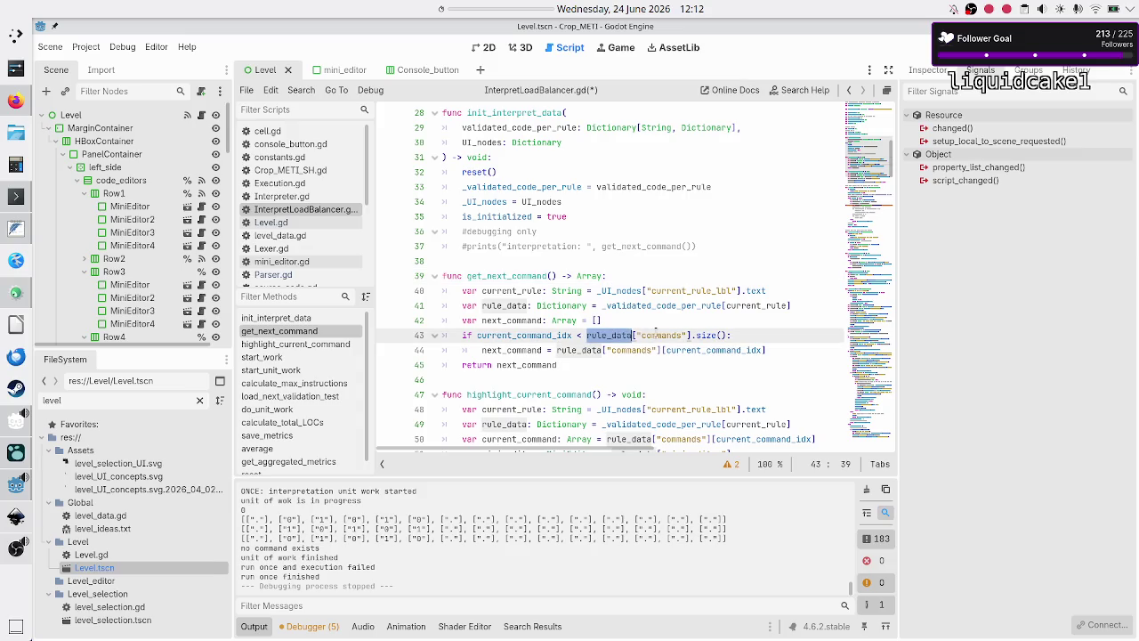
double_click(656, 335)
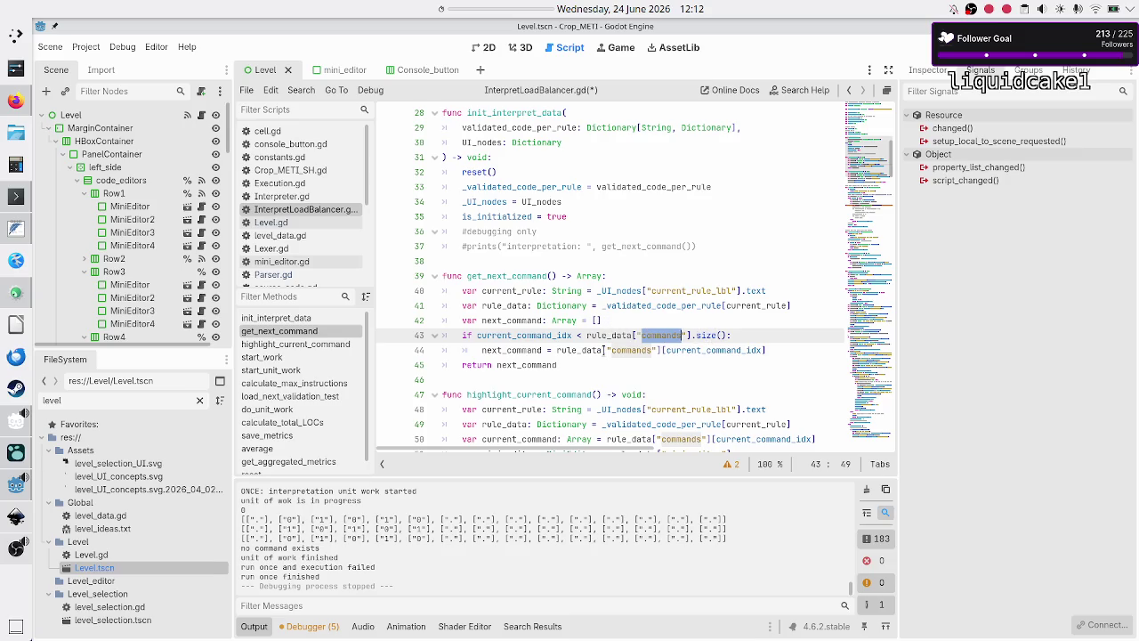
scroll(608, 351, "down", 10)
scroll(607, 351, "down", 20)
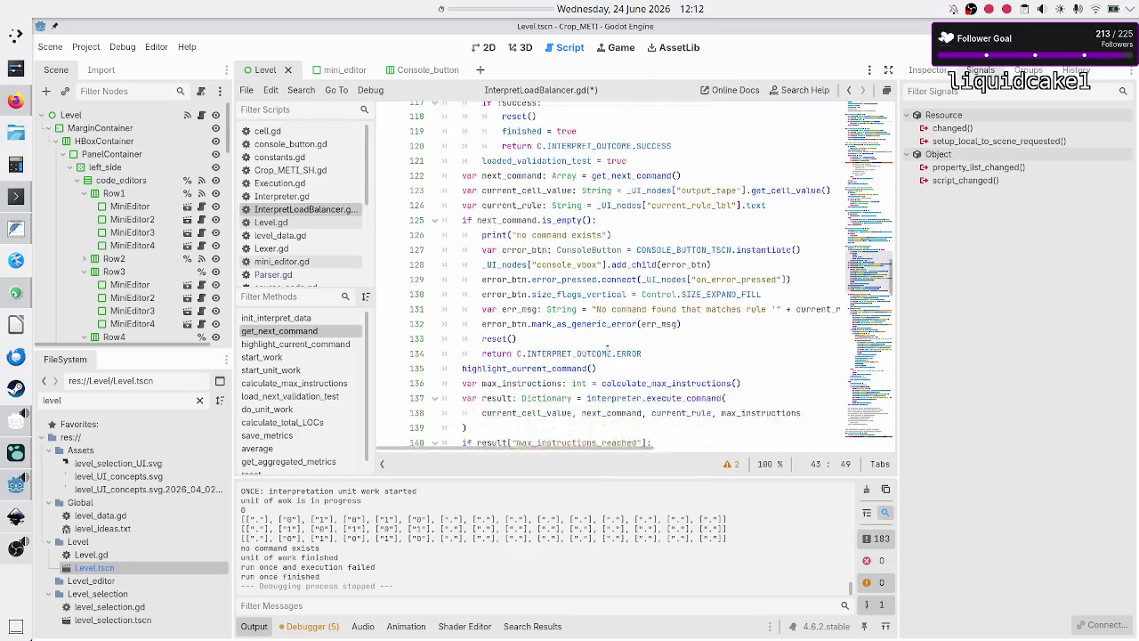
scroll(608, 350, "down", 2)
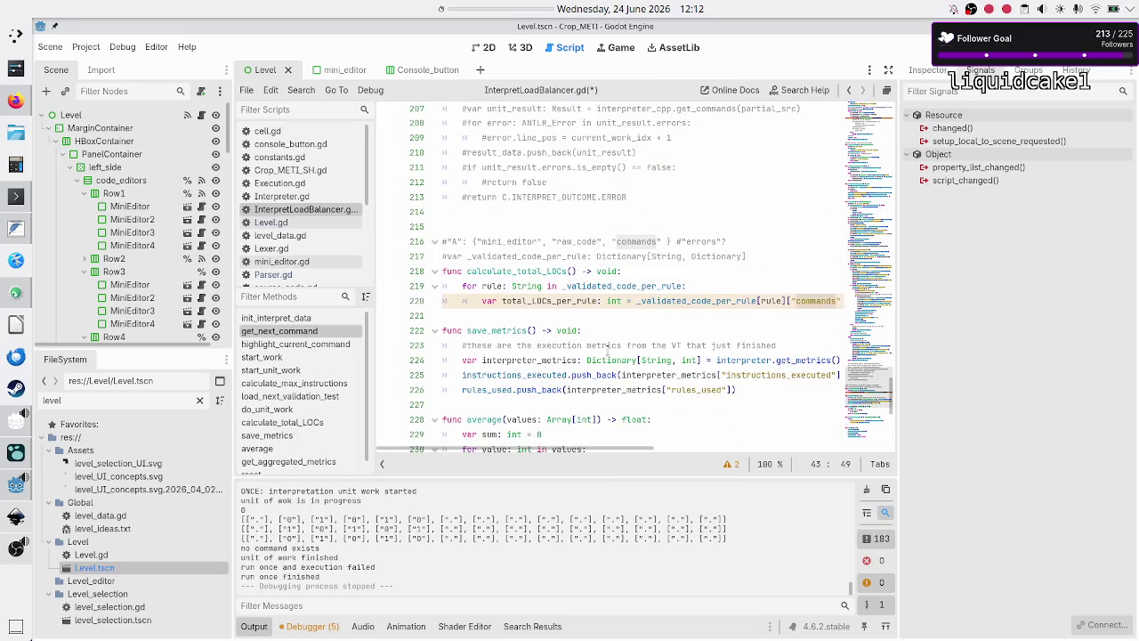
Step: Append .size() after _validated_code_per_rule[rule]["commands"] on the total_LOCs_per_rule line
left_click(743, 308)
key("Left")
type(".size()")
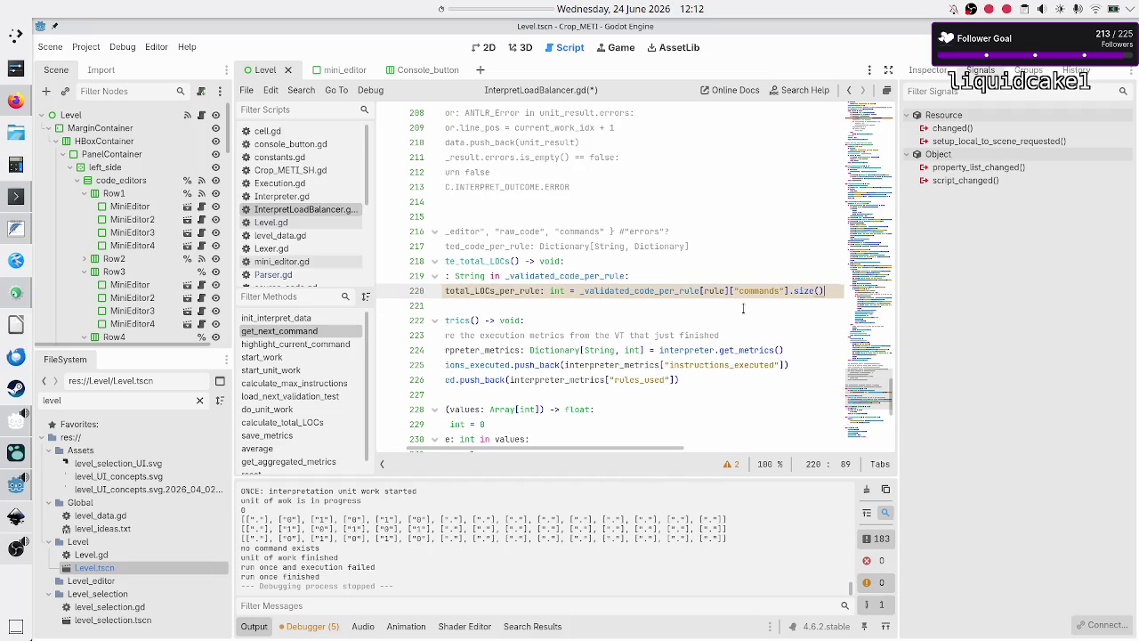
key("Left")
key("shift+Left")
key("shift+Left")
key("shift+Left")
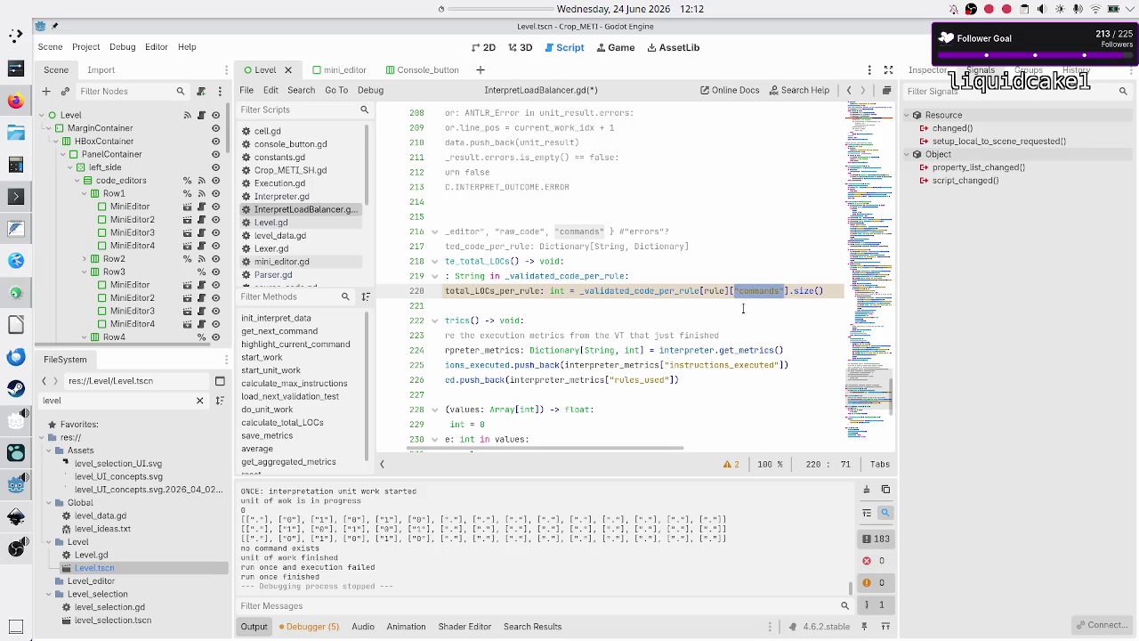
key("Left")
key("Left")
key("Left")
key("shift+Left")
key("shift+Left")
key("shift+Left")
key("End")
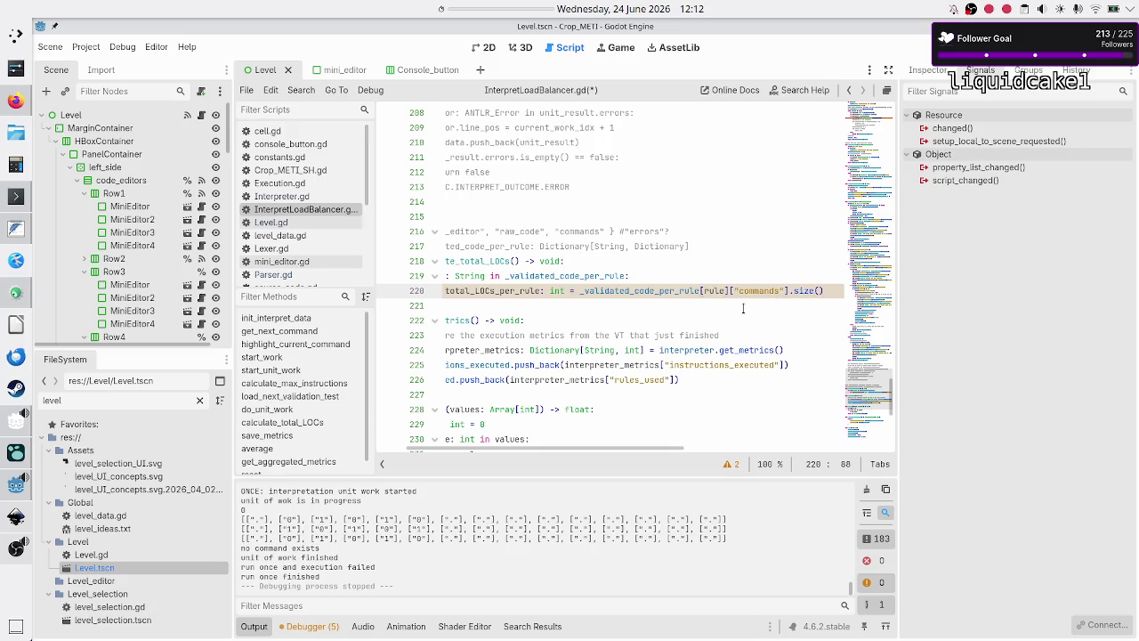
key("shift+Left")
key("shift+Left")
key("shift+Left")
key("Delete")
key("Home")
key("Home")
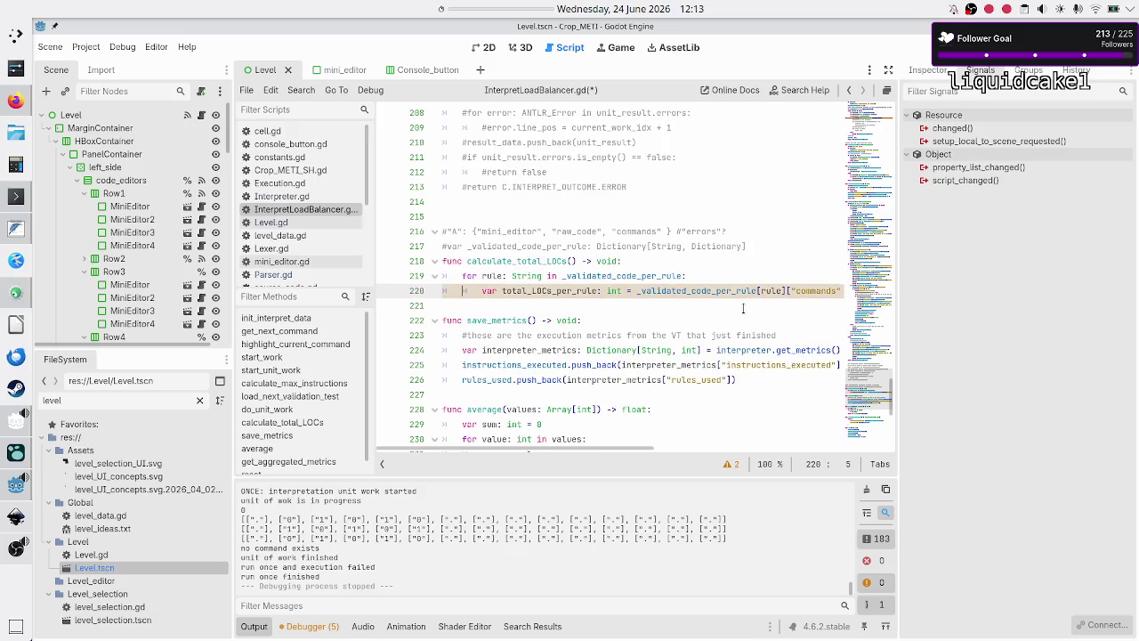
key("End")
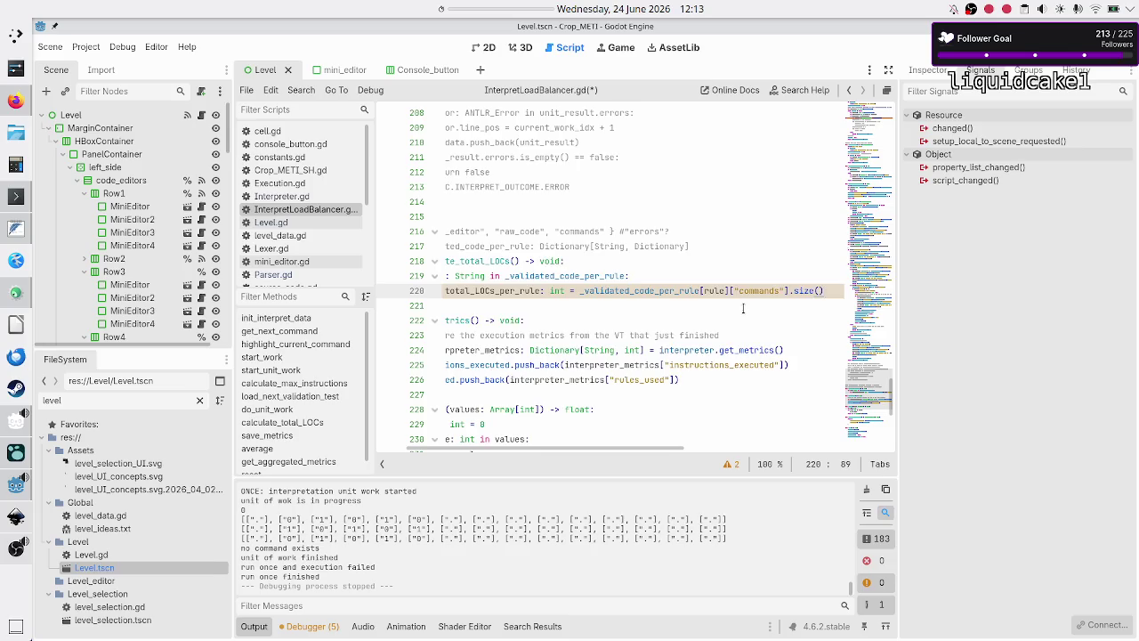
Step: Add a 'total_LOCs = 0' line just before the for loop
key("Return")
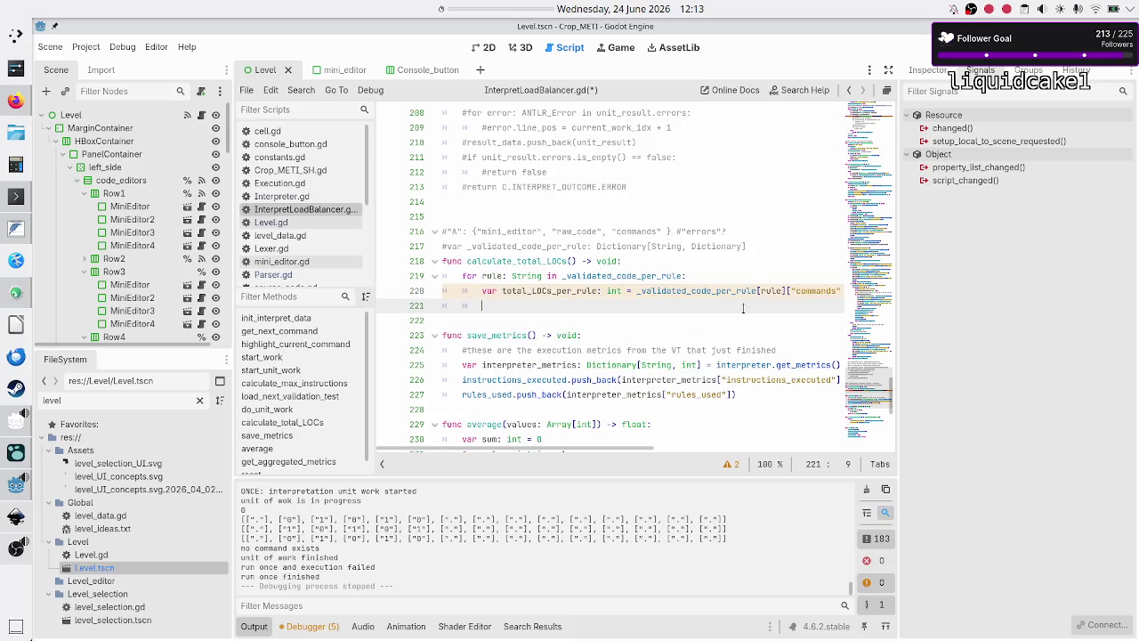
key("Up")
key("Up")
key("Home")
key("Home")
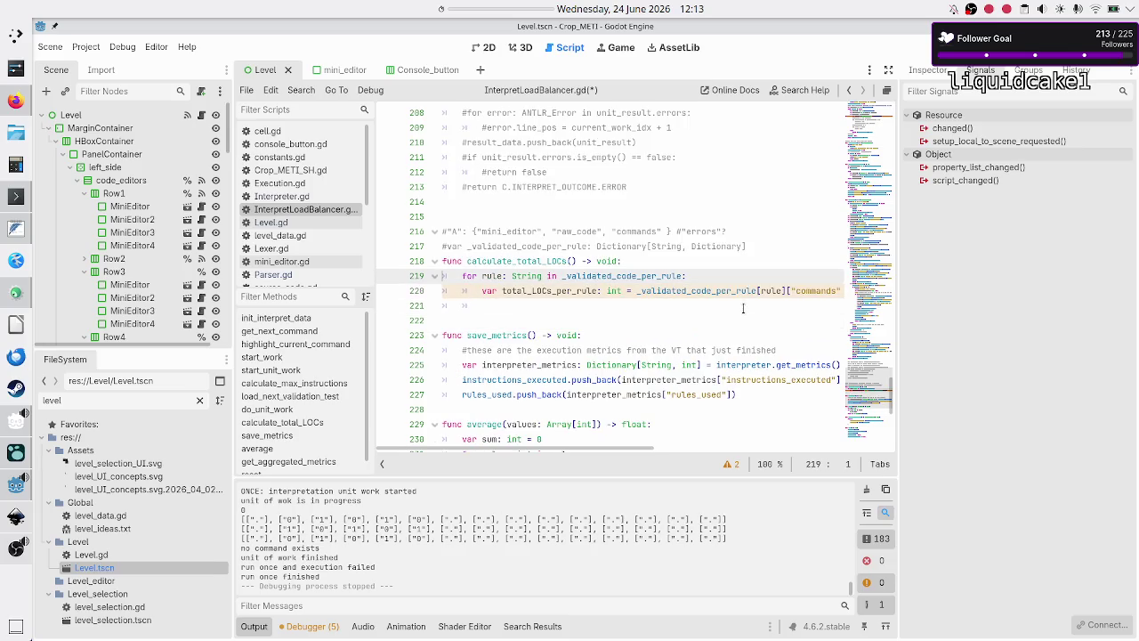
key("ctrl+shift+Return")
type("var total_LOCs: int")
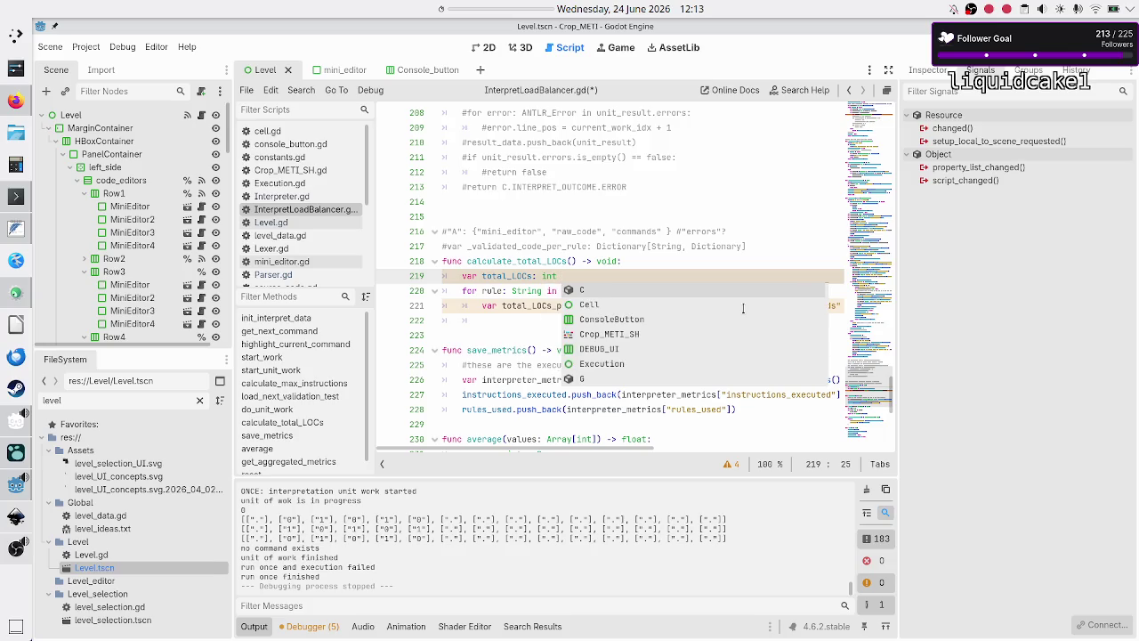
key("BackSpace")
key("ctrl+BackSpace")
key("ctrl+BackSpace")
key("ctrl+BackSpace")
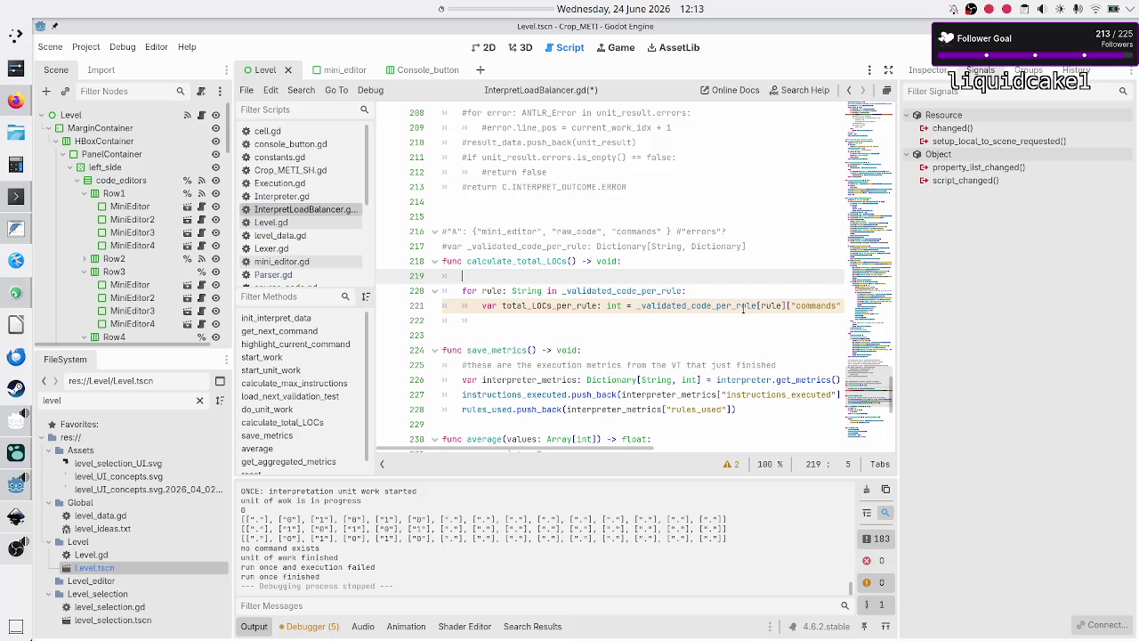
type("total")
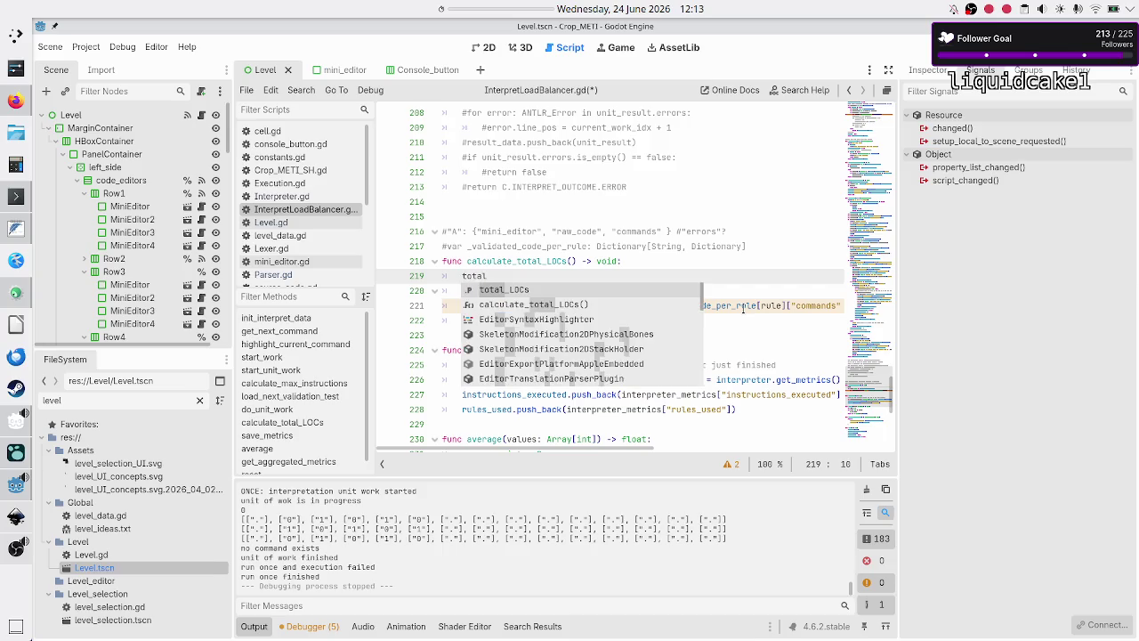
key("Return")
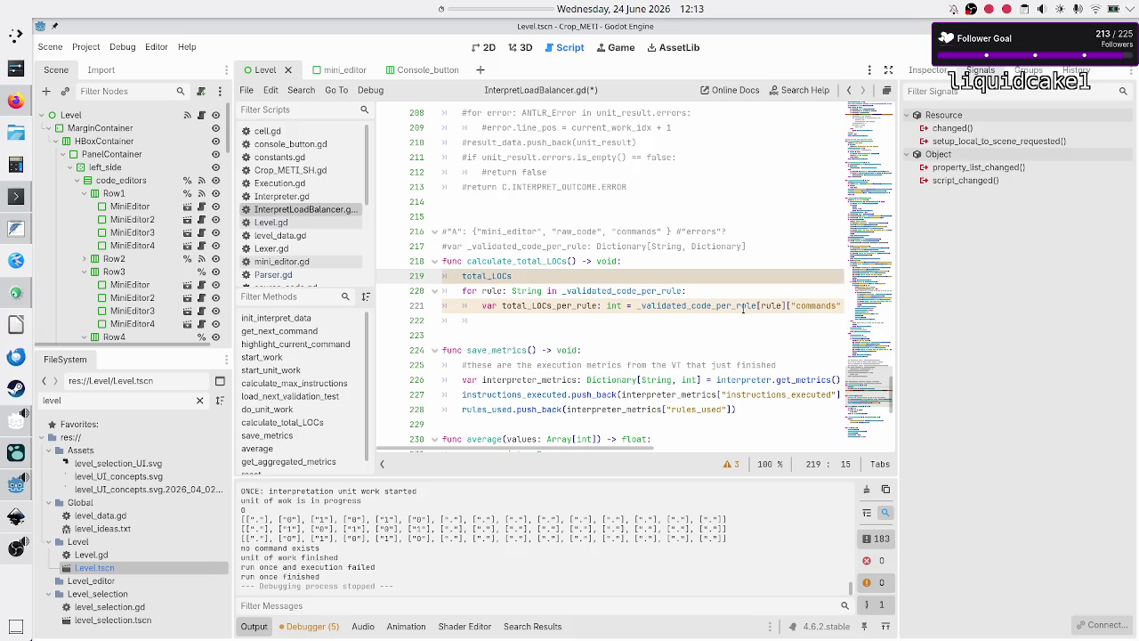
type(" = ")
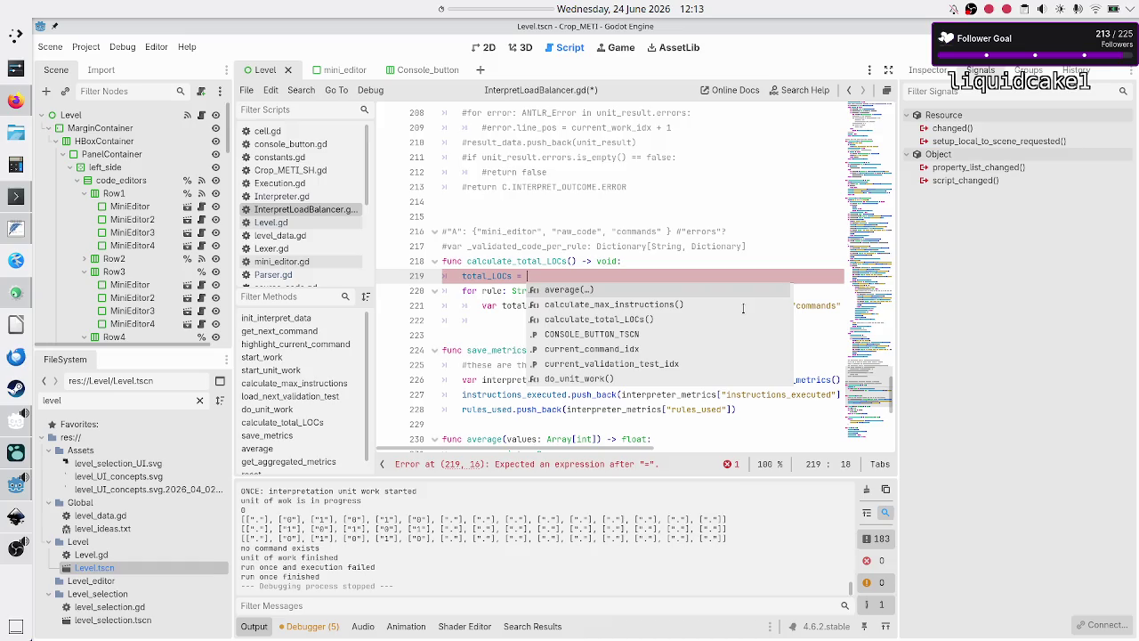
type("0")
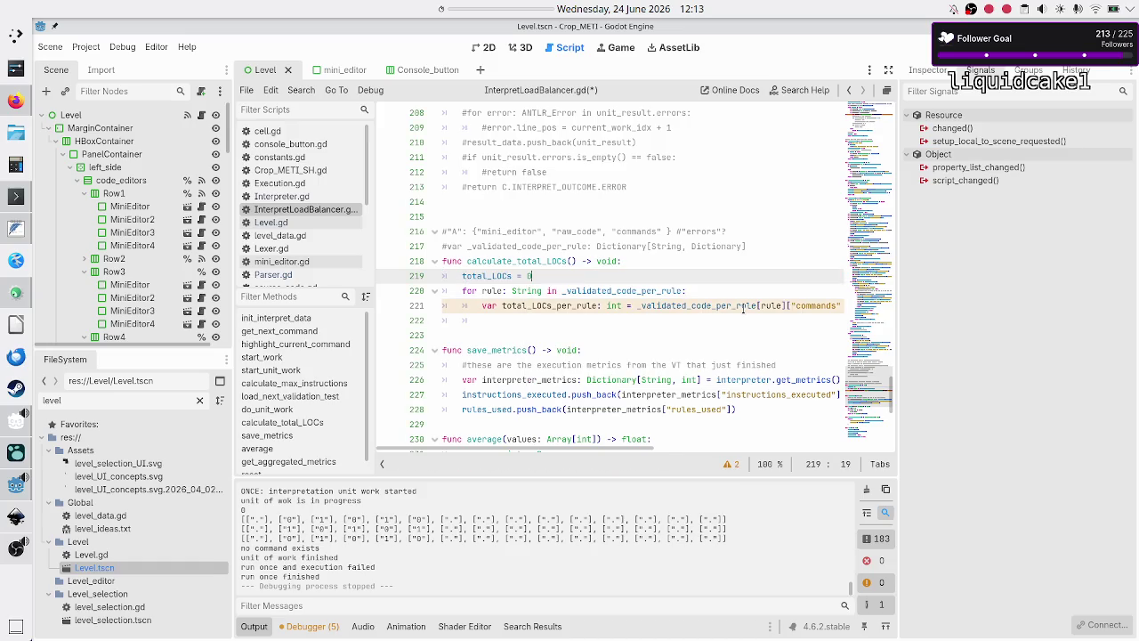
Step: Add 'total_LOCs += total_LOCs_per_rule' at the end of the loop body
key("Down")
key("Down")
key("Down")
type("total_LOCs += tota")
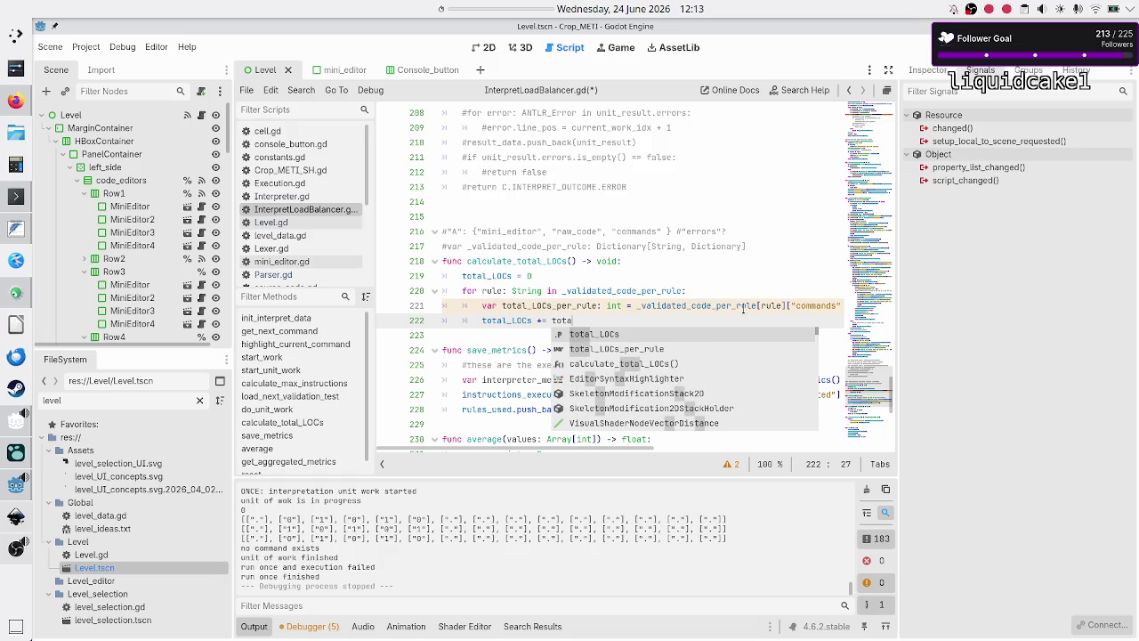
key("Down")
key("Return")
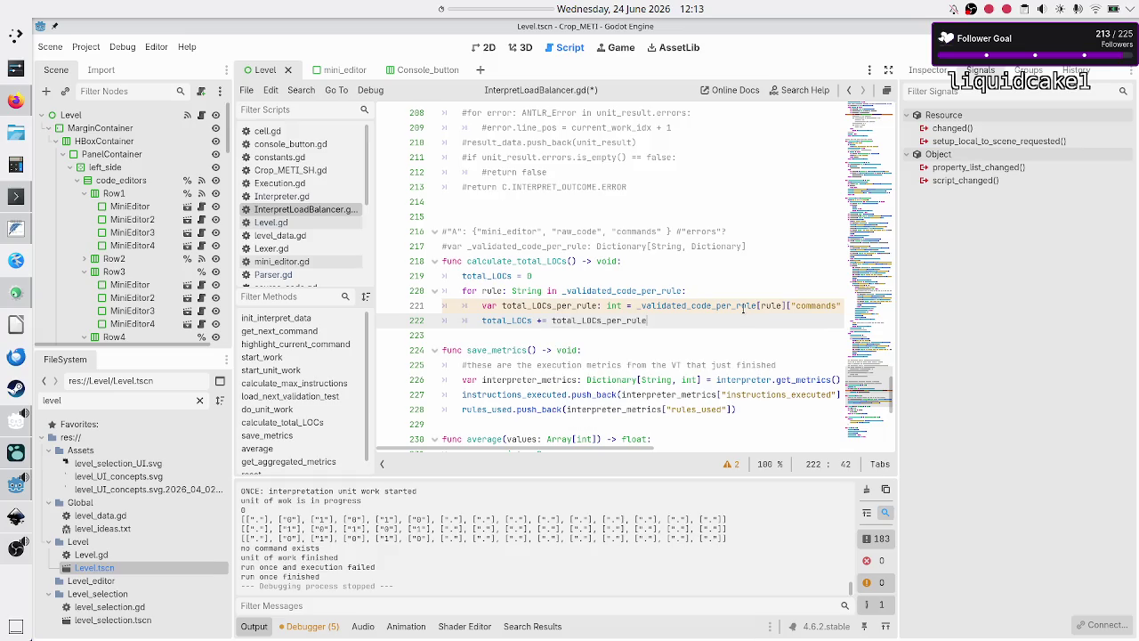
key("Return")
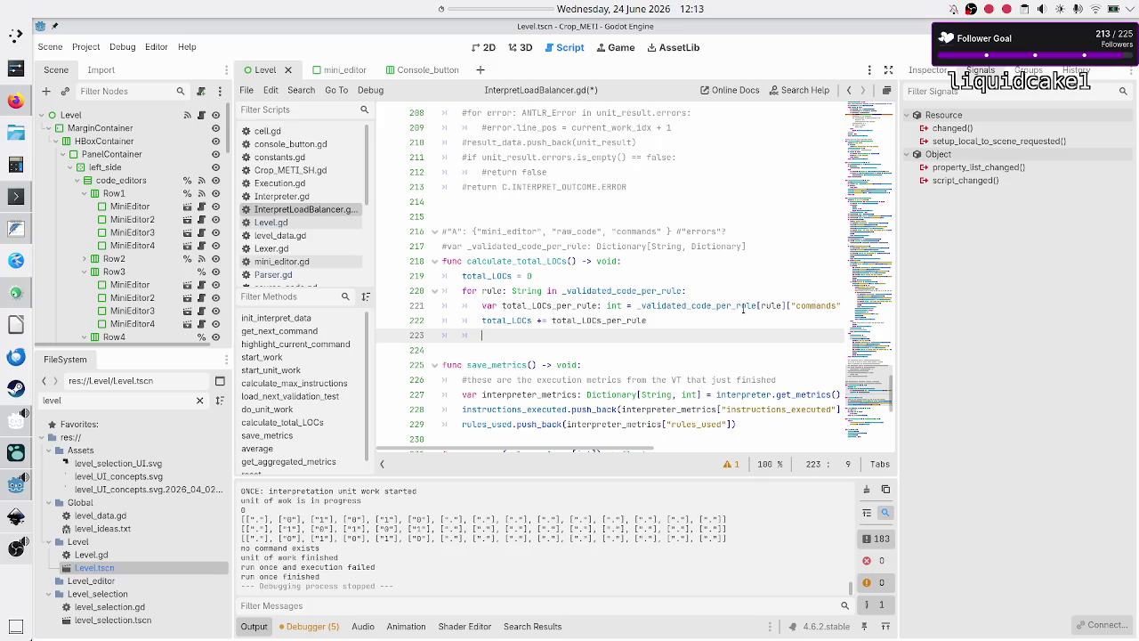
key("BackSpace")
type("pr")
key("BackSpace")
key("BackSpace")
key("BackSpace")
key("Up")
key("Up")
key("Up")
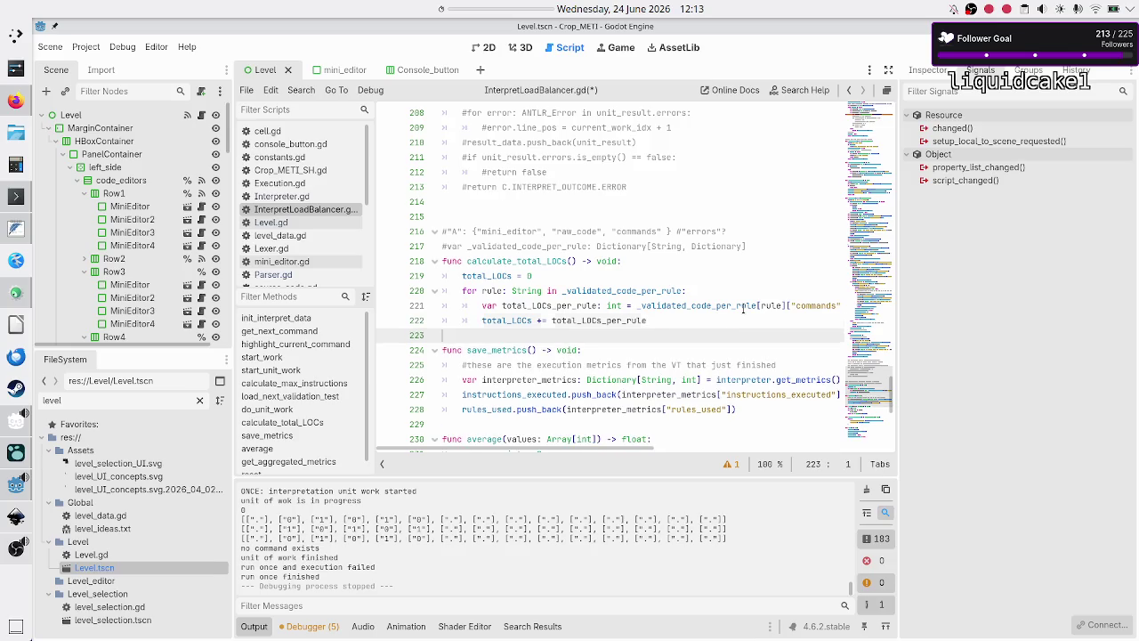
key("Home")
key("Home")
key("shift+End")
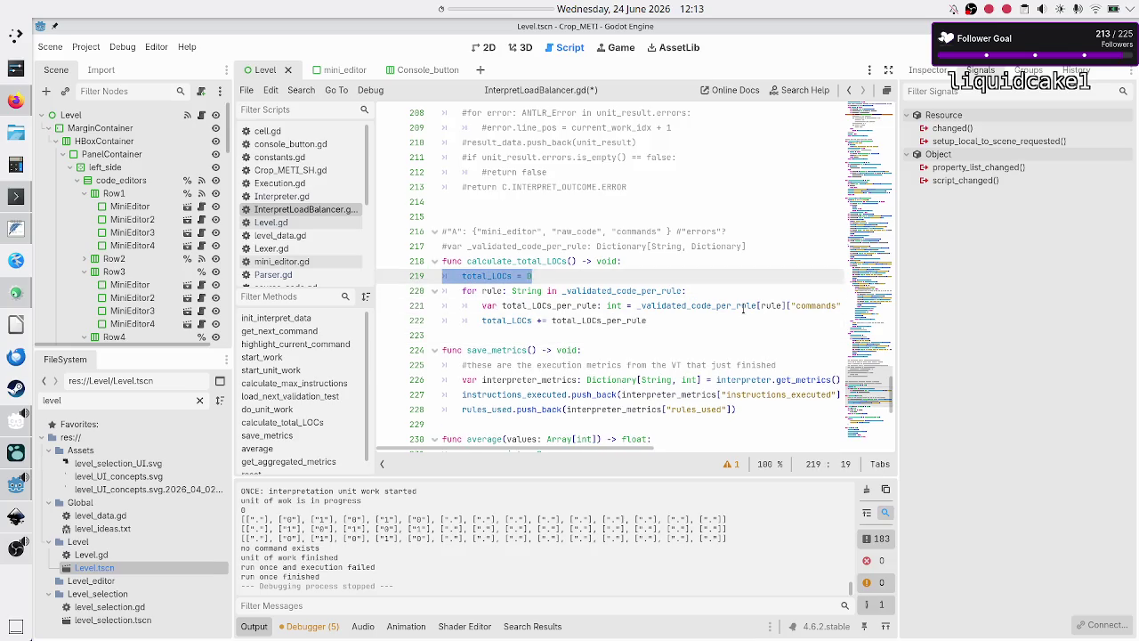
key("Down")
key("Down")
key("Home")
key("Home")
key("Down")
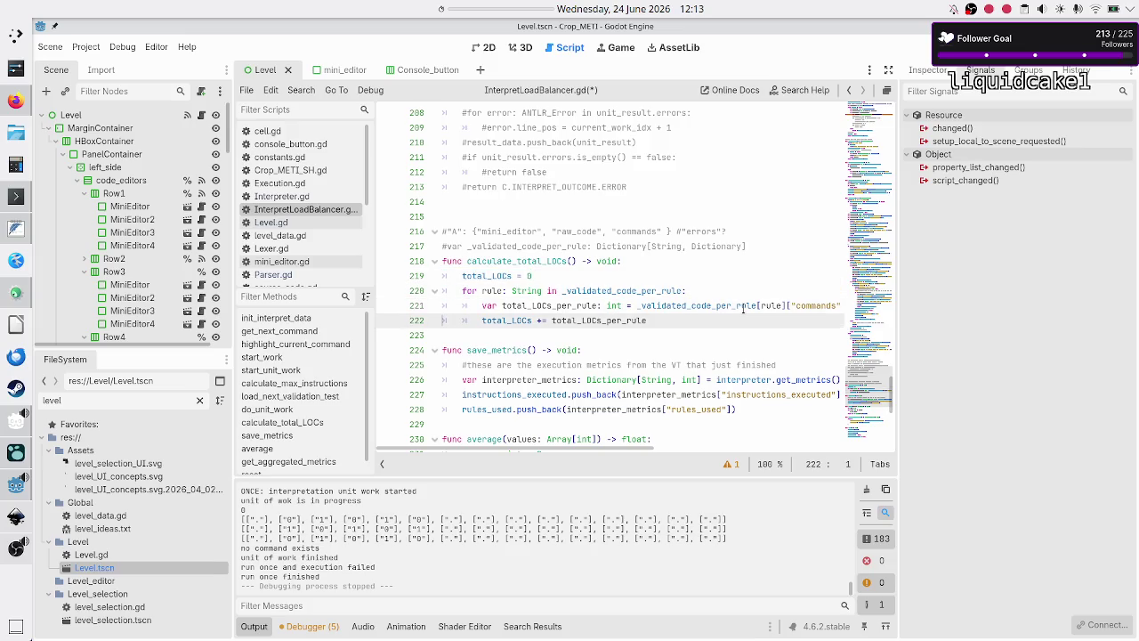
key("Down")
key("Down")
key("Down")
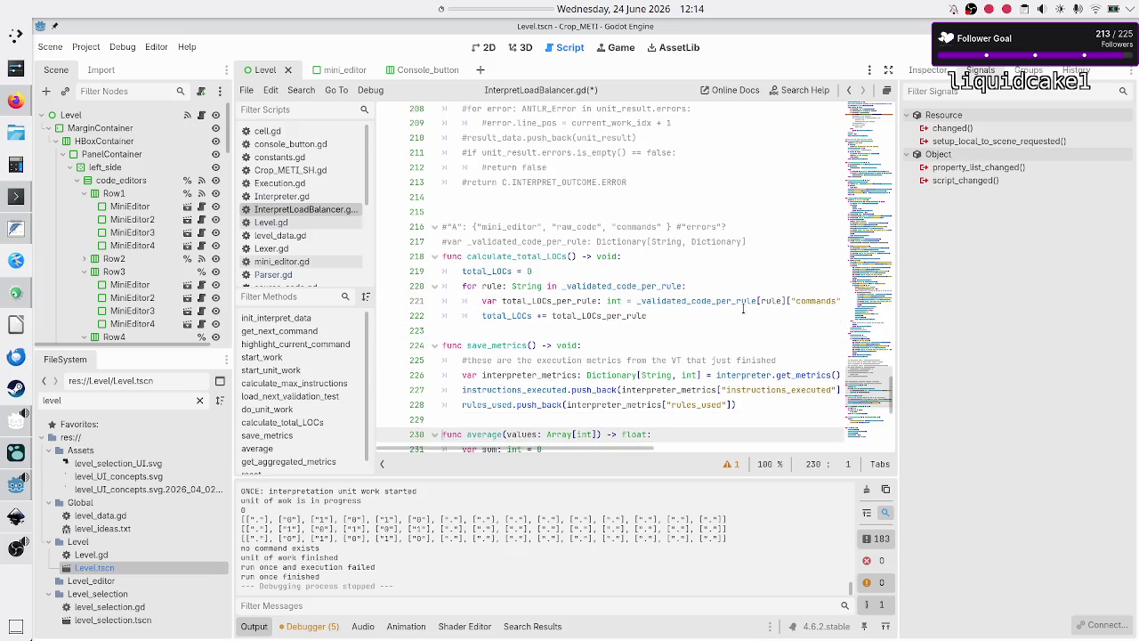
Step: Insert '"total_LOCs": total_LOCs,' as the first entry of get_aggregated_metrics' returned dictionary, then save
key("Down")
key("Down")
key("Down")
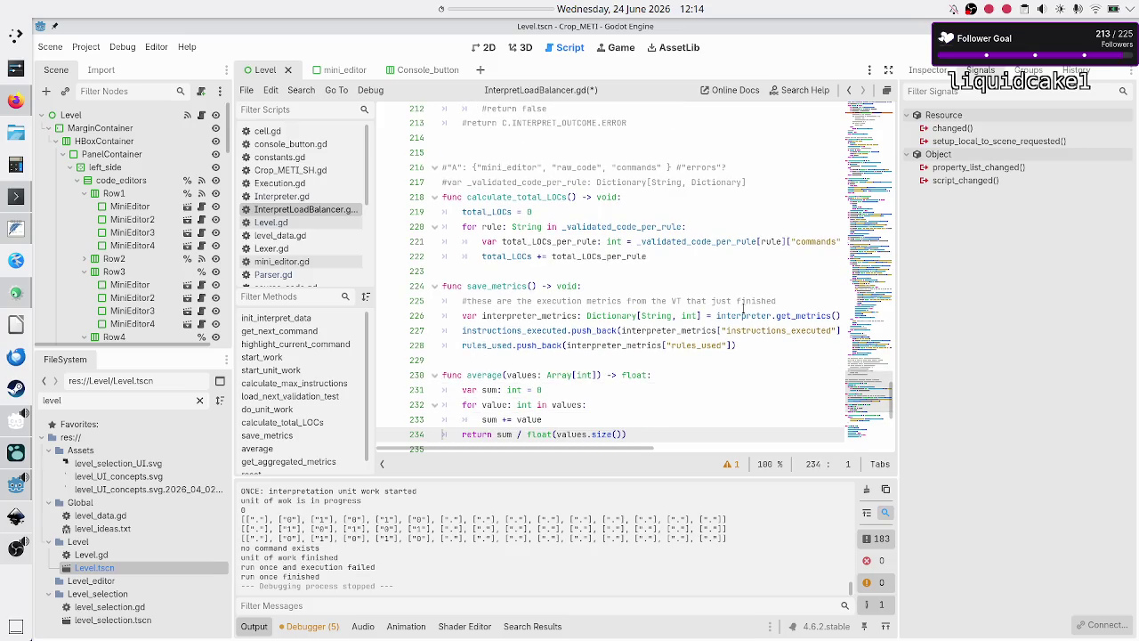
key("Down")
key("Down")
key("Down")
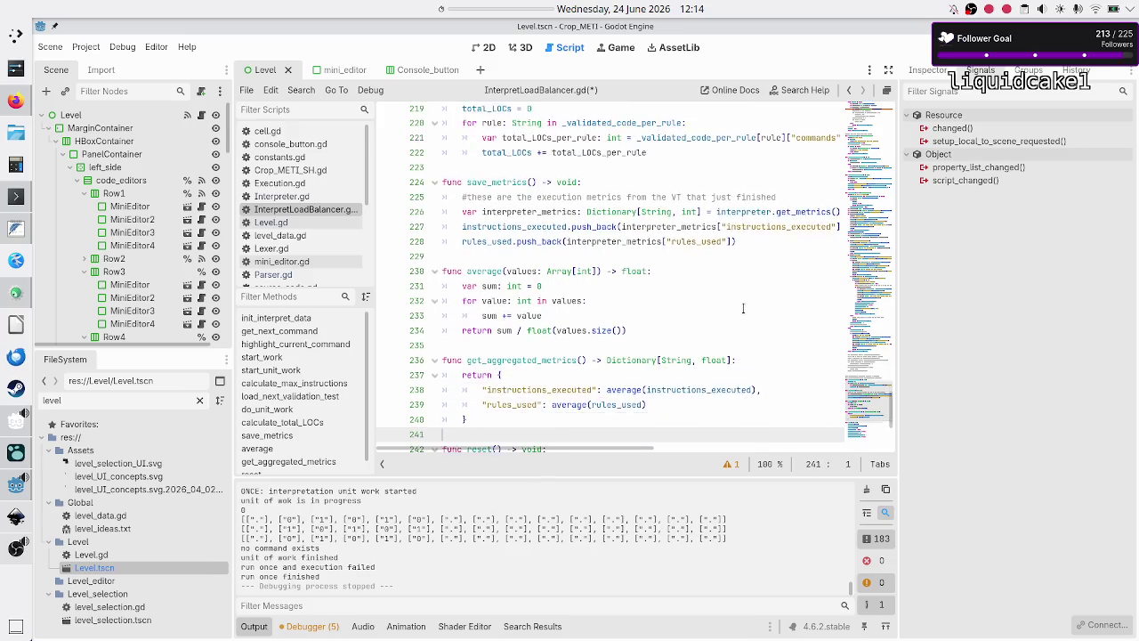
key("Up")
key("Up")
key("Up")
key("Left")
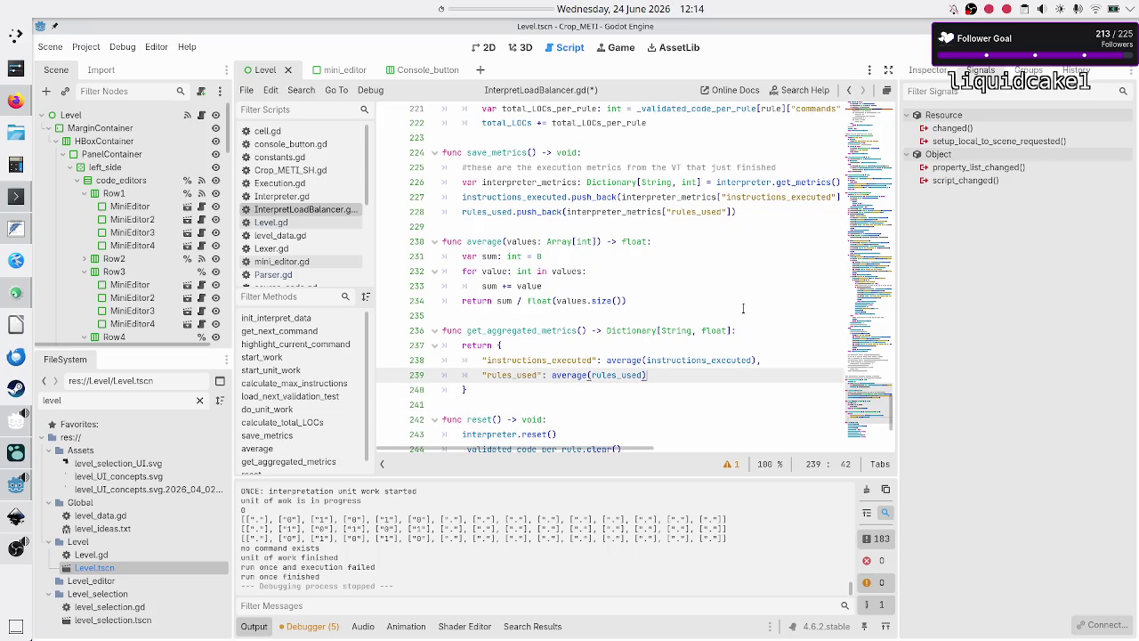
key("Up")
key("Up")
key("Return")
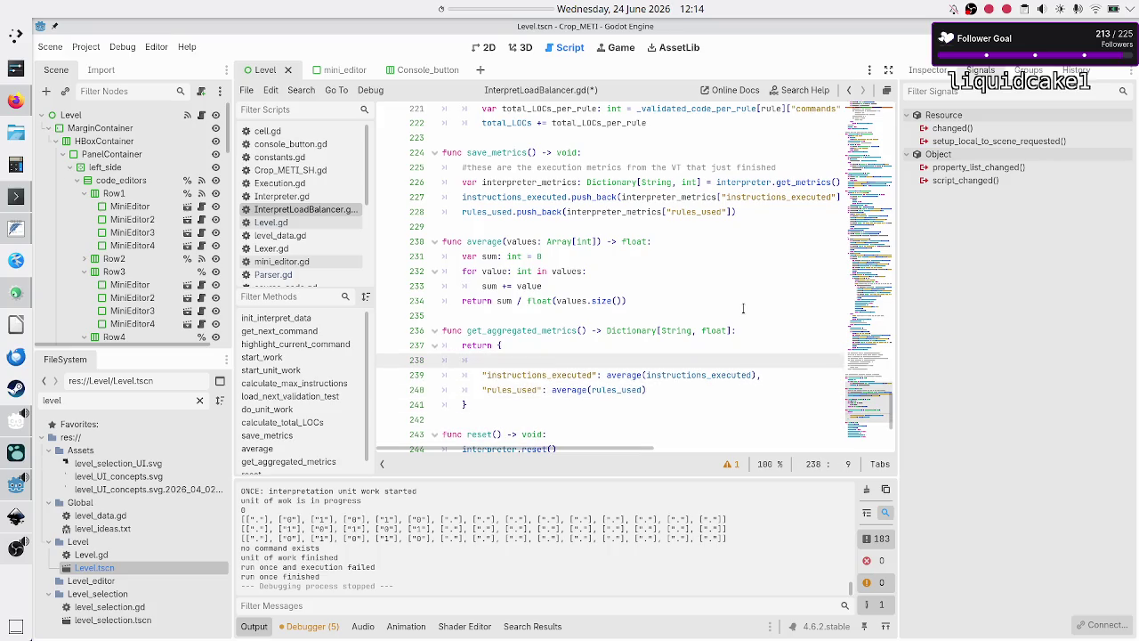
type("\"total")
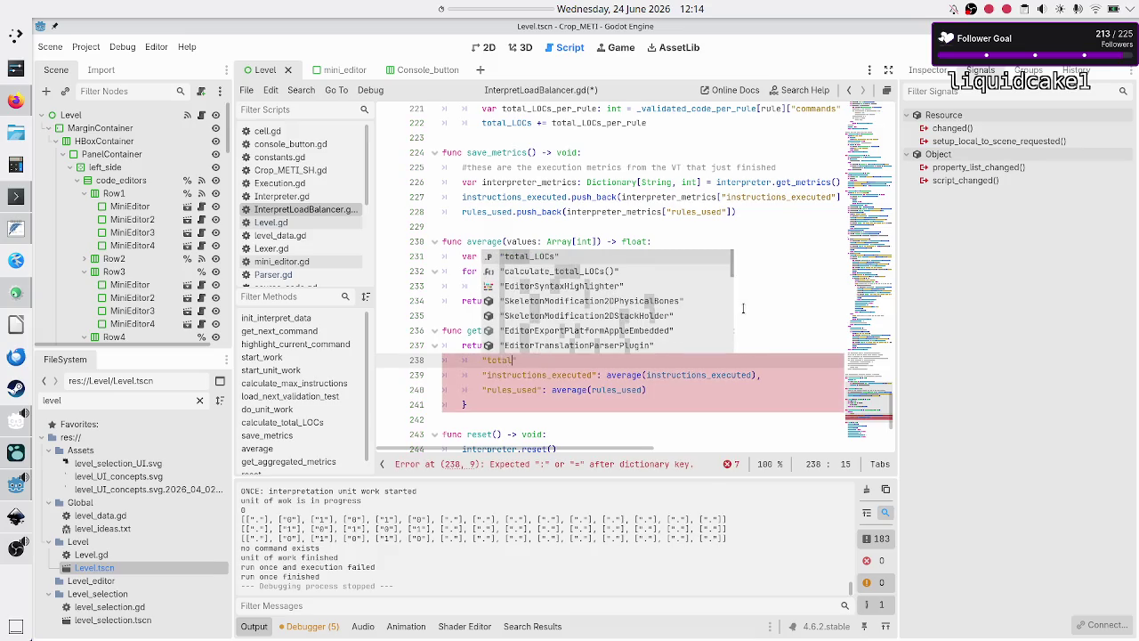
key("BackSpace")
type("otal_LOCs\": ")
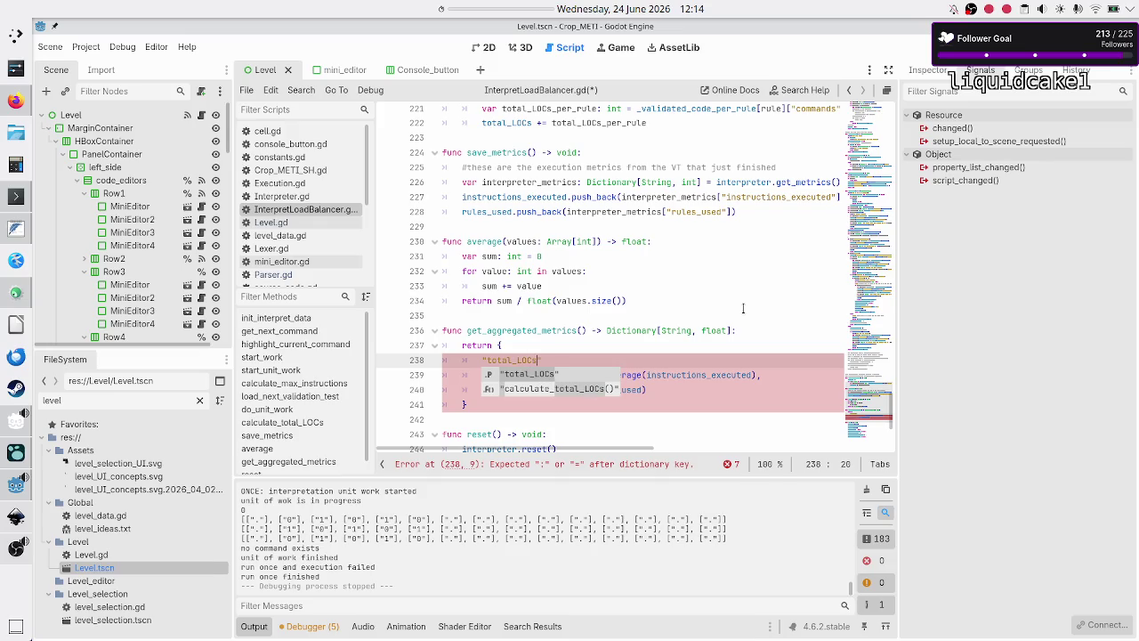
type("total_LOCs")
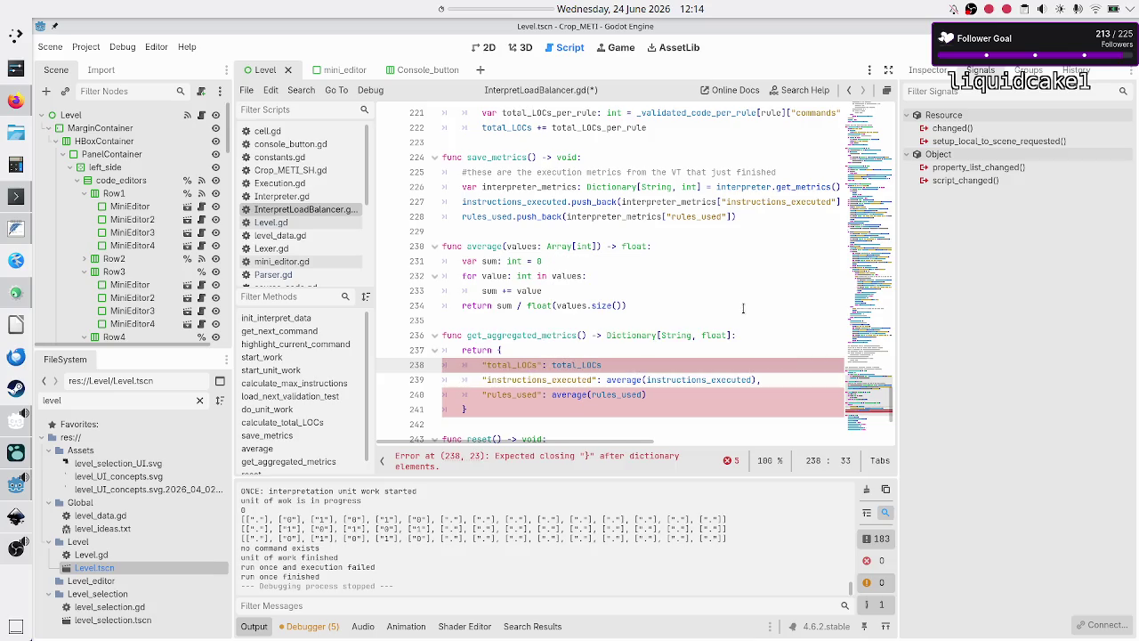
type(",")
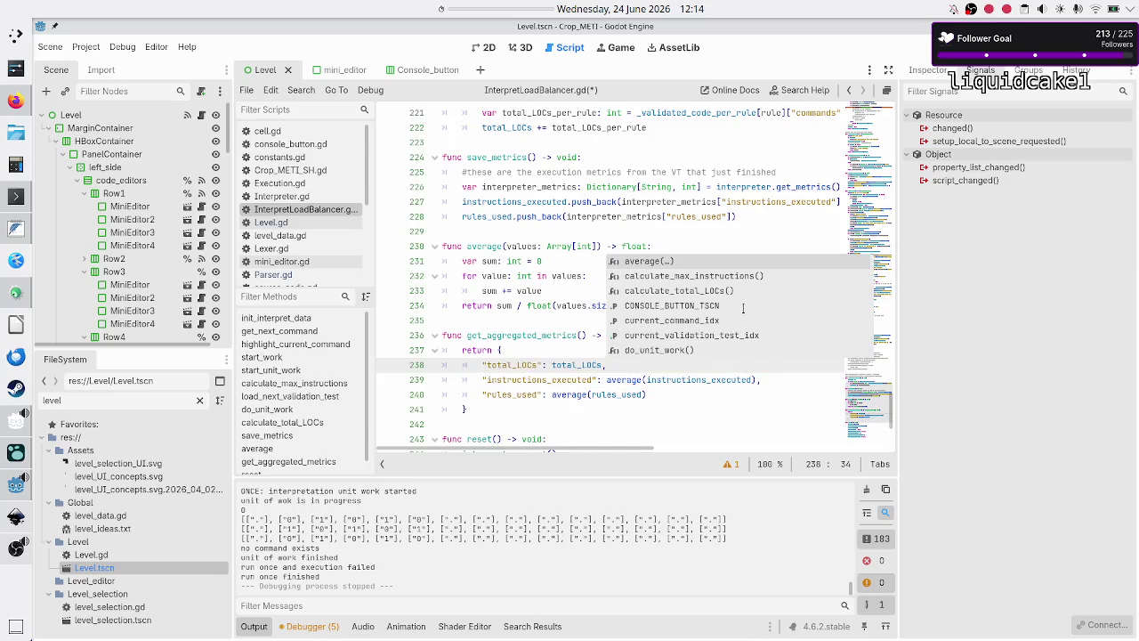
key("Escape")
key("Down")
key("Down")
key("Down")
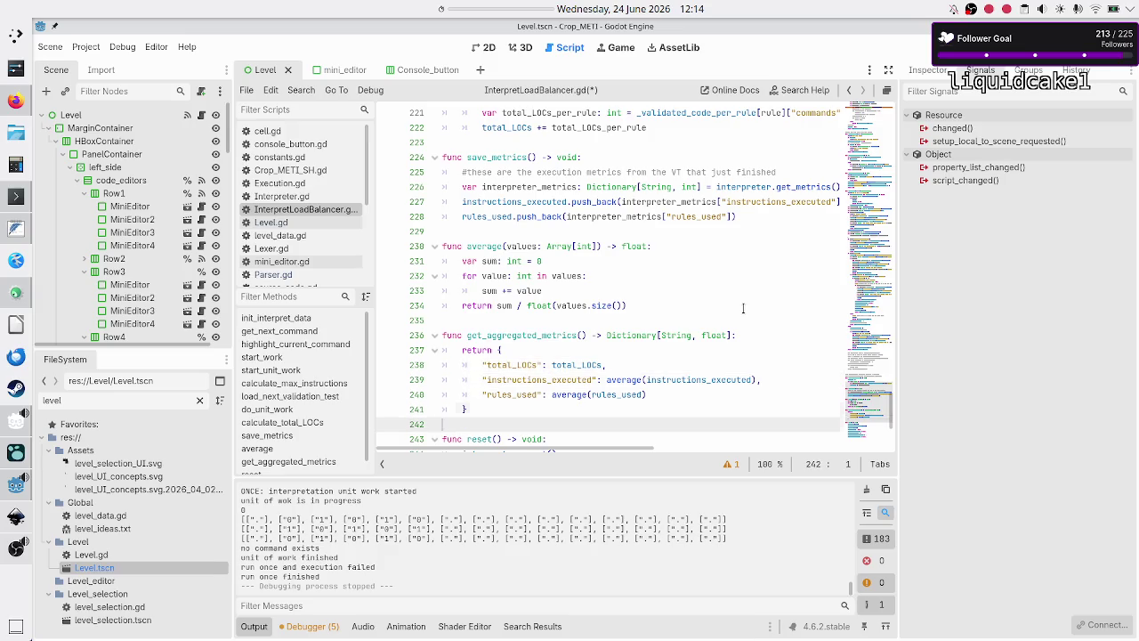
key("ctrl+s")
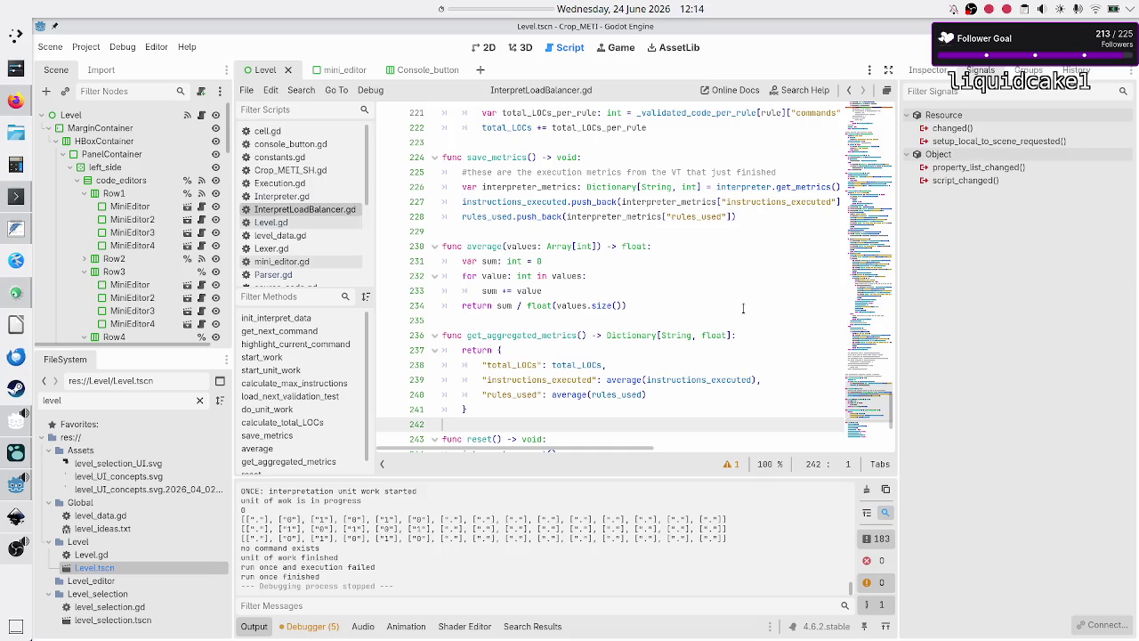
Step: Delete the total_LOCs declaration under the general metrics comment
scroll(664, 281, "up", 20)
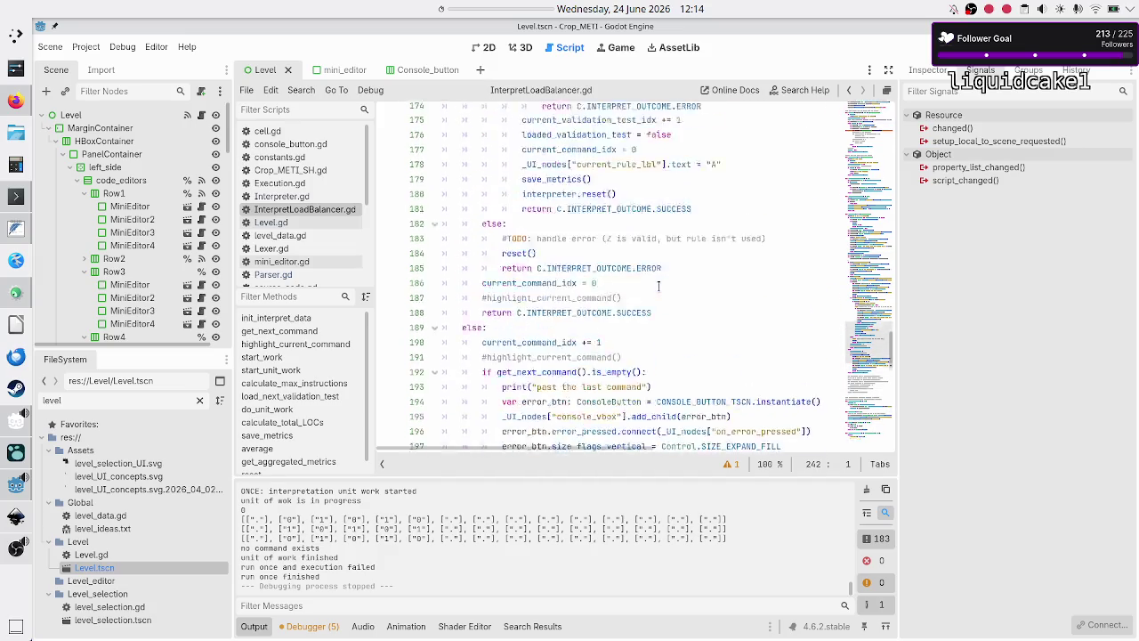
scroll(658, 285, "up", 20)
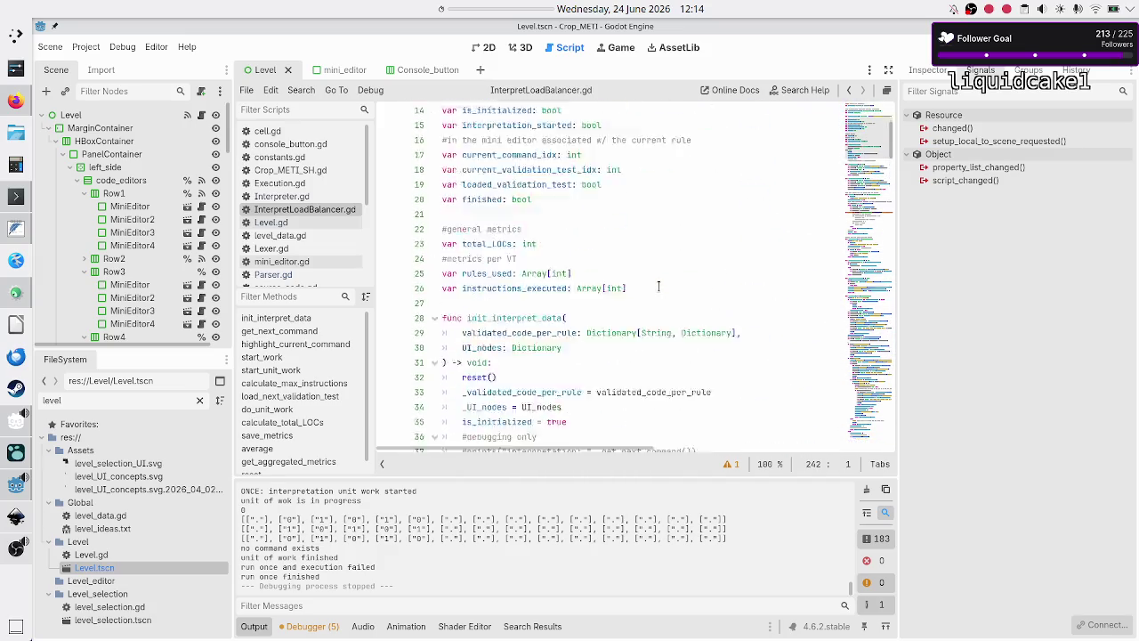
scroll(574, 350, "down", 4)
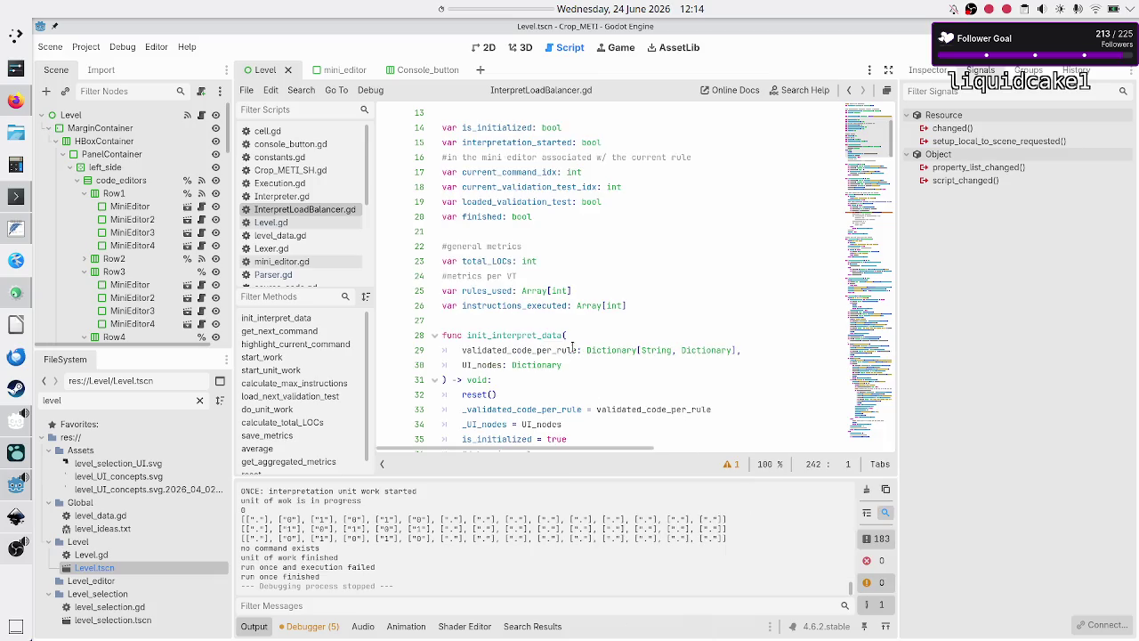
left_click(661, 275)
key("Up")
key("Up")
key("Home")
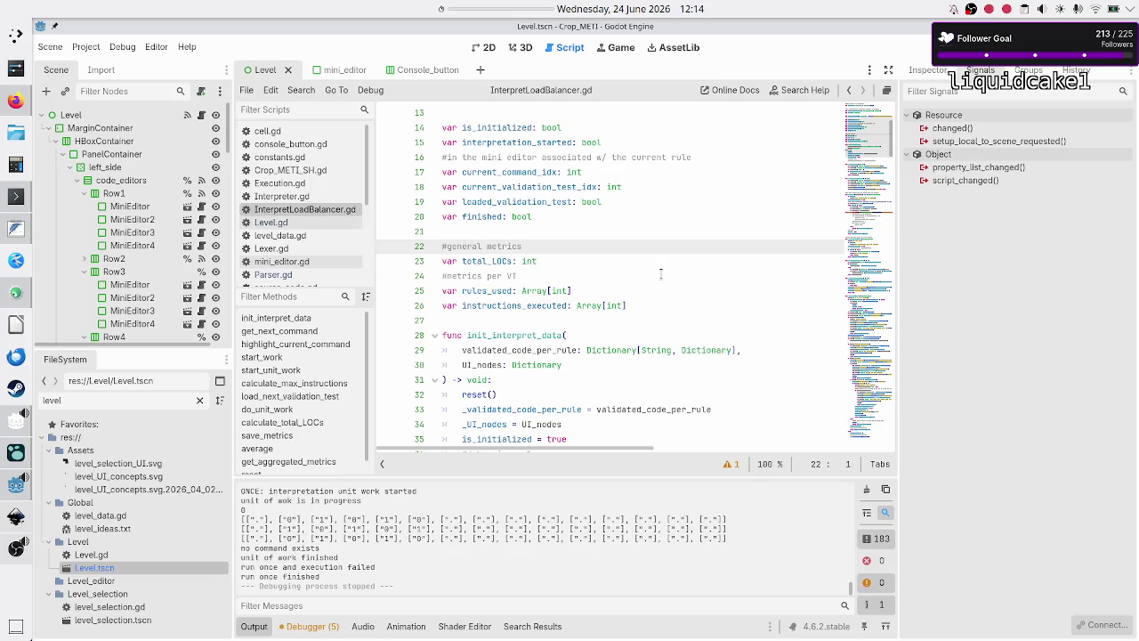
key("shift+Down")
key("shift+Down")
key("Delete")
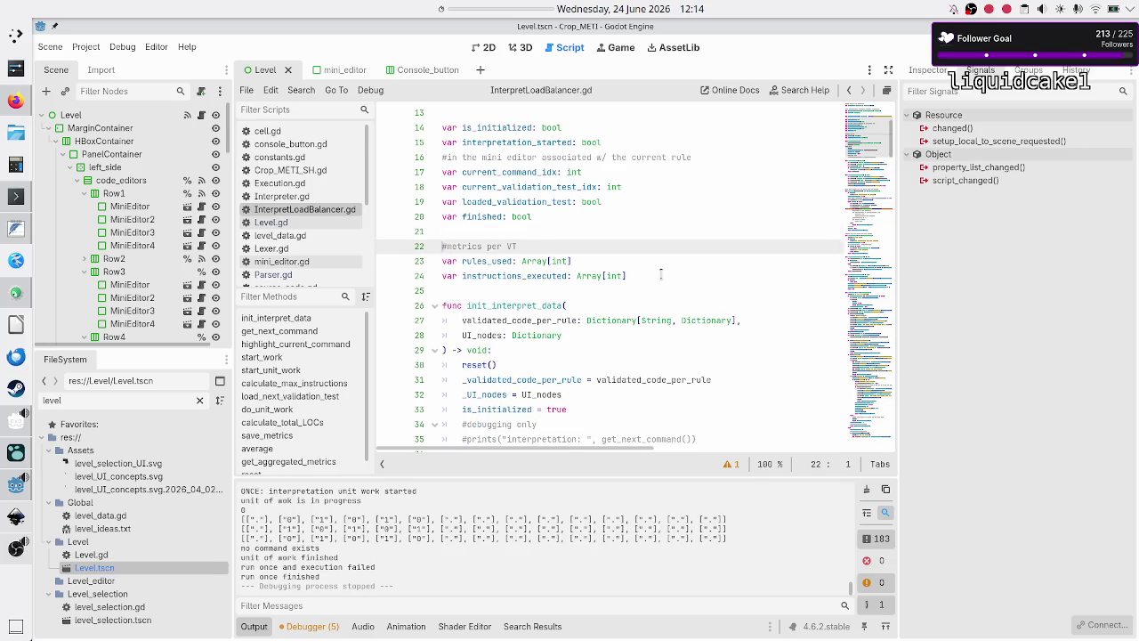
Step: Delete the 'total_LOCs = 0' line in reset() and save InterpretLoadBalancer.gd
scroll(675, 259, "down", 2)
scroll(675, 259, "down", 20)
scroll(676, 259, "down", 20)
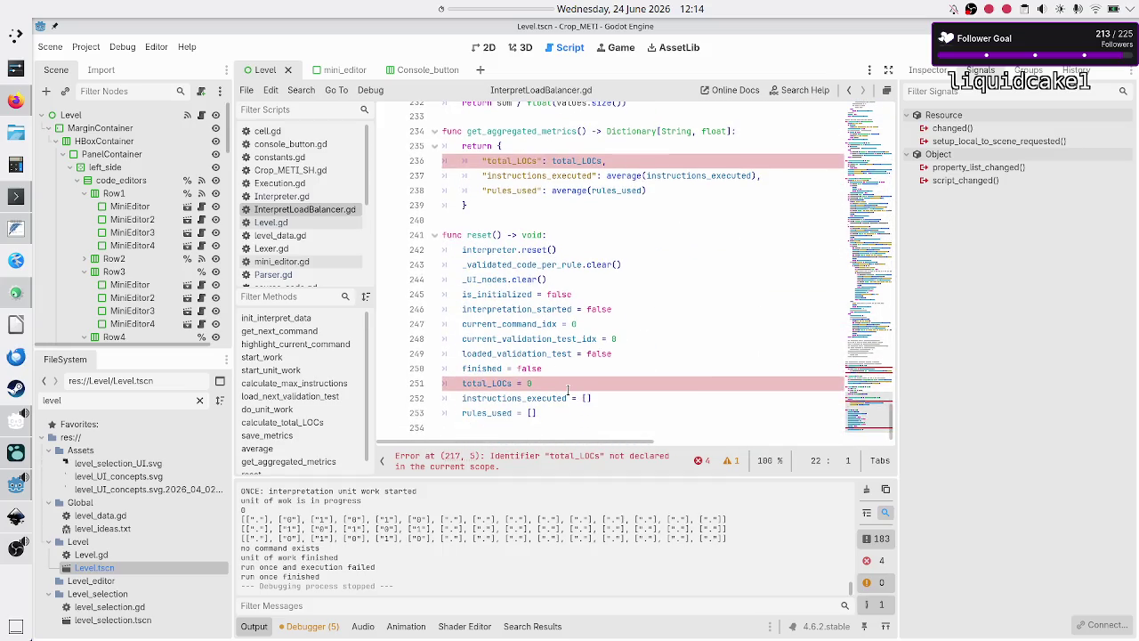
triple_click(578, 383)
key("BackSpace")
key("BackSpace")
key("ctrl+s")
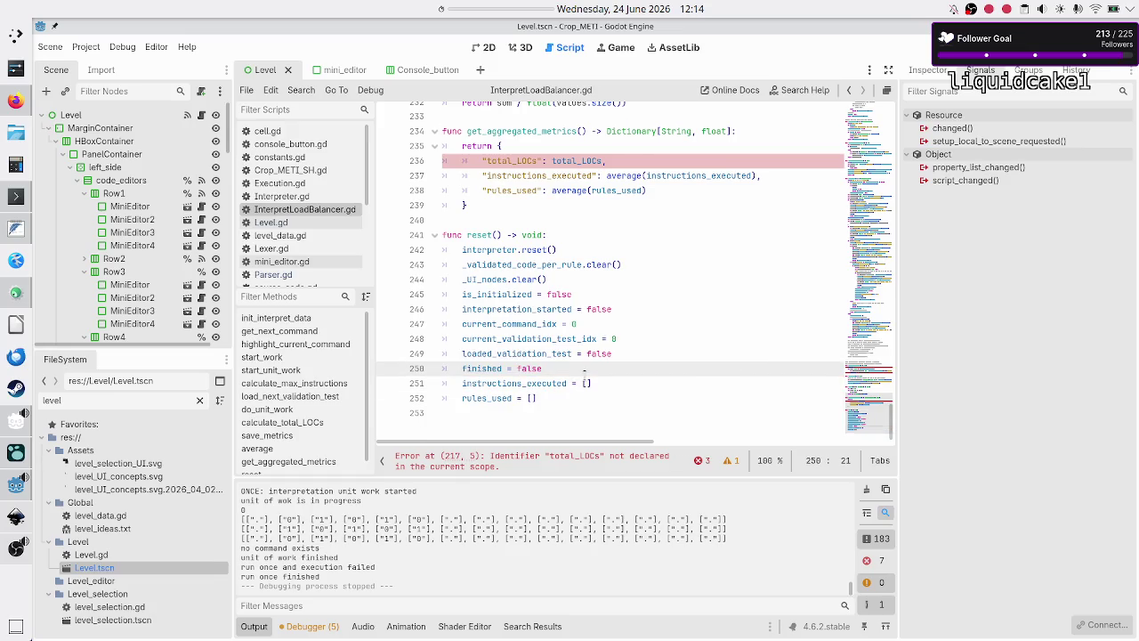
scroll(584, 369, "up", 5)
scroll(585, 377, "up", 2)
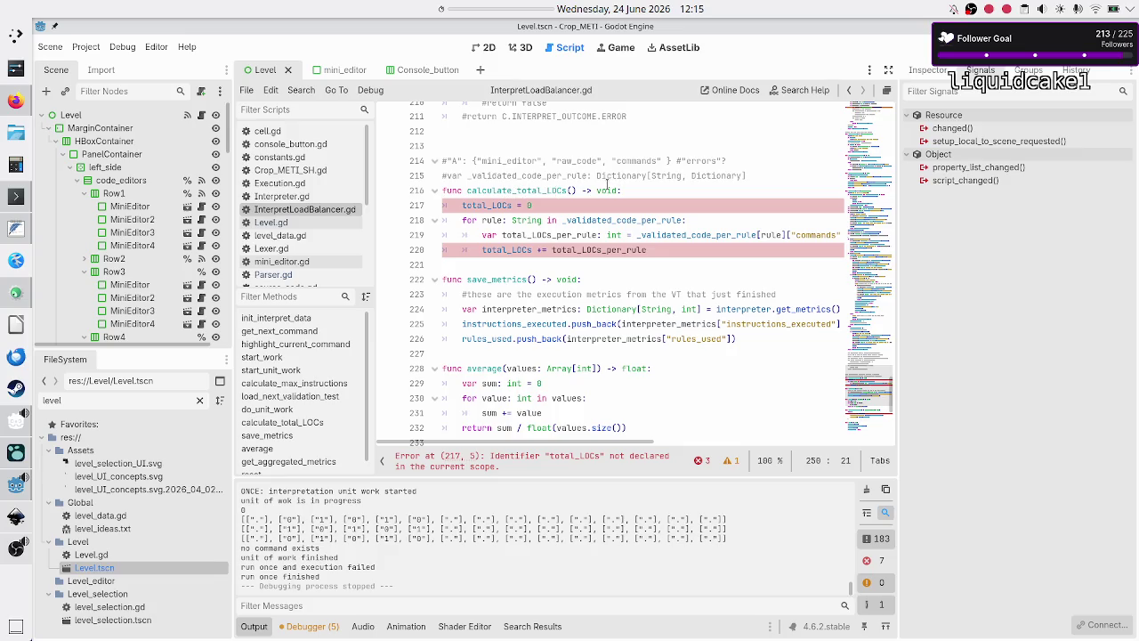
Step: Change calculate_total_LOCs' return type to int and declare 'var total_LOCs: int = 0' locally
double_click(606, 189)
type("int")
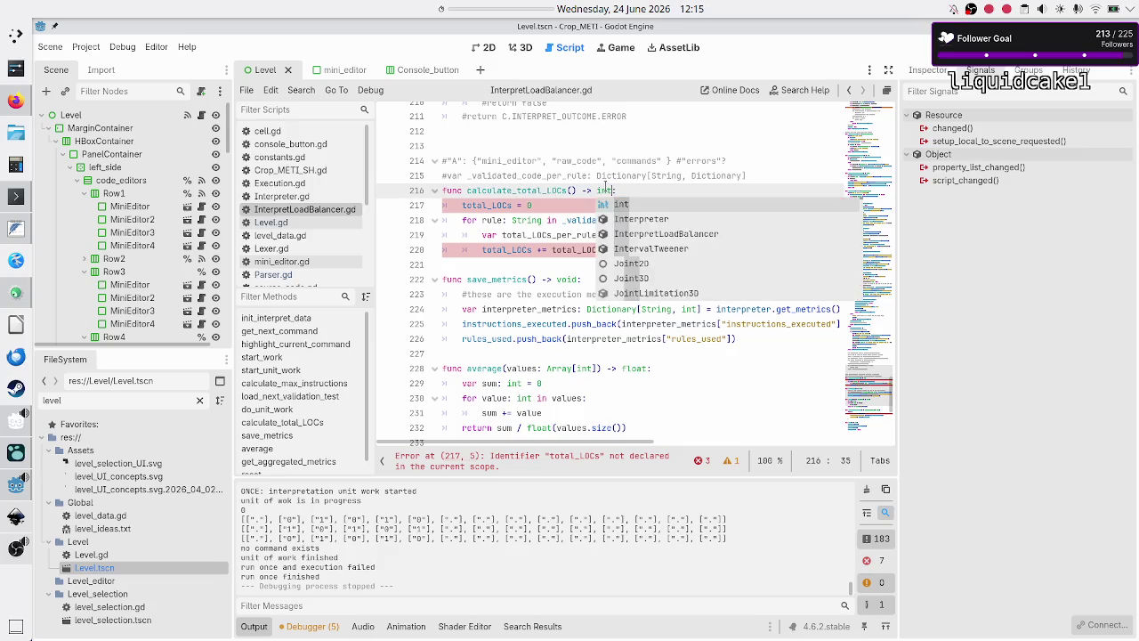
key("Escape")
key("Down")
type("ar ")
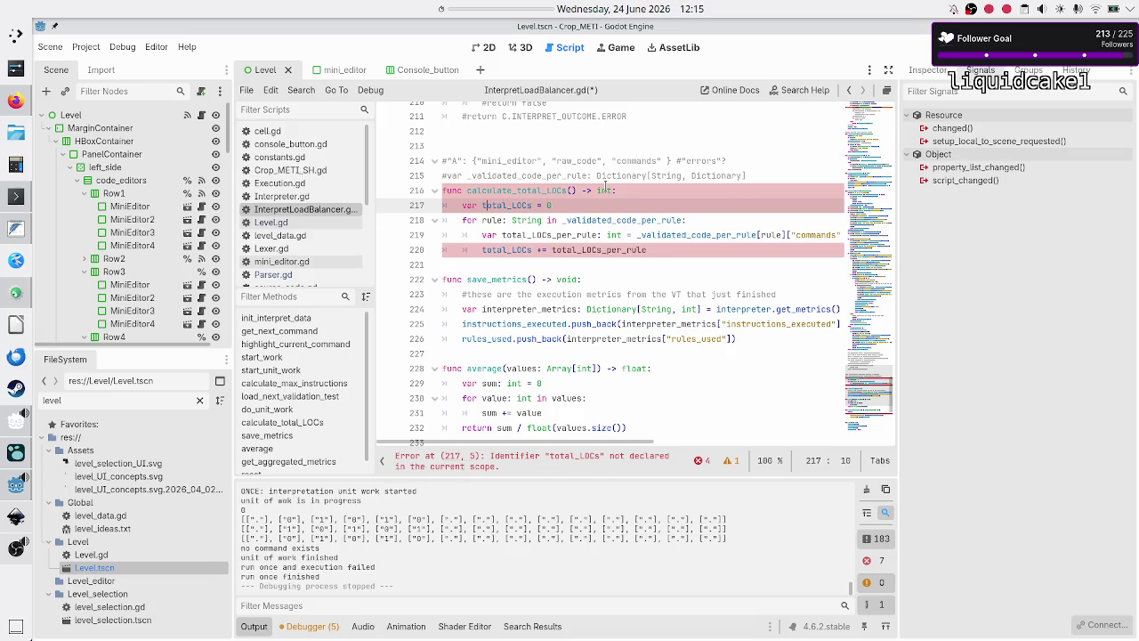
type(": int")
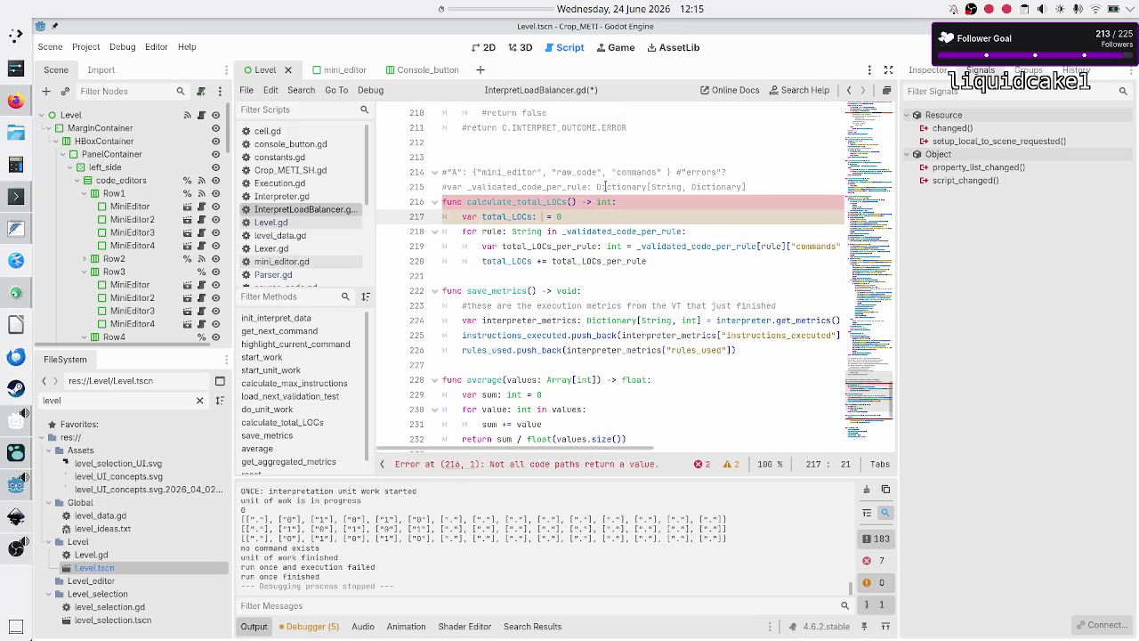
key("Escape")
Step: Add 'return total_LOCs' after the loop in calculate_total_LOCs
key("Down")
key("Down")
key("Down")
key("End")
key("Return")
key("BackSpace")
type("return toatl")
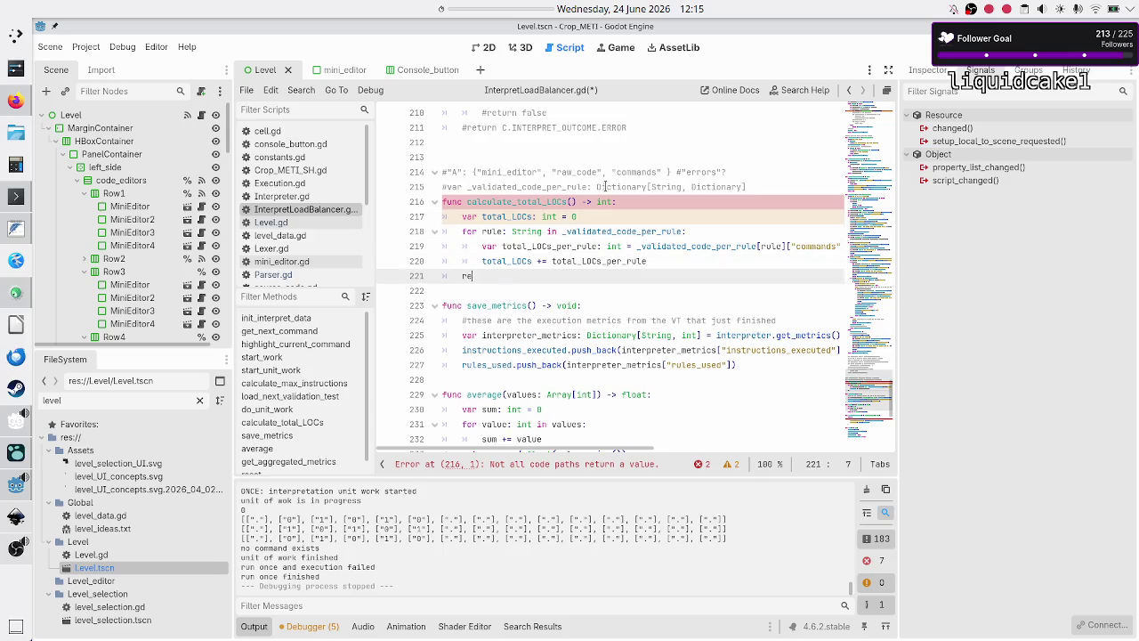
key("BackSpace")
key("BackSpace")
key("BackSpace")
type("ta")
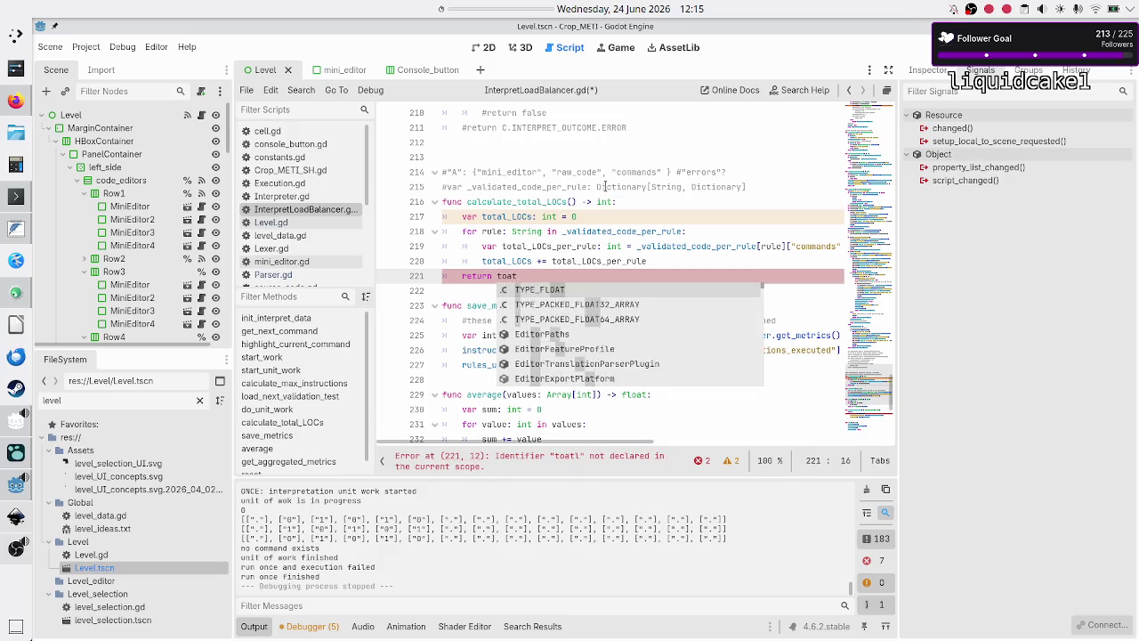
key("Return")
key("Down")
key("Down")
key("Down")
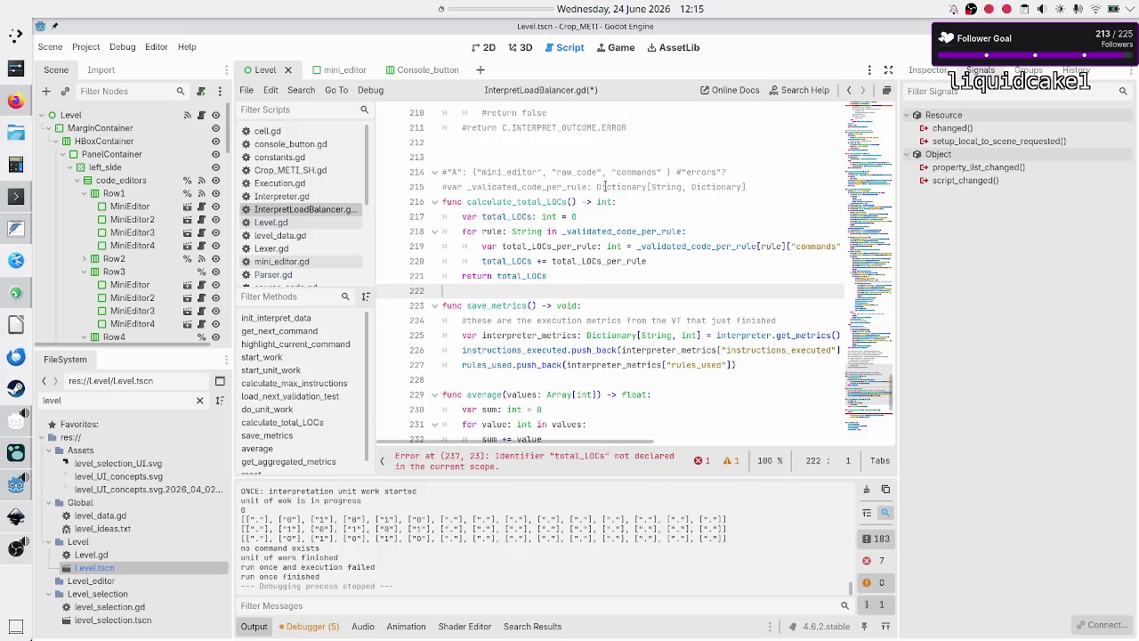
key("Down")
key("Down")
key("Down")
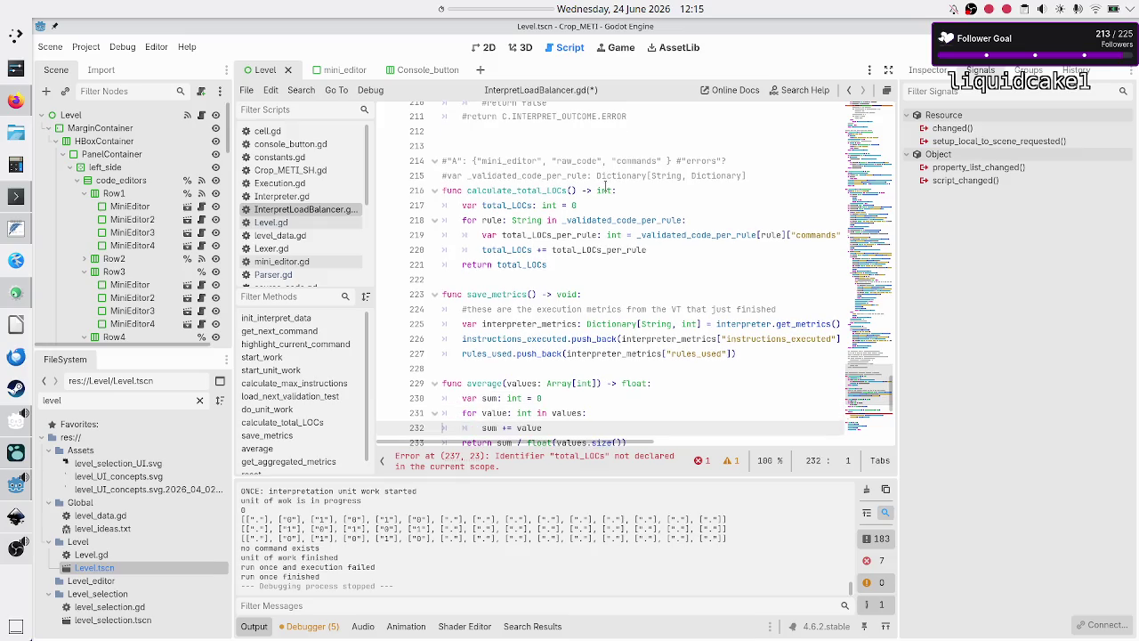
Step: Replace the total_LOCs dictionary value with a call to calculate_total_LOCs()
key("Down")
key("Down")
key("Down")
key("Up")
key("Up")
key("Up")
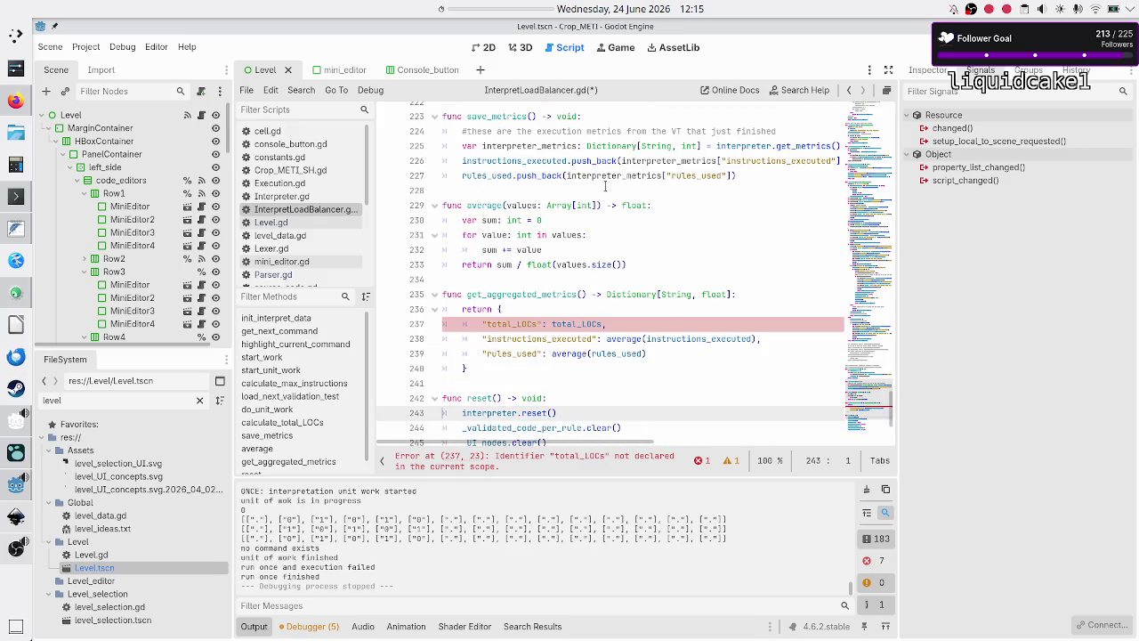
key("End")
key("BackSpace")
key("BackSpace")
key("BackSpace")
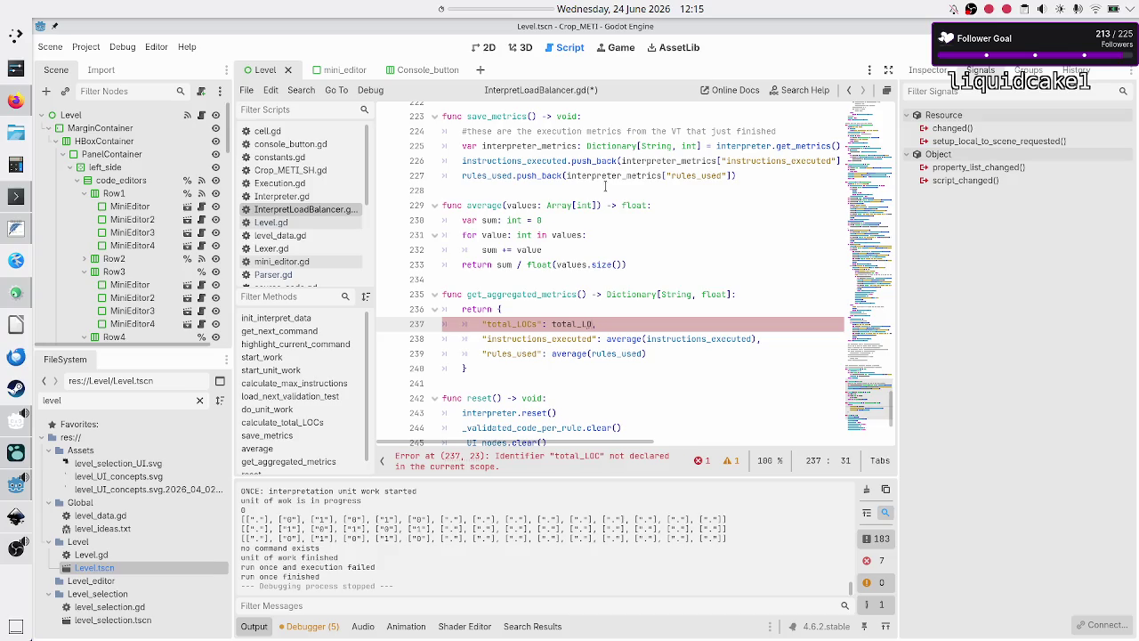
type("calc")
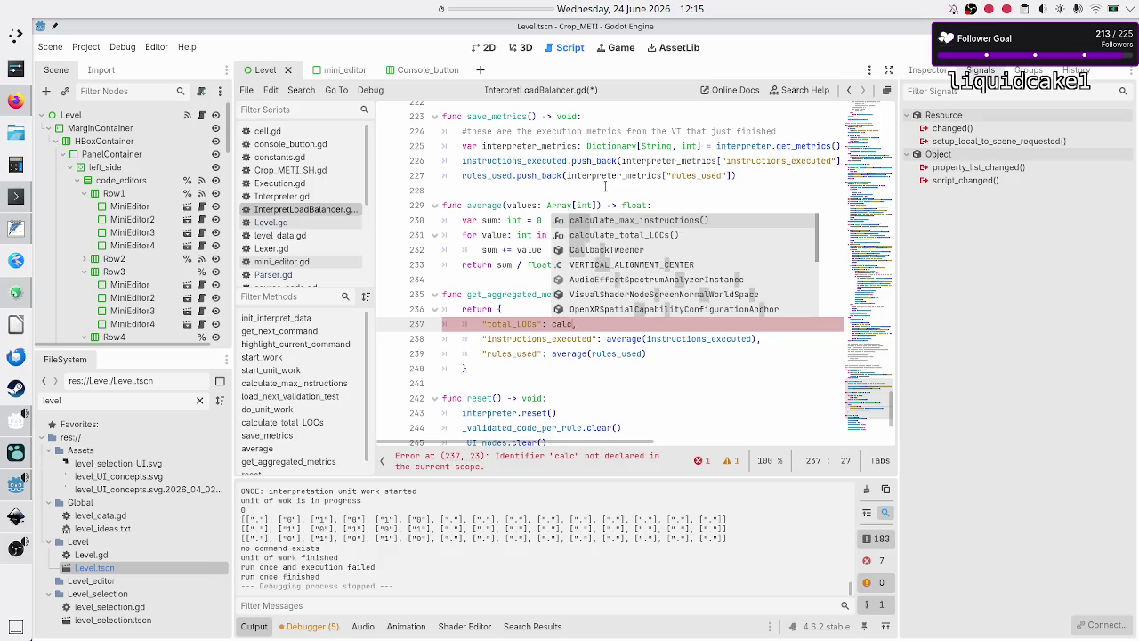
key("Down")
key("Return")
Step: Check the float value type and save InterpretLoadBalancer.gd
key("Down")
key("Down")
key("Down")
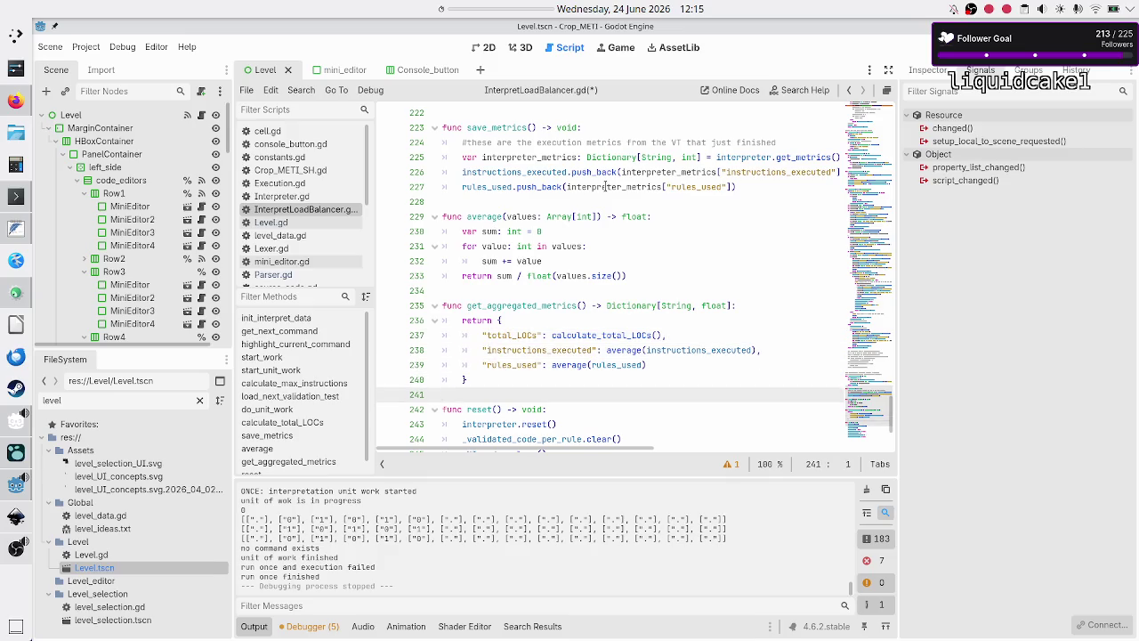
double_click(712, 305)
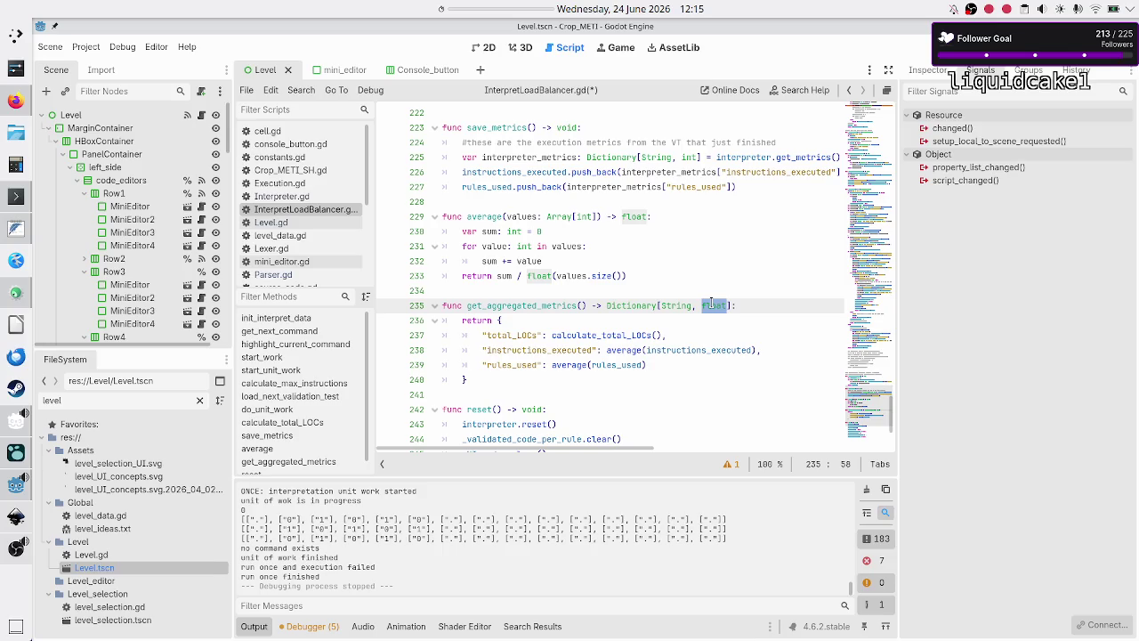
key("Down")
key("Down")
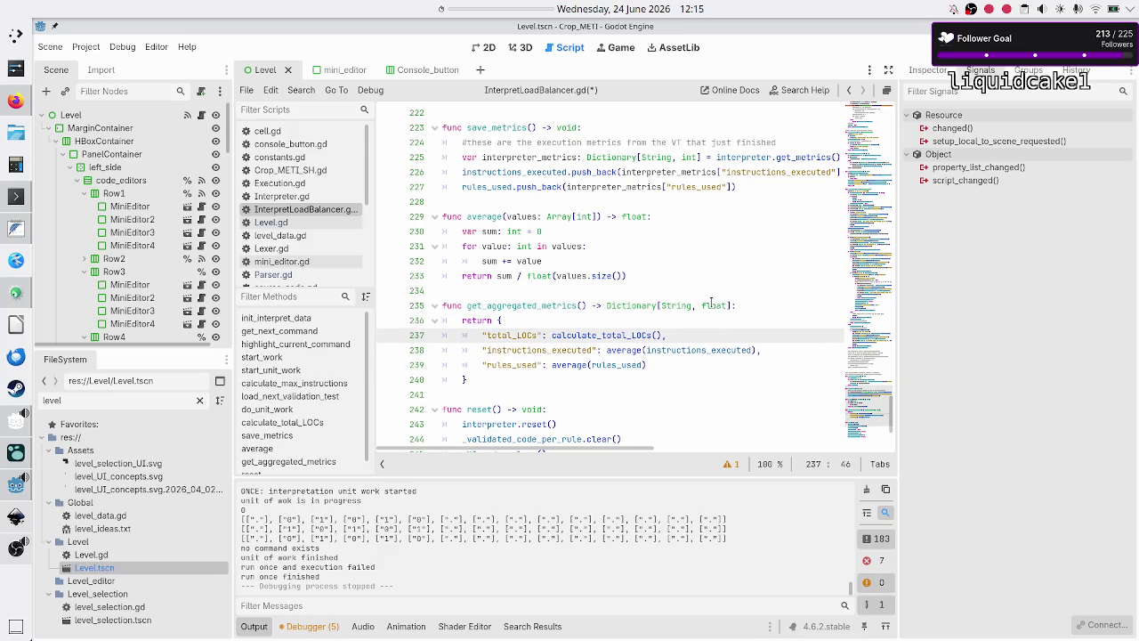
key("Down")
key("Down")
key("Down")
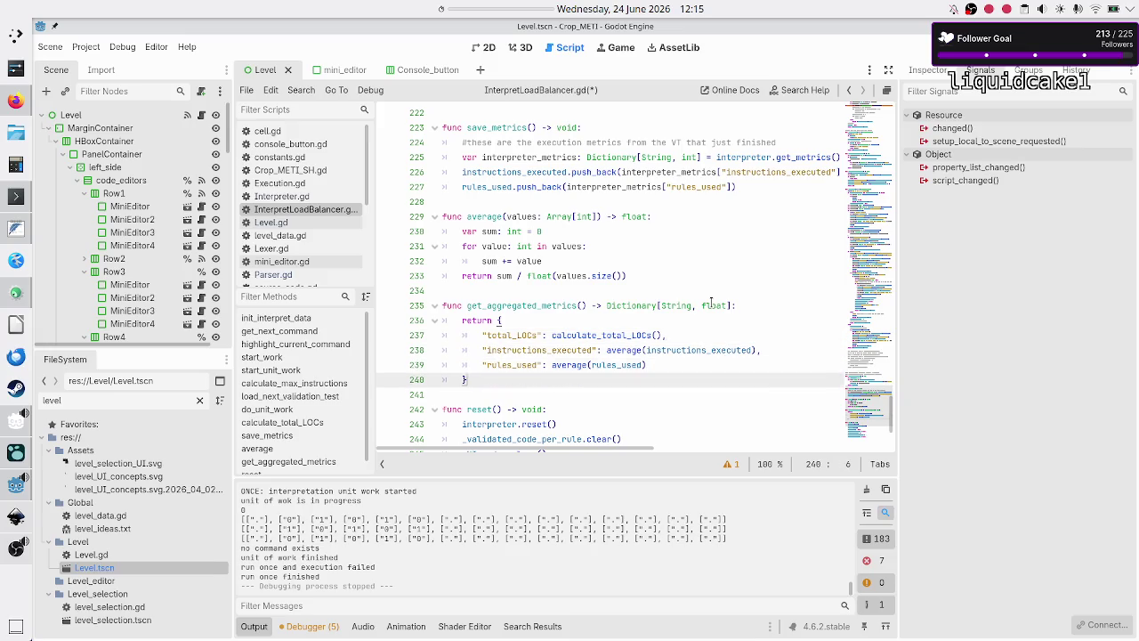
key("ctrl+s")
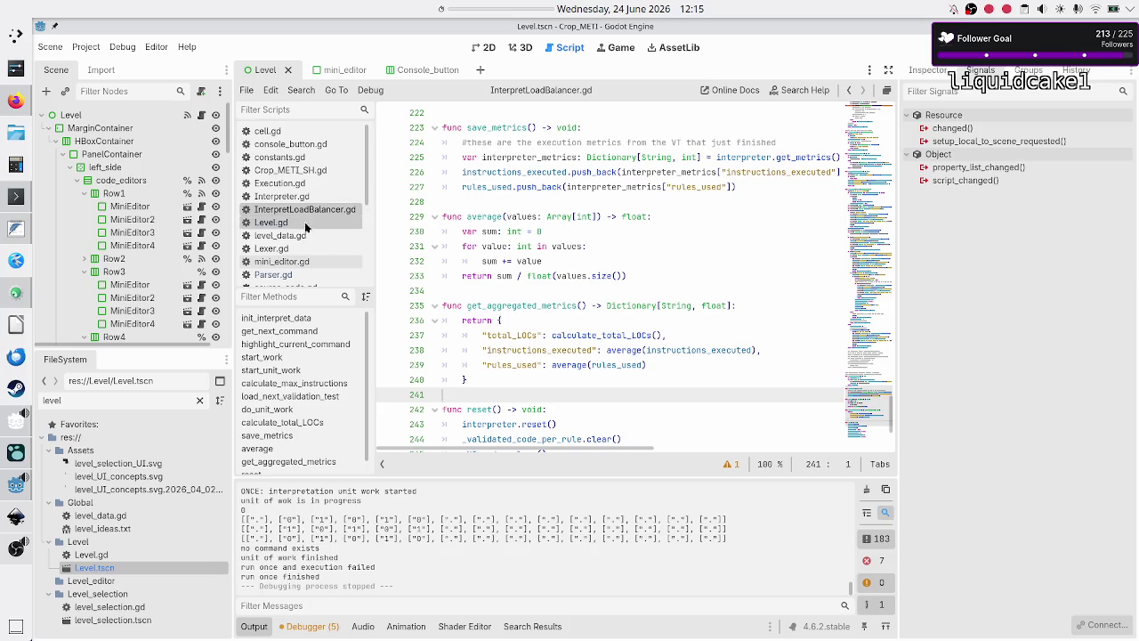
Step: Select and copy the three metric entries from get_aggregated_metrics' returned dictionary
scroll(302, 222, "down", 3)
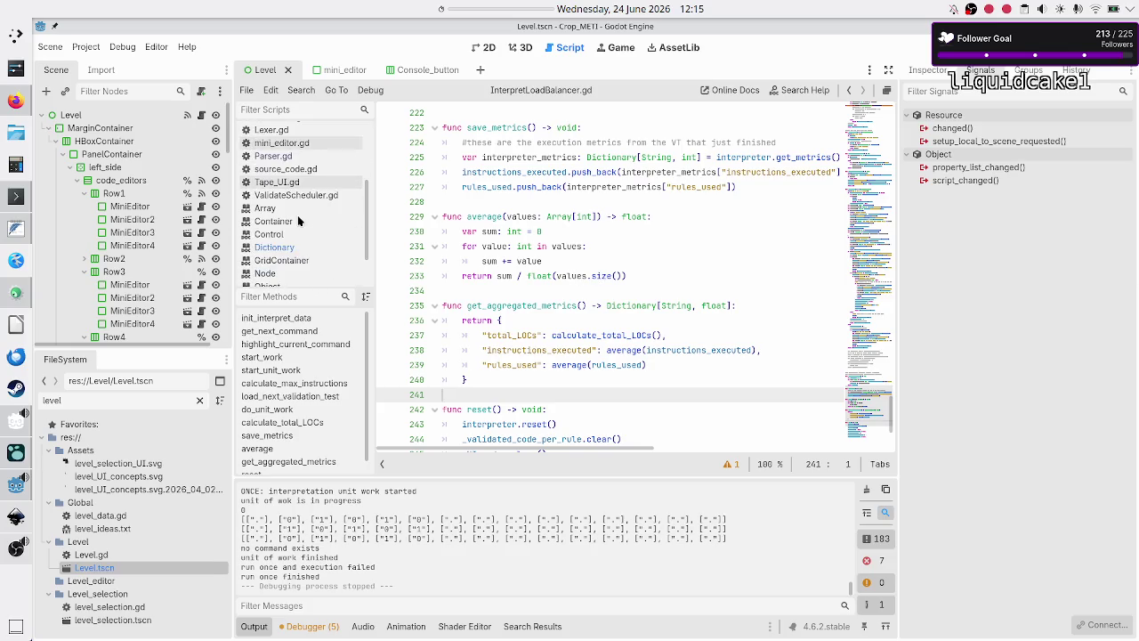
scroll(299, 221, "up", 1)
scroll(298, 220, "up", 3)
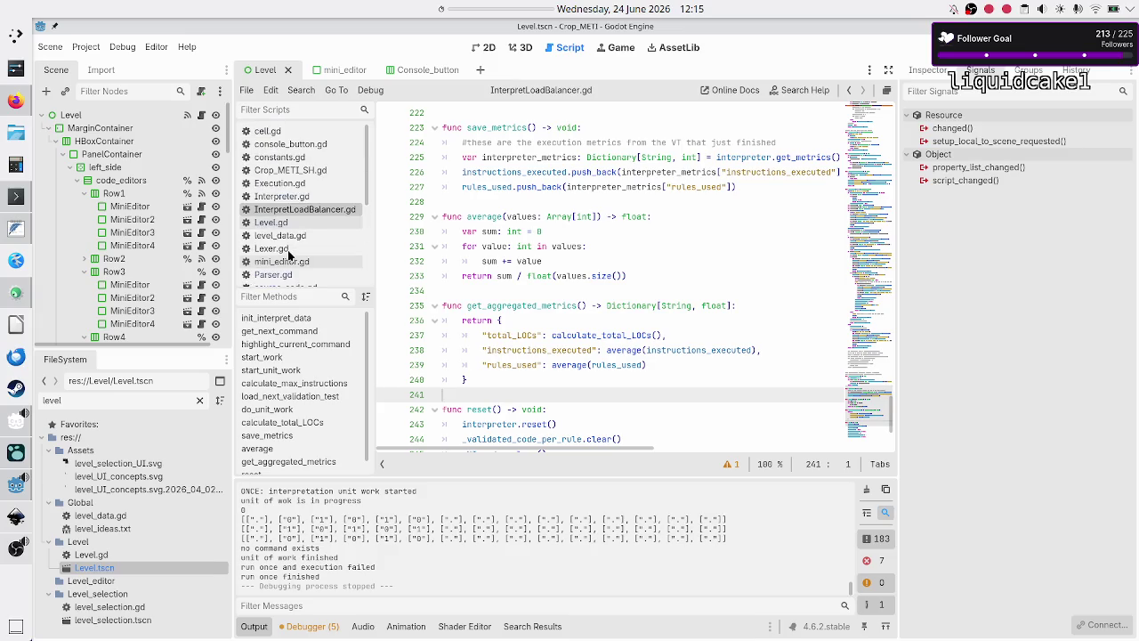
left_click(537, 321)
key("shift+Down")
key("shift+Down")
key("shift+Down")
key("shift+End")
key("ctrl+c")
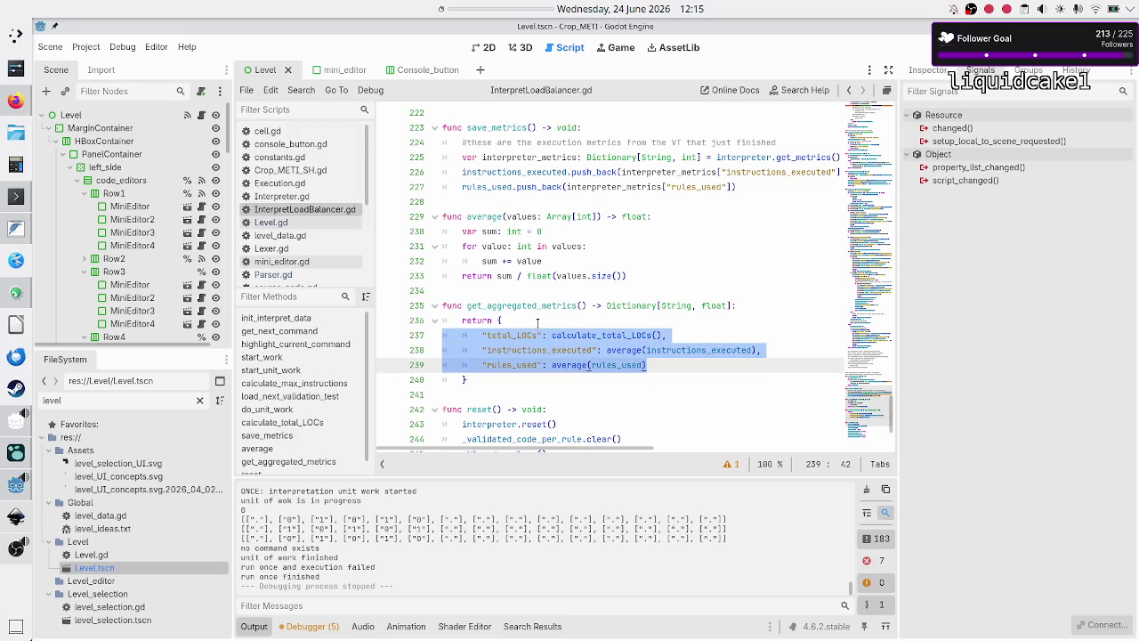
key("Escape")
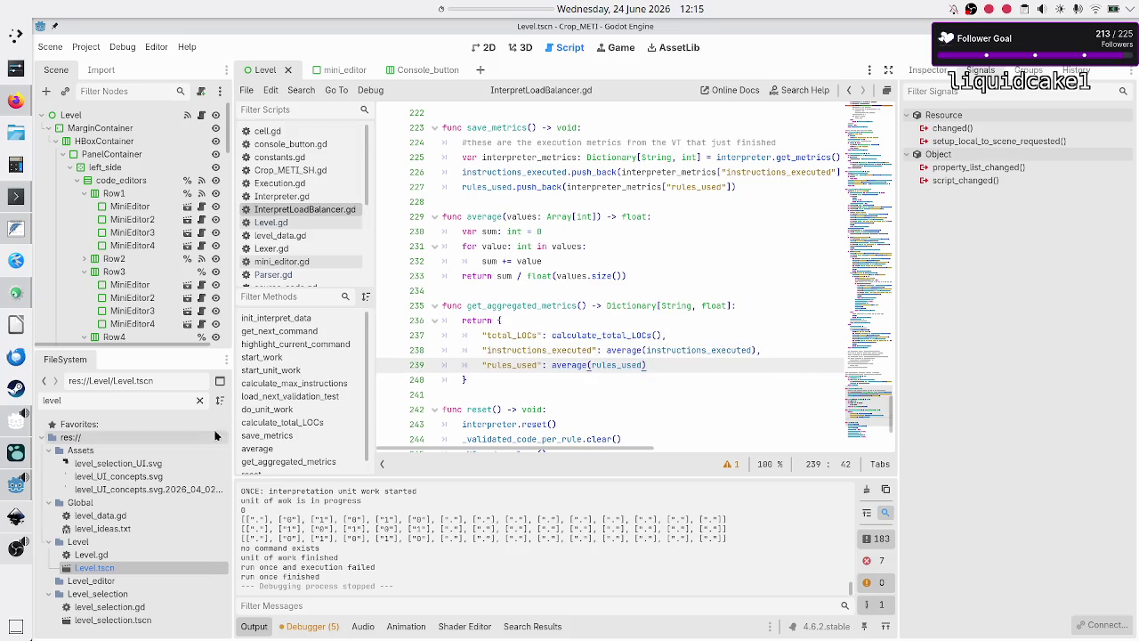
left_click(130, 556)
Step: In Level.gd, add 'total_LOCs_lbl.text = metrics["total_LOCs"]' under the #update_metrics comment
double_click(129, 556)
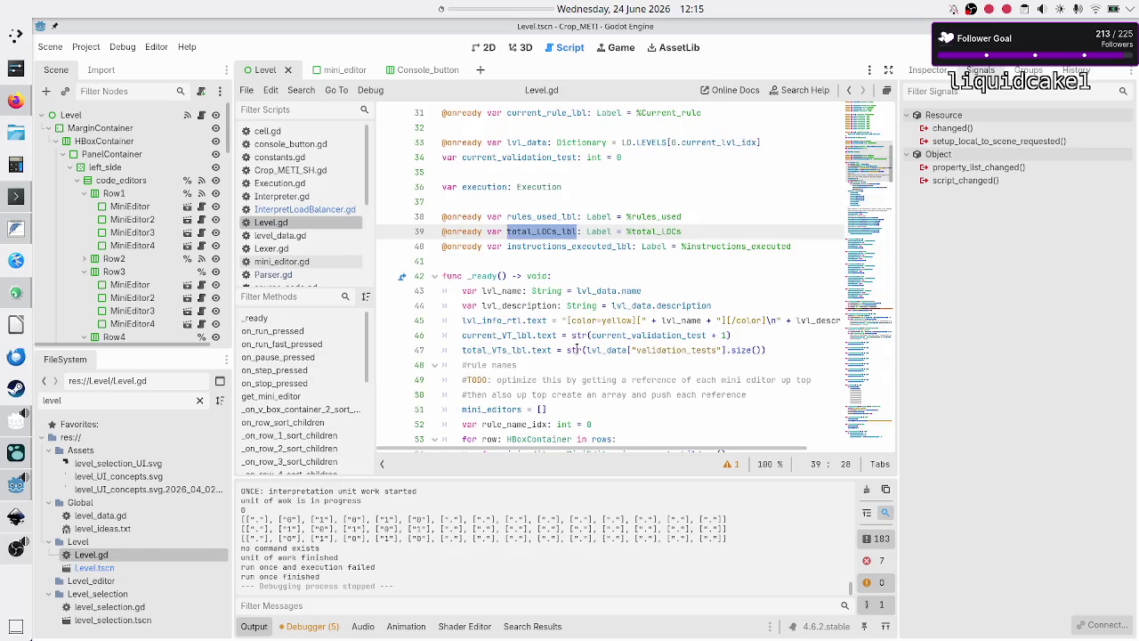
left_click(607, 274)
scroll(578, 247, "down", 20)
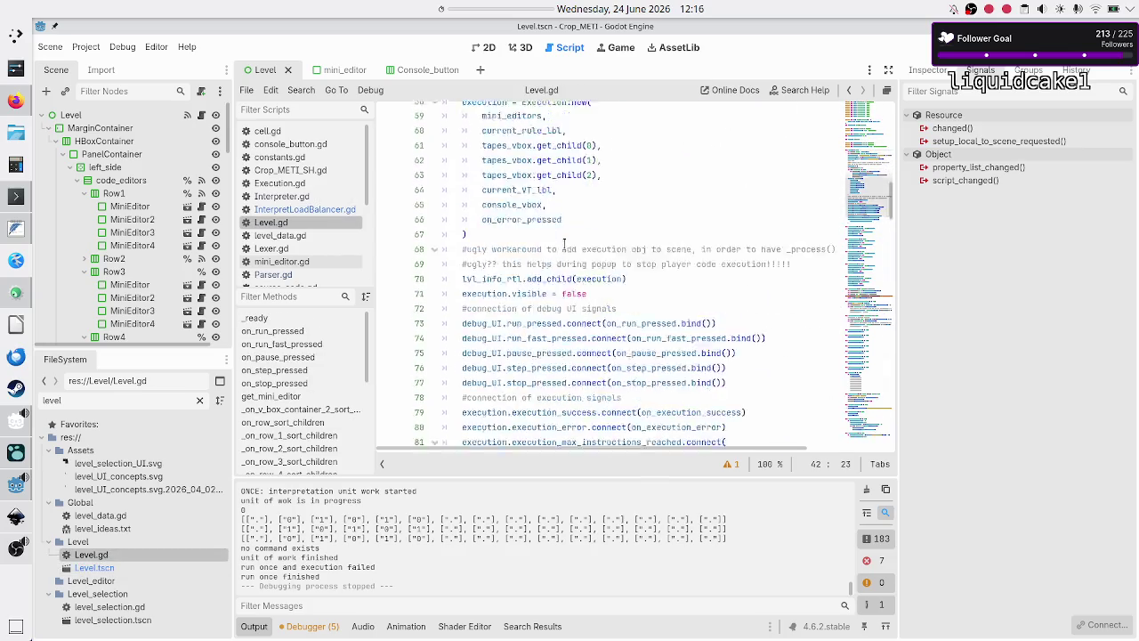
scroll(564, 242, "down", 19)
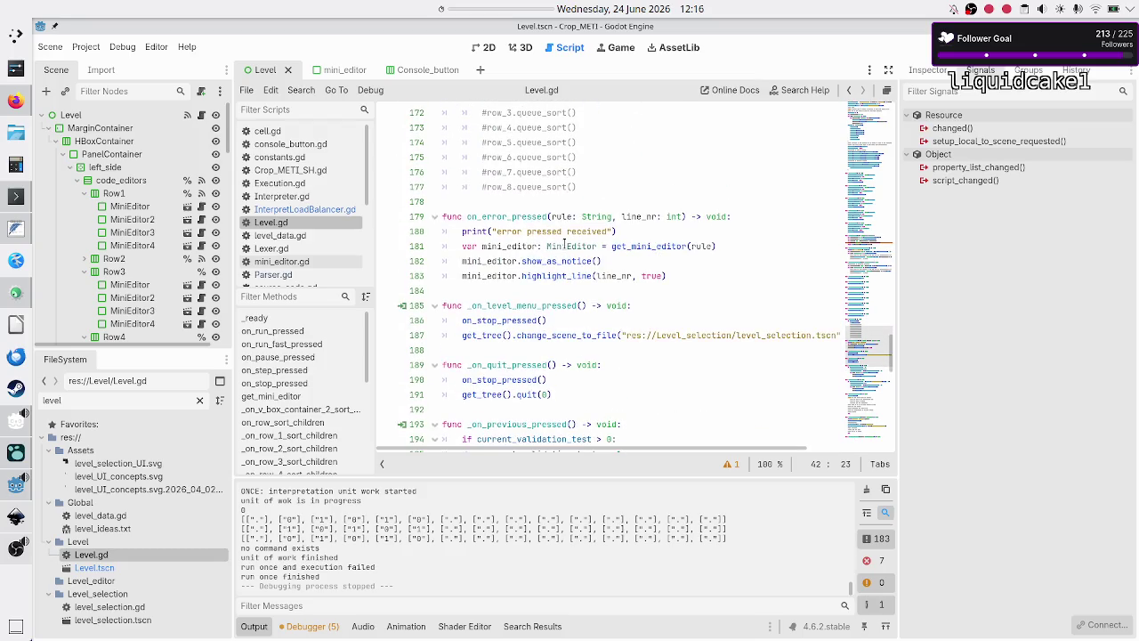
scroll(564, 242, "down", 7)
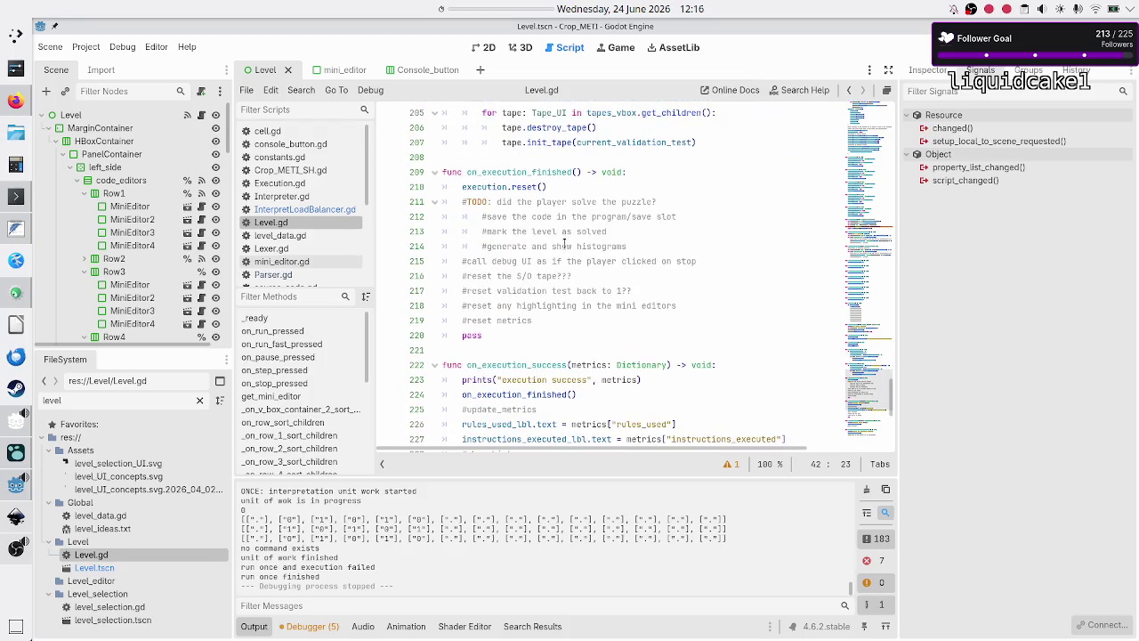
left_click(552, 276)
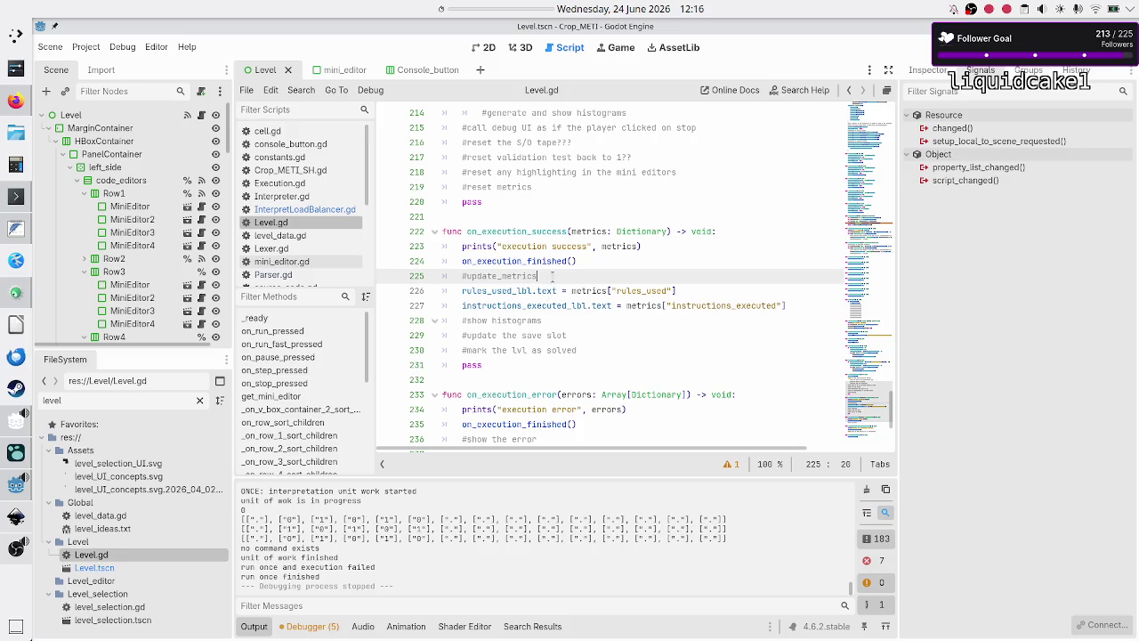
key("Right")
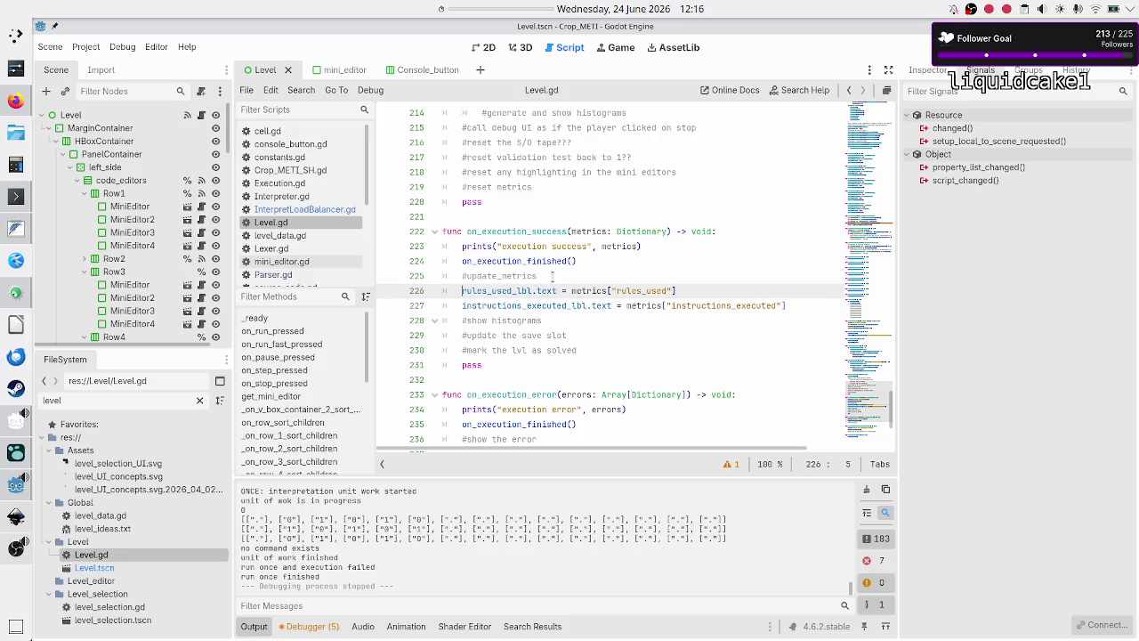
key("Down")
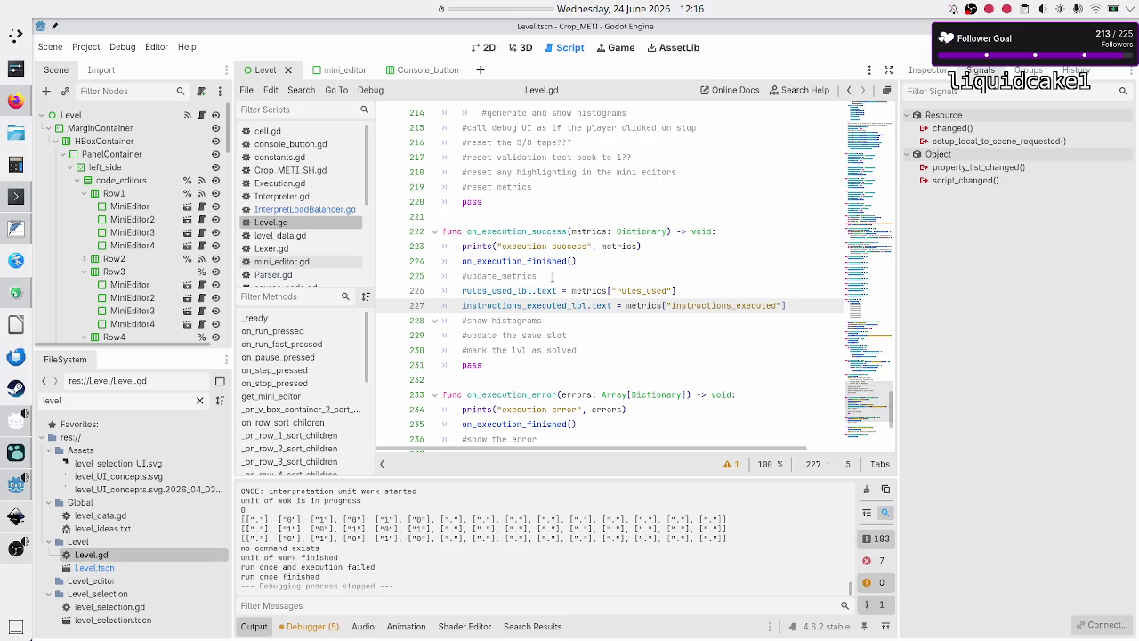
key("Up")
key("Up")
key("End")
key("Return")
type("total_LOCs_lbl.text = metrics[\"total_LOCs")
key("Up")
Step: Remove the pasted metric entries, save Level.gd and run the game
key("End")
key("Return")
key("ctrl+v")
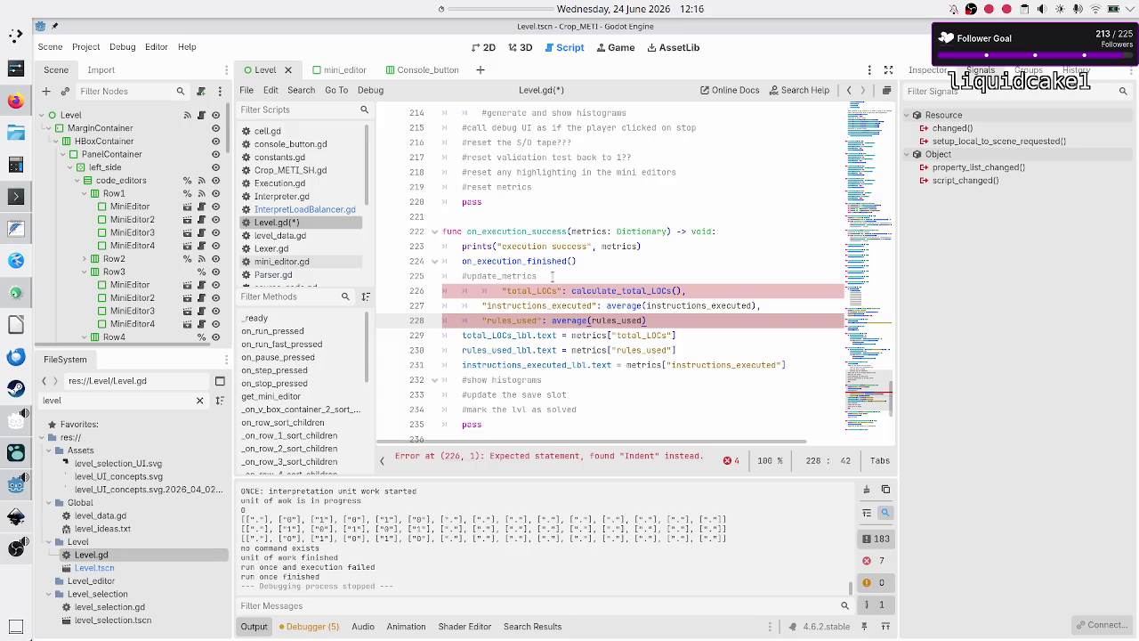
key("Up")
key("Up")
key("Up")
key("Down")
key("Down")
key("Home")
key("shift+Down")
key("shift+Down")
key("shift+Down")
key("shift+Left")
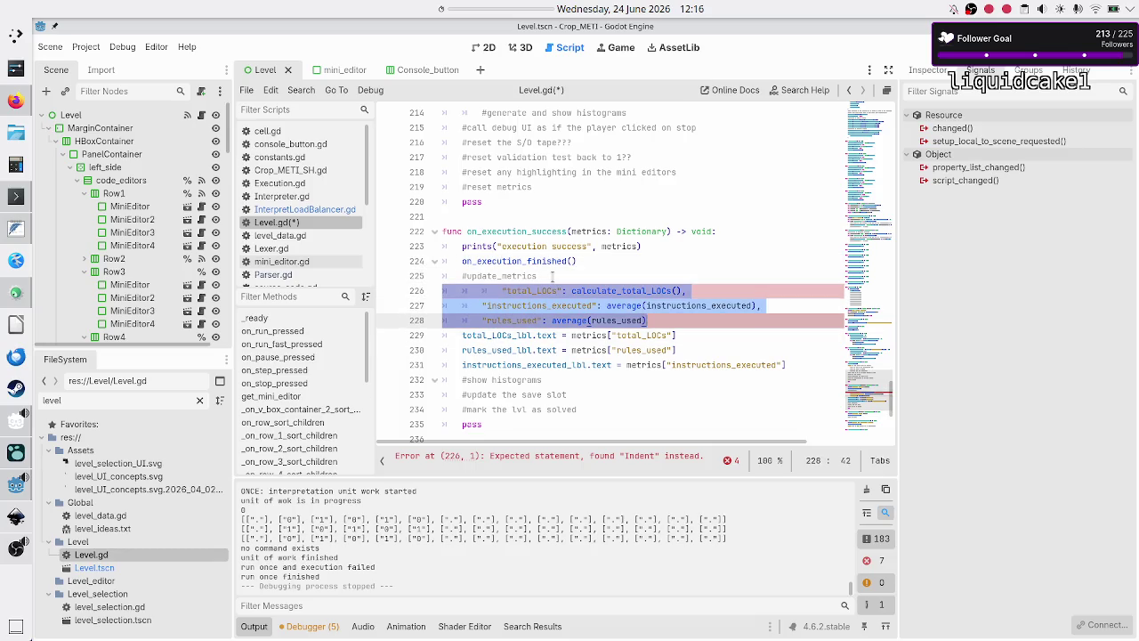
key("BackSpace")
key("BackSpace")
key("ctrl+s")
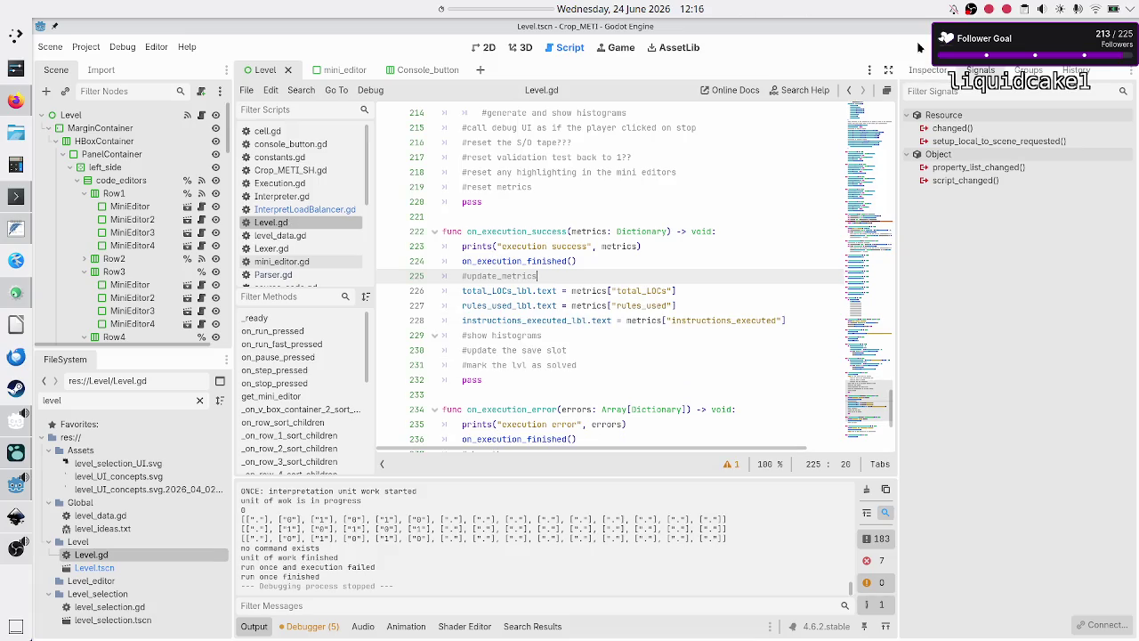
key("F6")
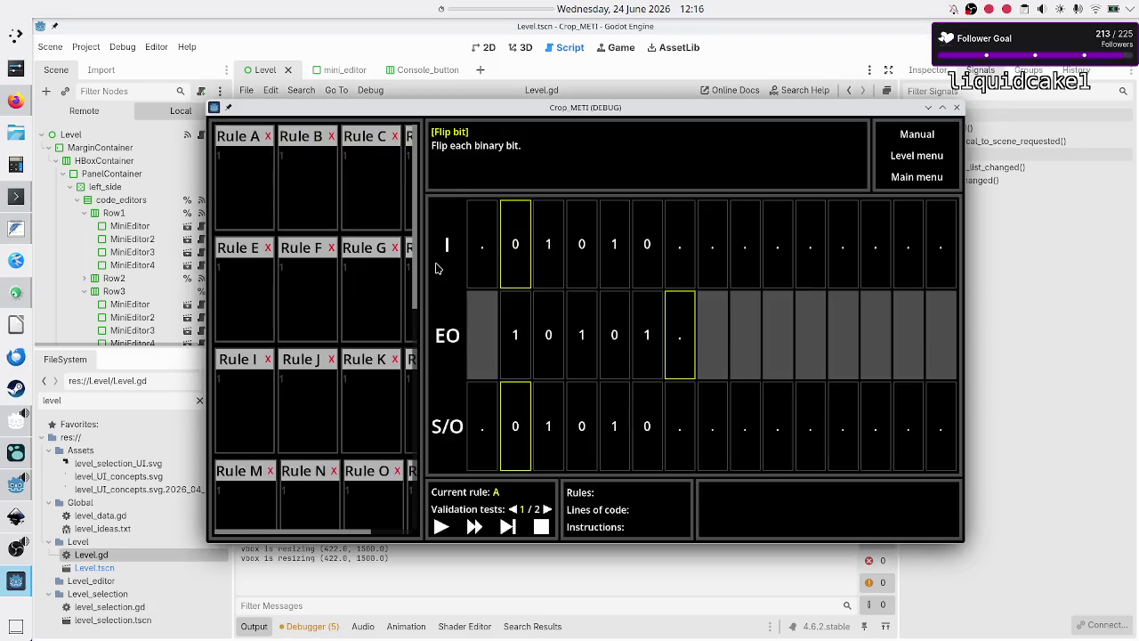
Step: Enter the bit-flip program 01R, 10R, ..$ into Rule A
left_click(263, 191)
type("01R")
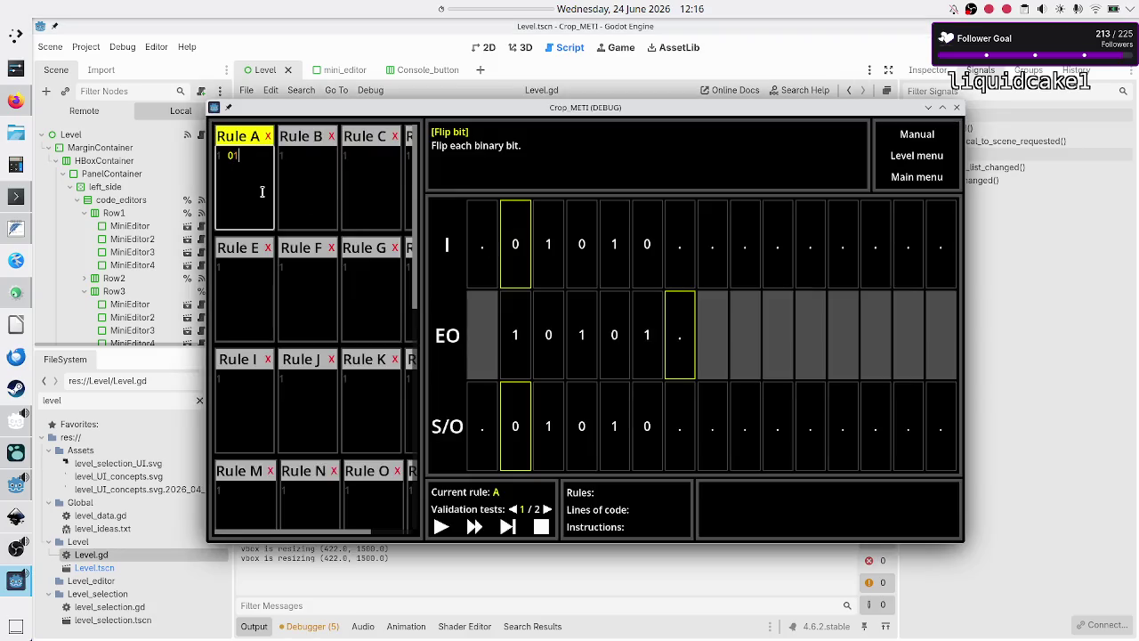
key("Return")
type("10")
type("R ")
type("..")
type("$")
key("ctrl+a")
left_click(261, 191)
Step: Step the program through the first validation test to its termination line
left_click(514, 528)
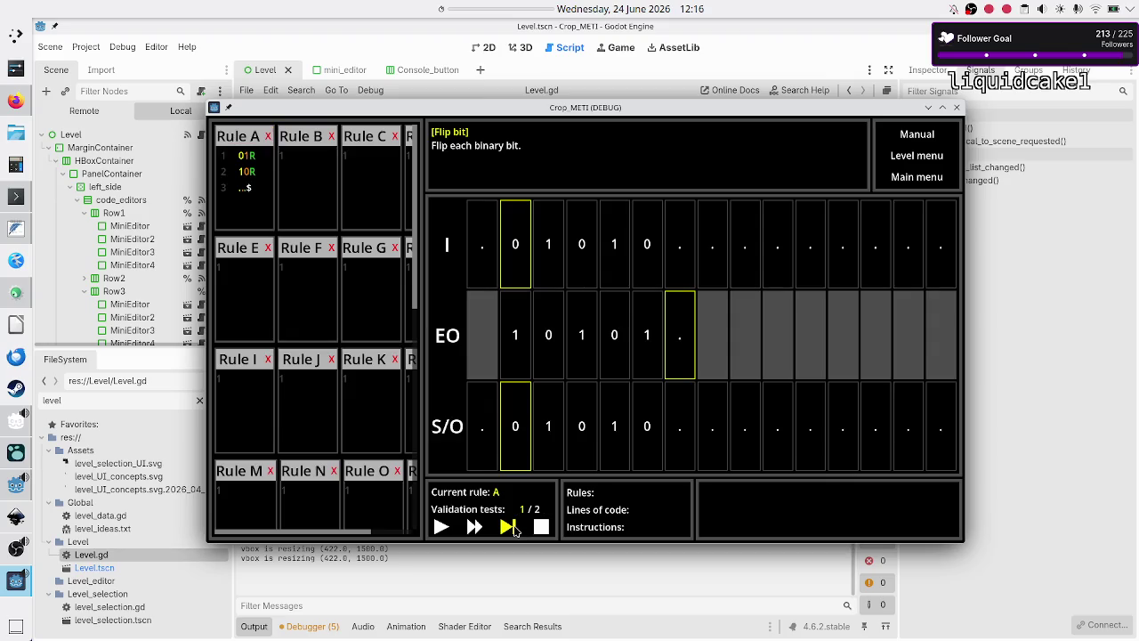
left_click(514, 528)
left_click(514, 528)
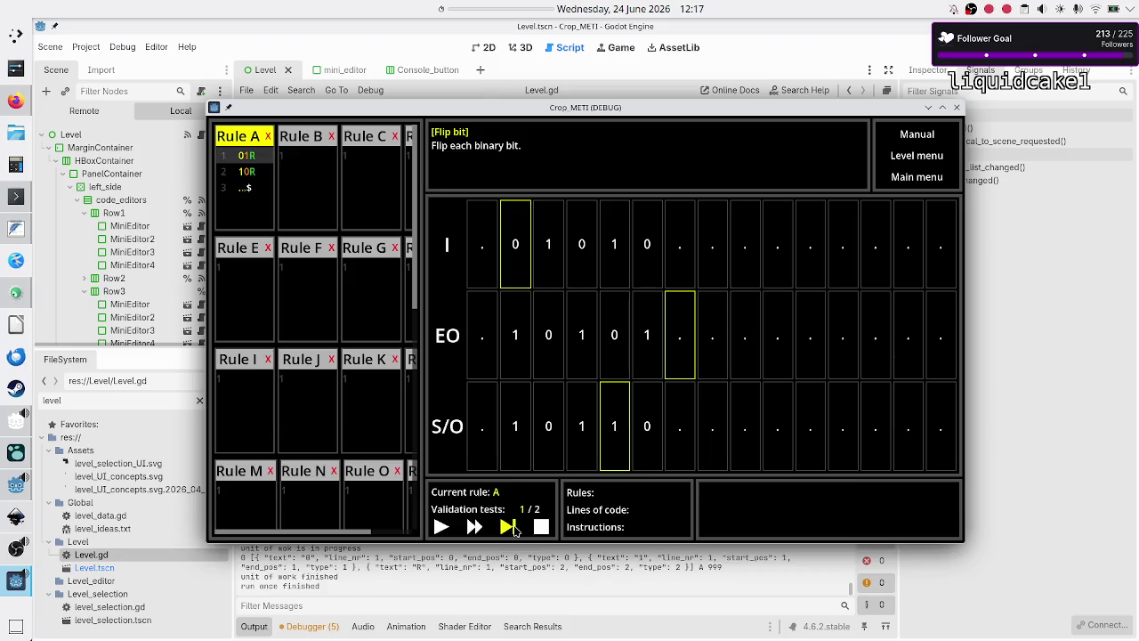
left_click(514, 527)
left_click(514, 527)
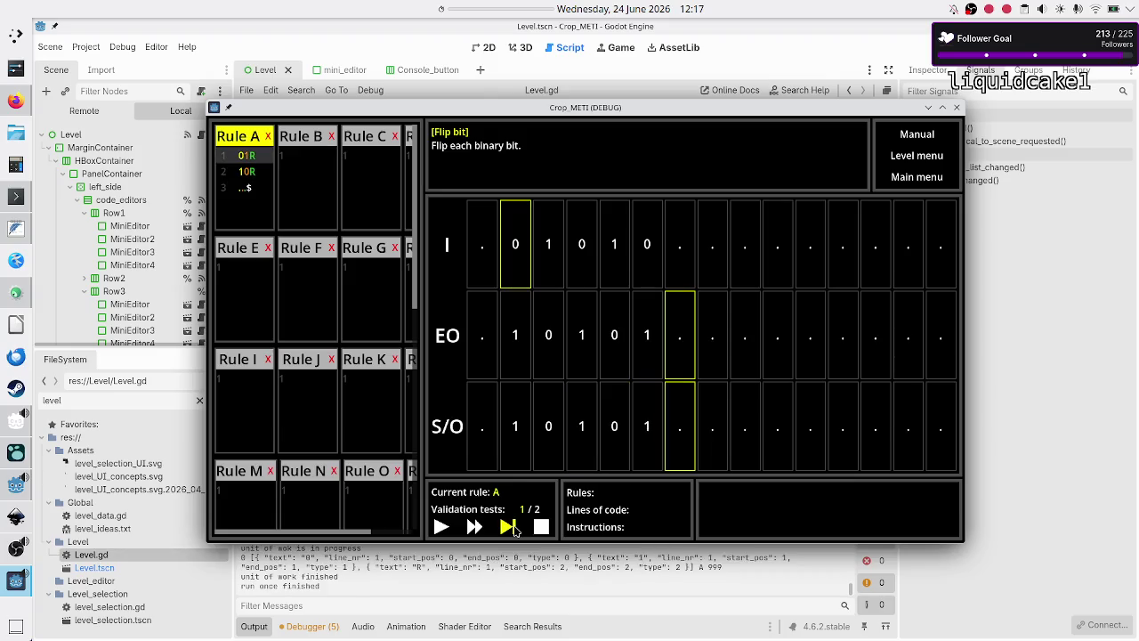
left_click(514, 528)
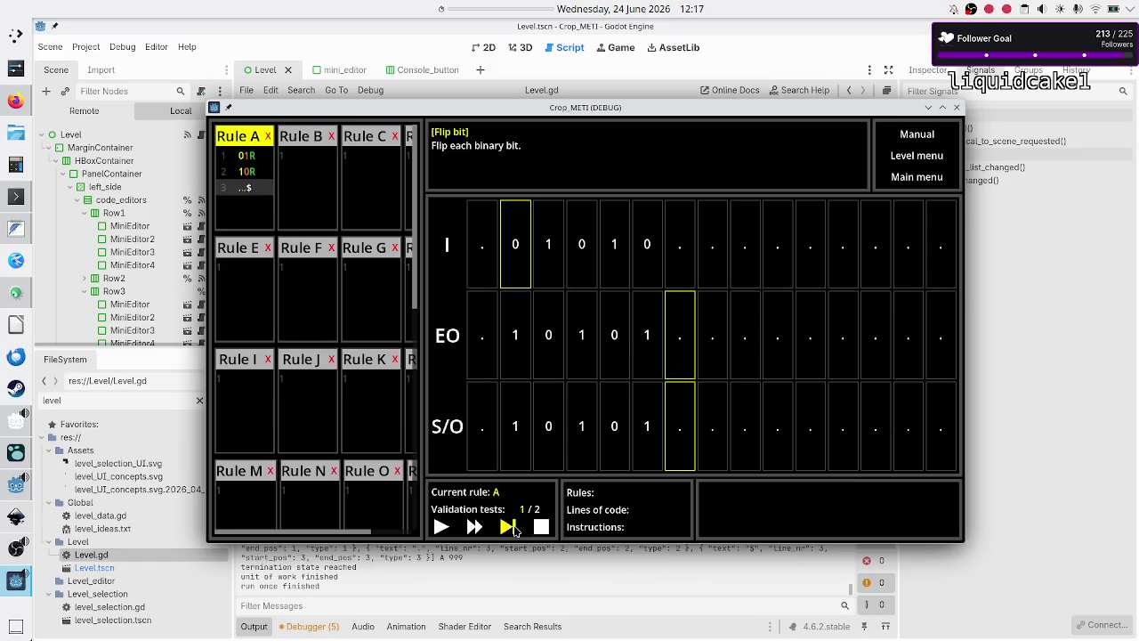
left_click(514, 528)
Step: Step through the second validation test until the debugger reports the float-to-Label text error
left_click(515, 527)
left_click(514, 528)
left_click(514, 528)
left_click(514, 528)
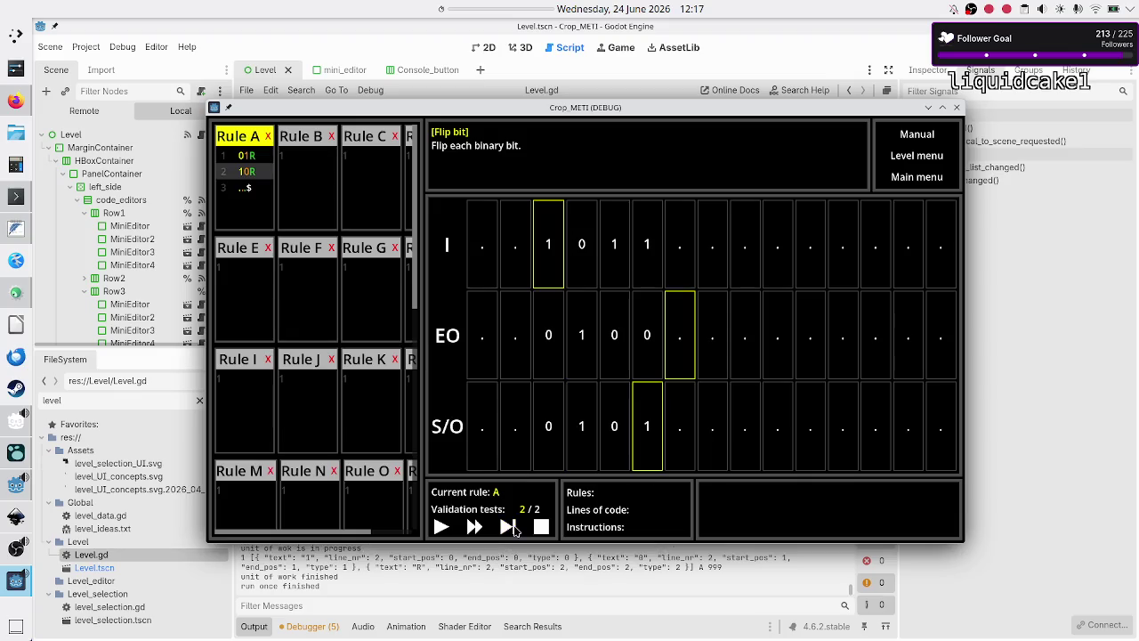
left_click(514, 528)
left_click(514, 527)
left_click(514, 528)
left_click(514, 528)
left_click(514, 527)
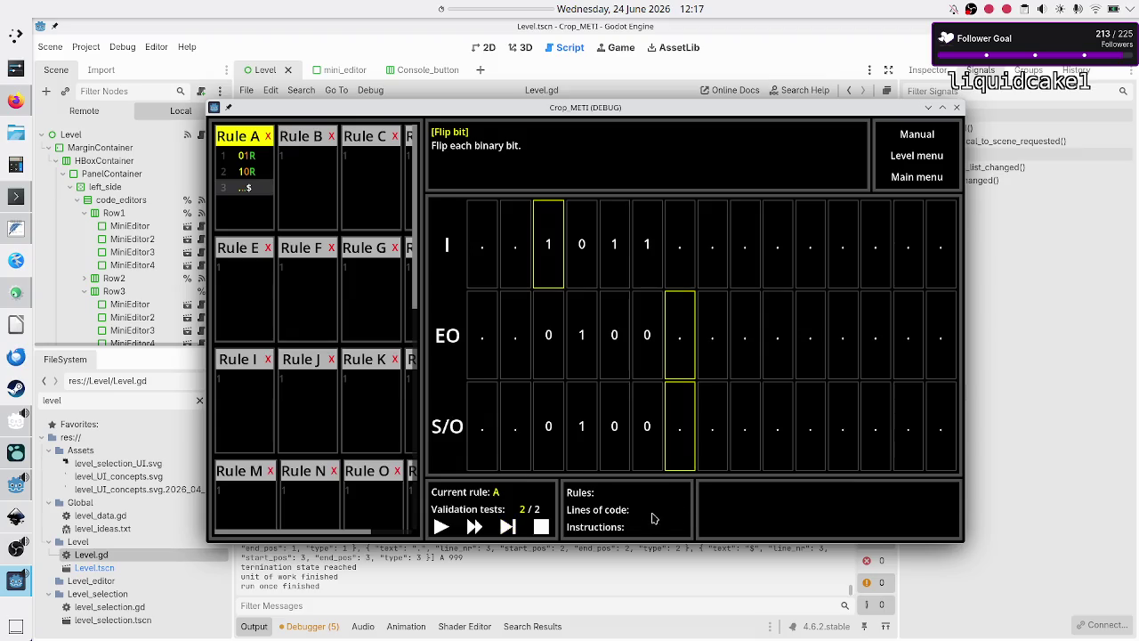
left_click(509, 528)
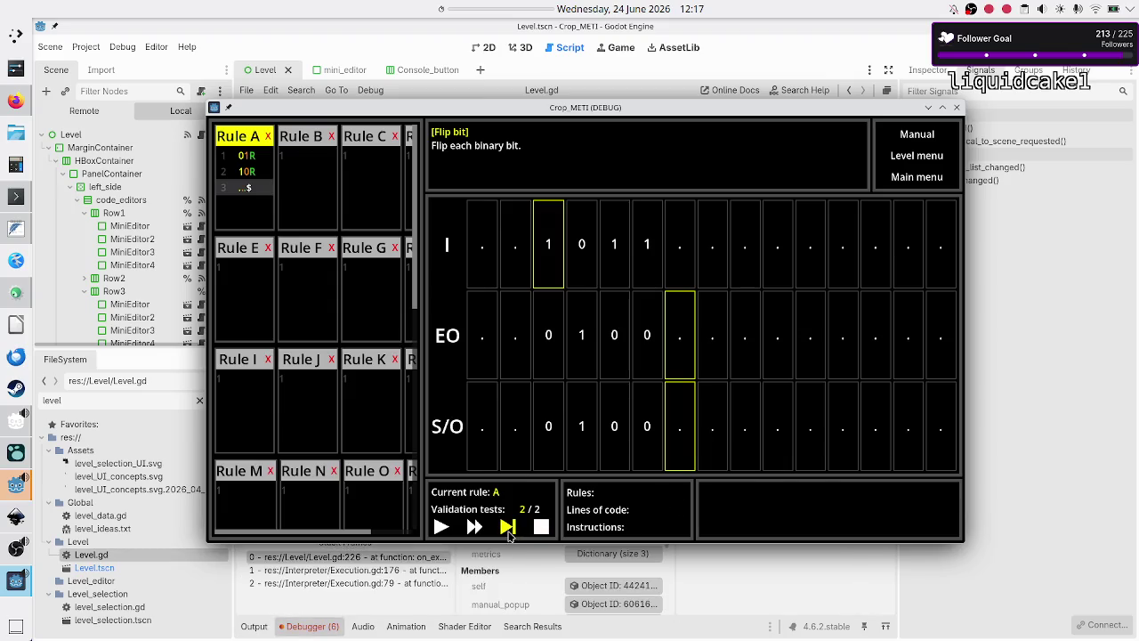
left_click(333, 628)
left_click(333, 628)
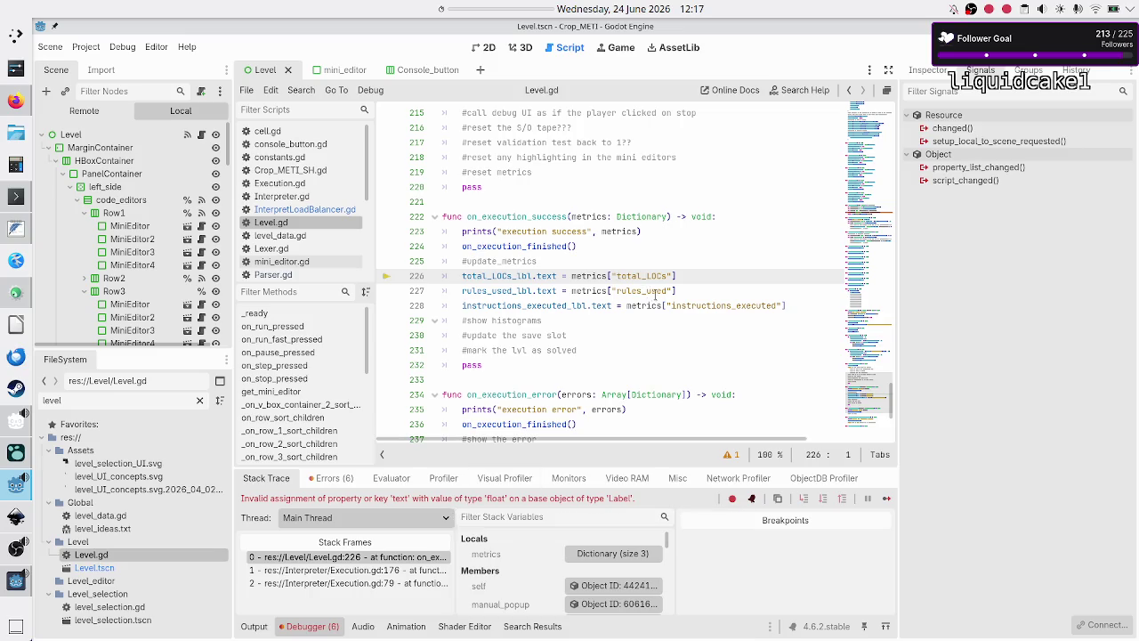
Step: Wrap the metrics["total_LOCs"], ["rules_used"] and ["instructions_executed"] values on lines 226–228 in str()
left_click(701, 272)
key("Left")
type("str(")
key("Right")
key("Right")
key("Right")
type("))")
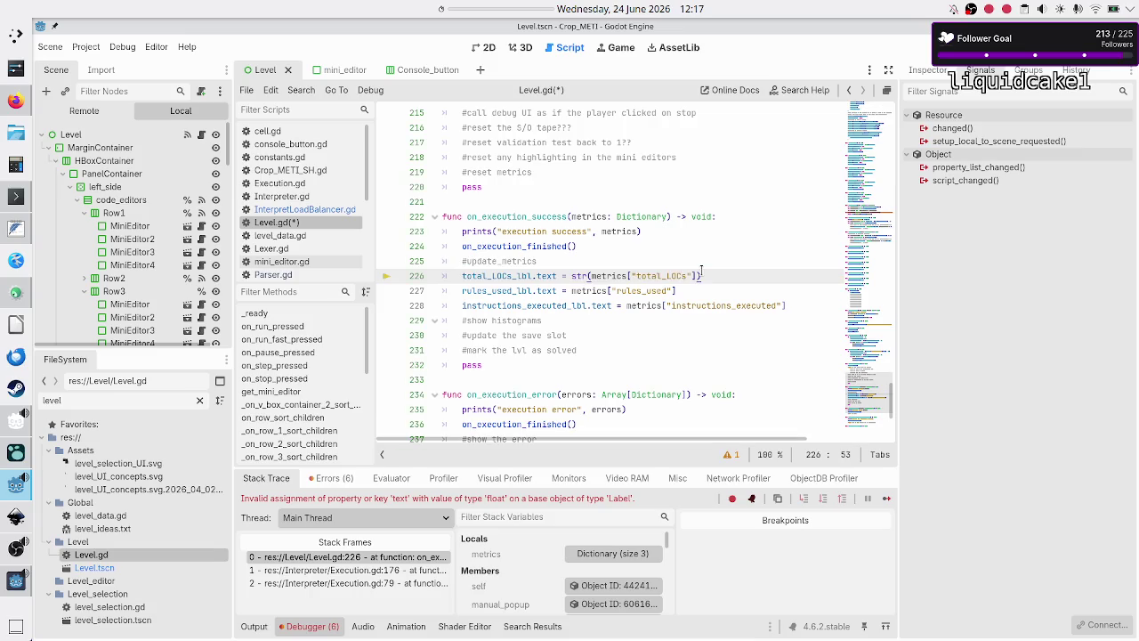
key("Down")
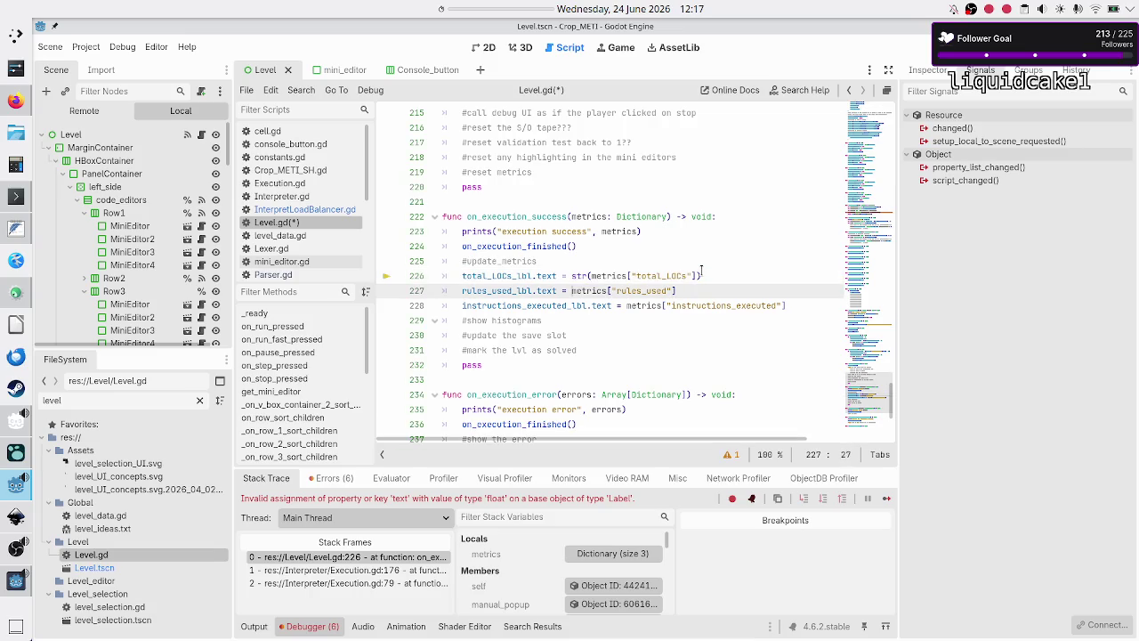
type("str(")
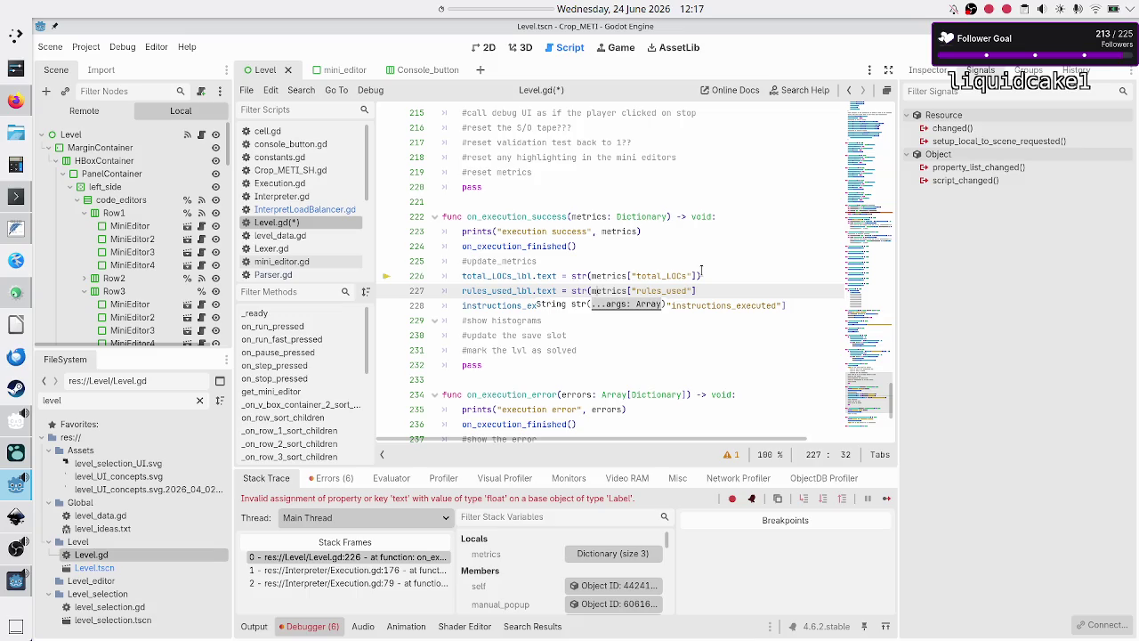
key("End")
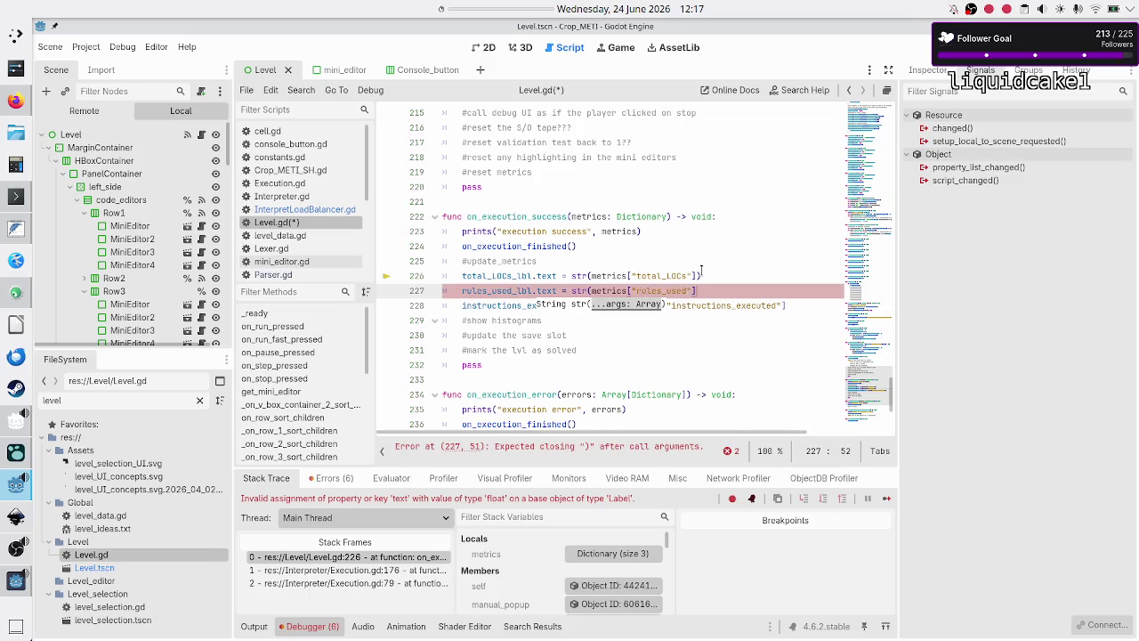
type(")")
key("Down")
key("ctrl+Right")
key("ctrl+Right")
key("ctrl+Right")
type("str")
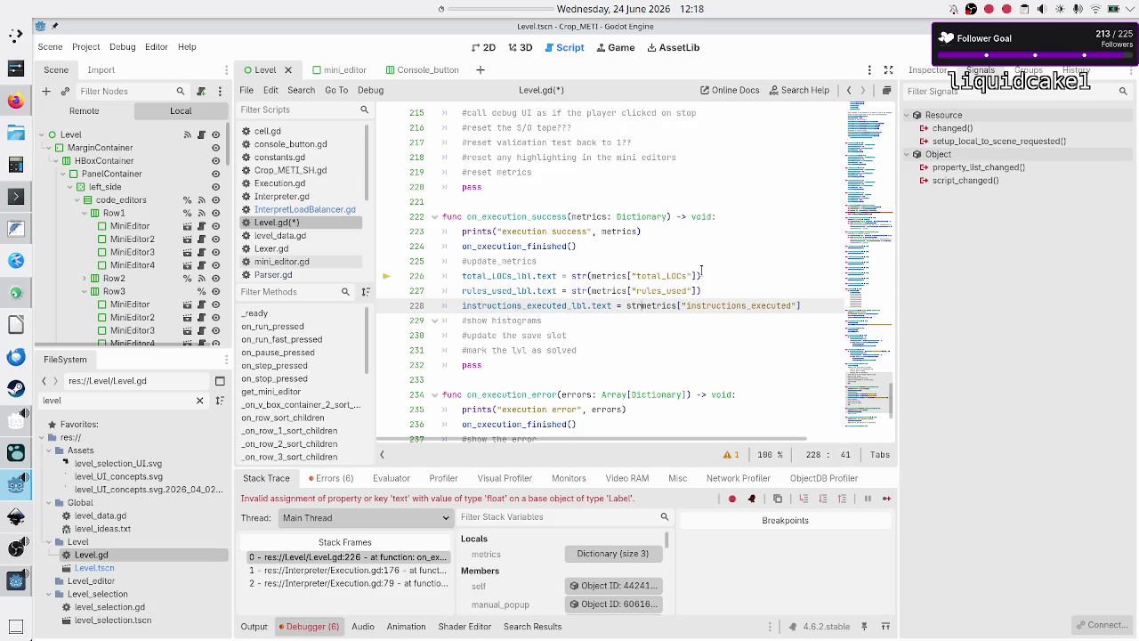
type("(")
key("Right")
key("Right")
key("Right")
type(")")
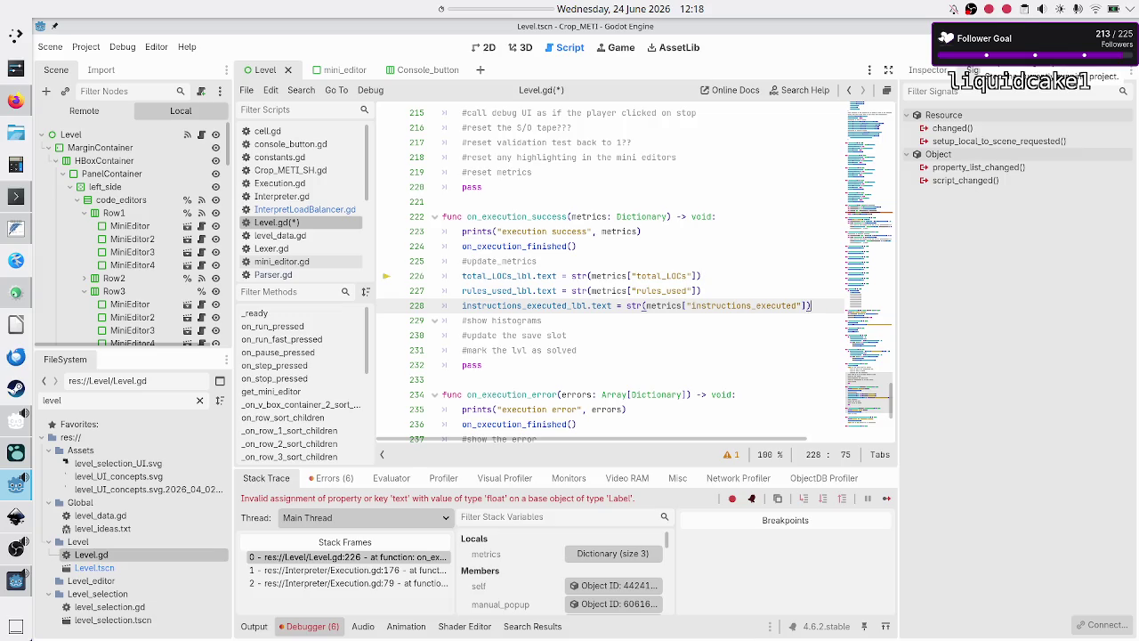
left_click(771, 245)
Step: Save the script, relaunch the game and paste the bit-flip program into Rule A
key("ctrl+s")
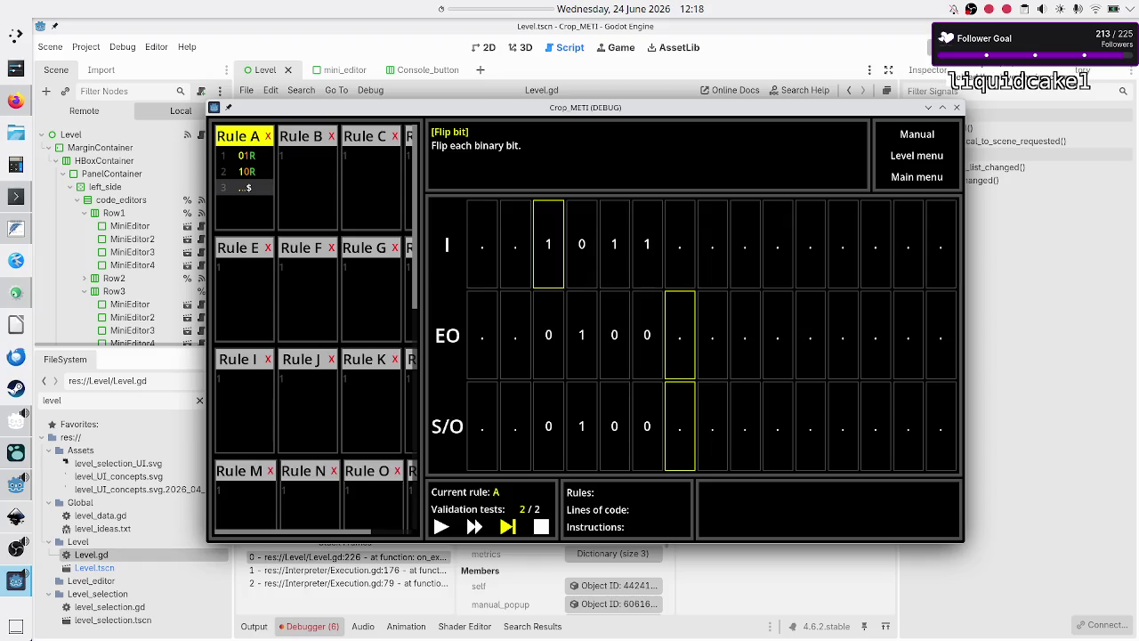
key("F5")
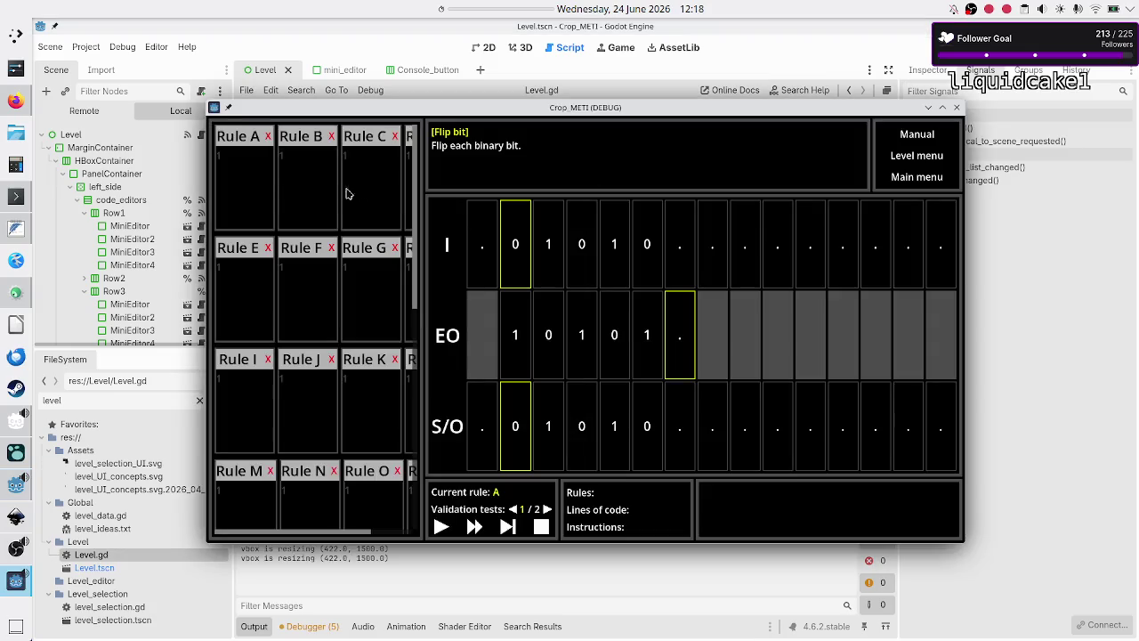
left_click(262, 177)
type("01R 10R ...$")
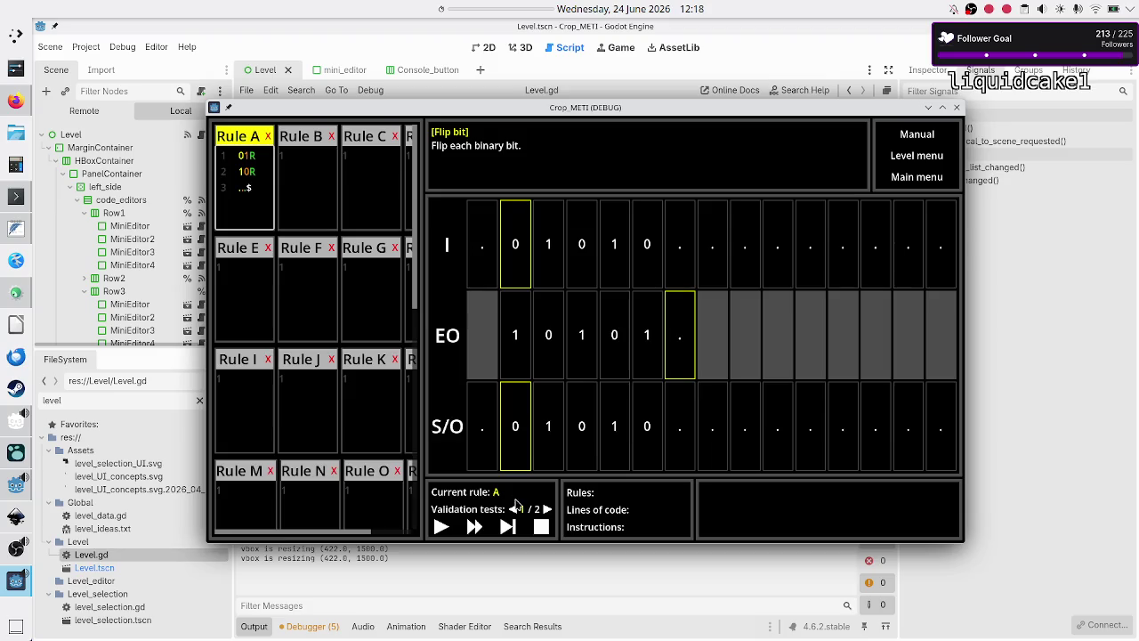
Step: Step the program through both validation tests to termination to display the metrics
left_click(508, 527)
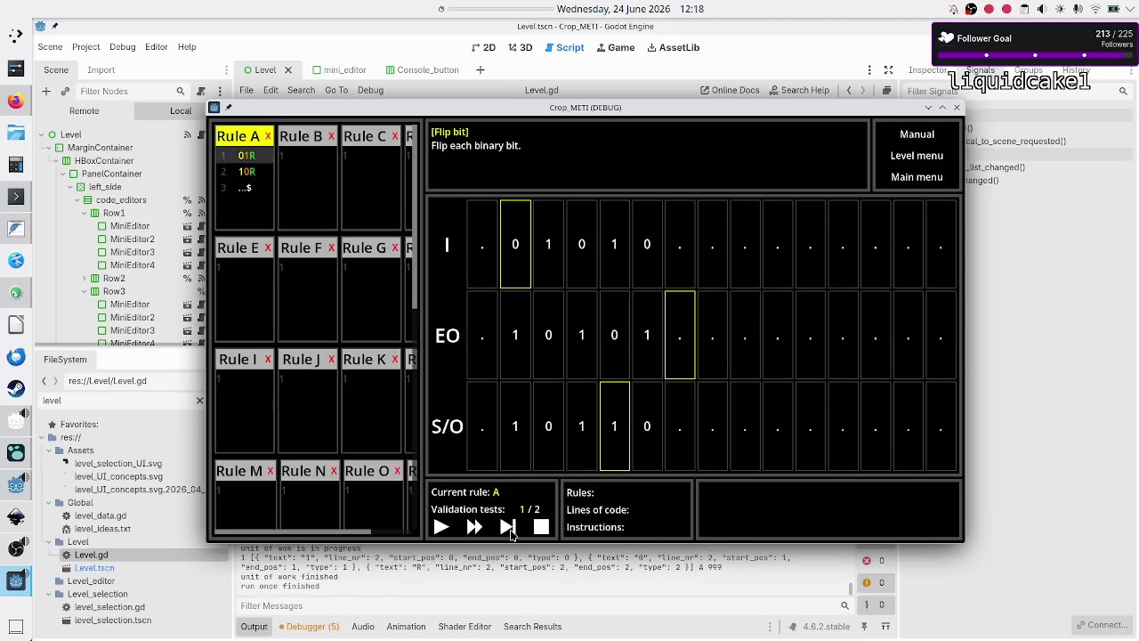
left_click(508, 527)
left_click(508, 526)
left_click(508, 526)
left_click(508, 527)
left_click(508, 527)
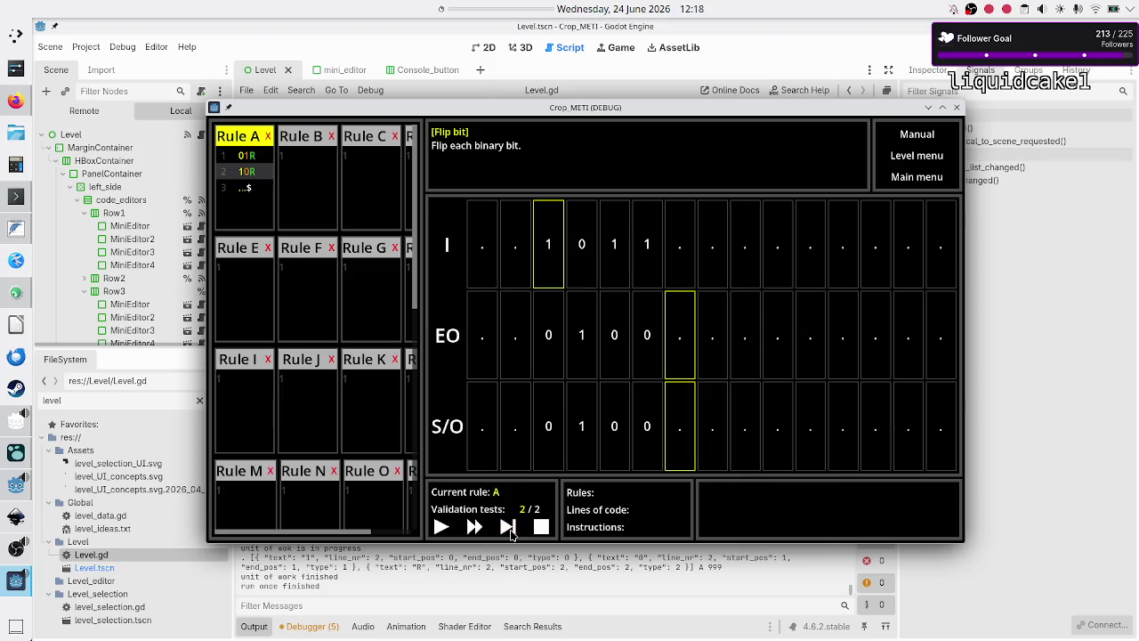
left_click(508, 527)
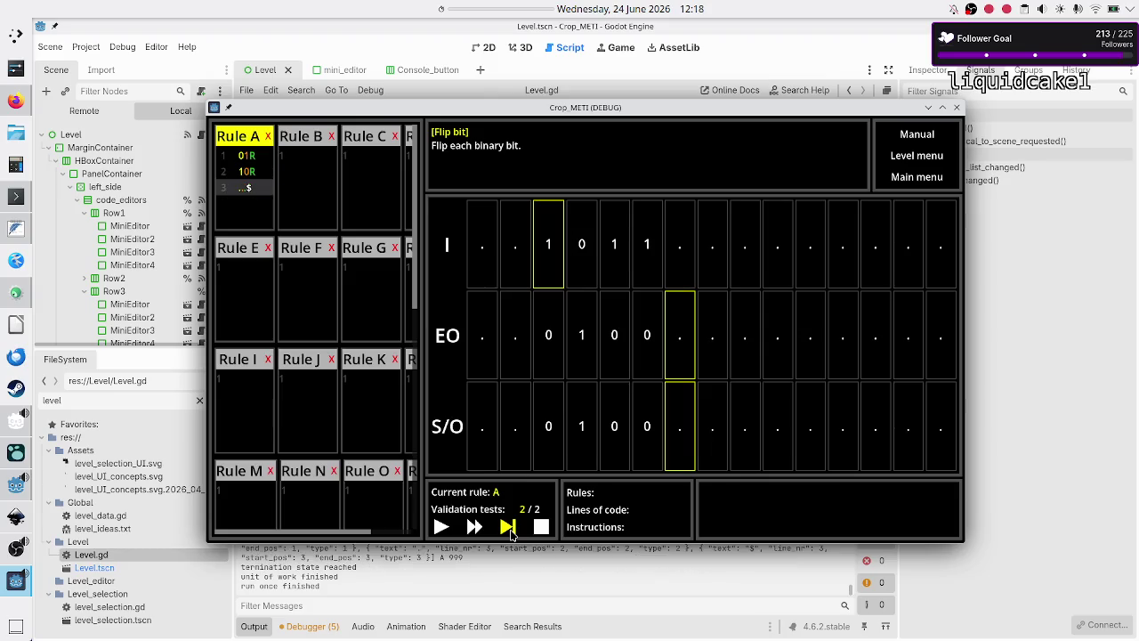
left_click(512, 531)
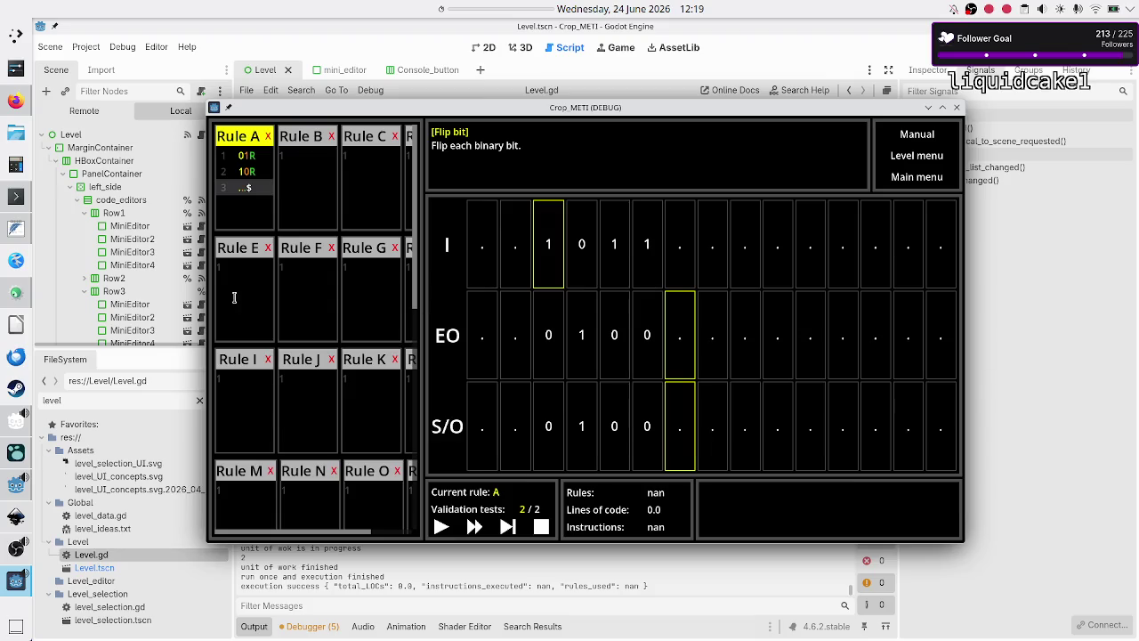
Step: Switch to Firefox with the Godot run at 2/2 validation tests passed
left_click(16, 100)
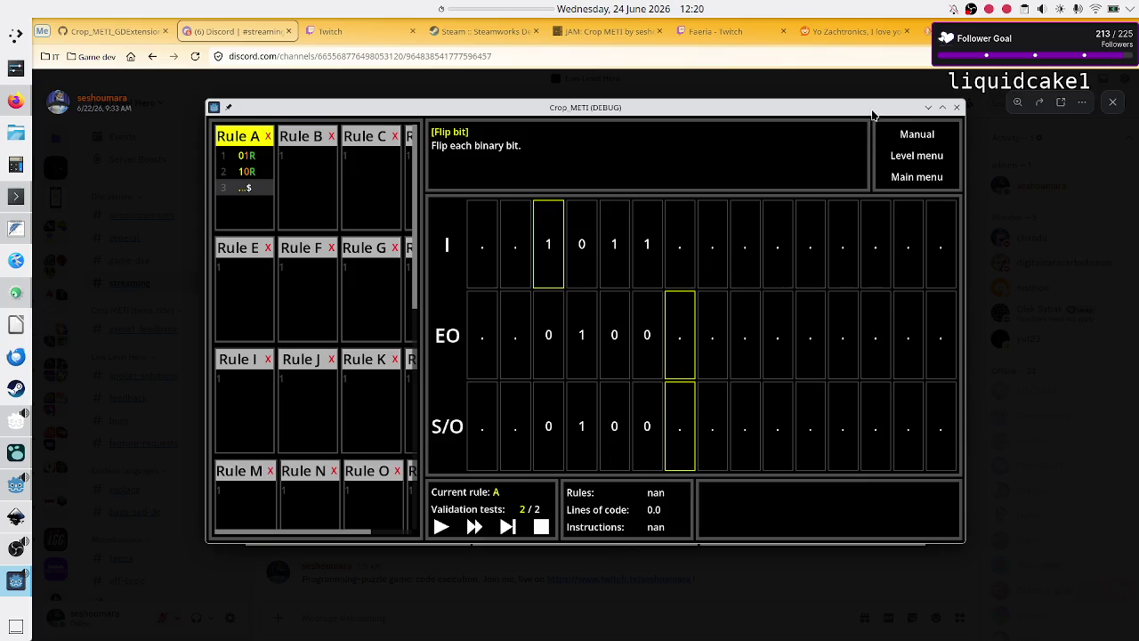
Step: Close the DuckDuckGo search tab and the Reddit Zachtronics thread tab
left_click(930, 31)
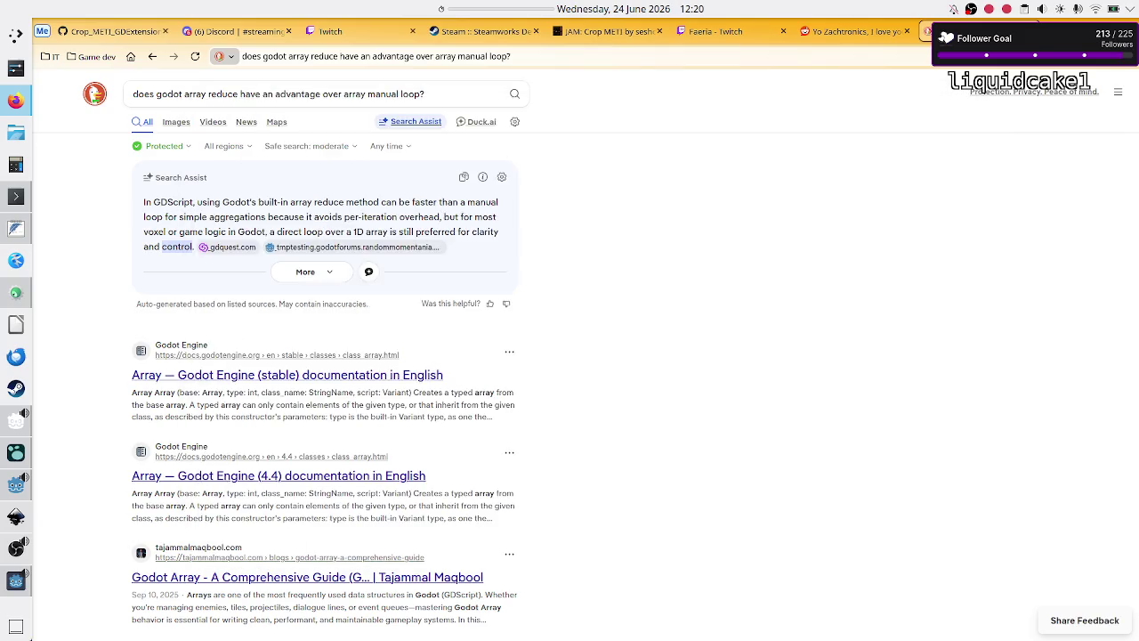
key("ctrl+w")
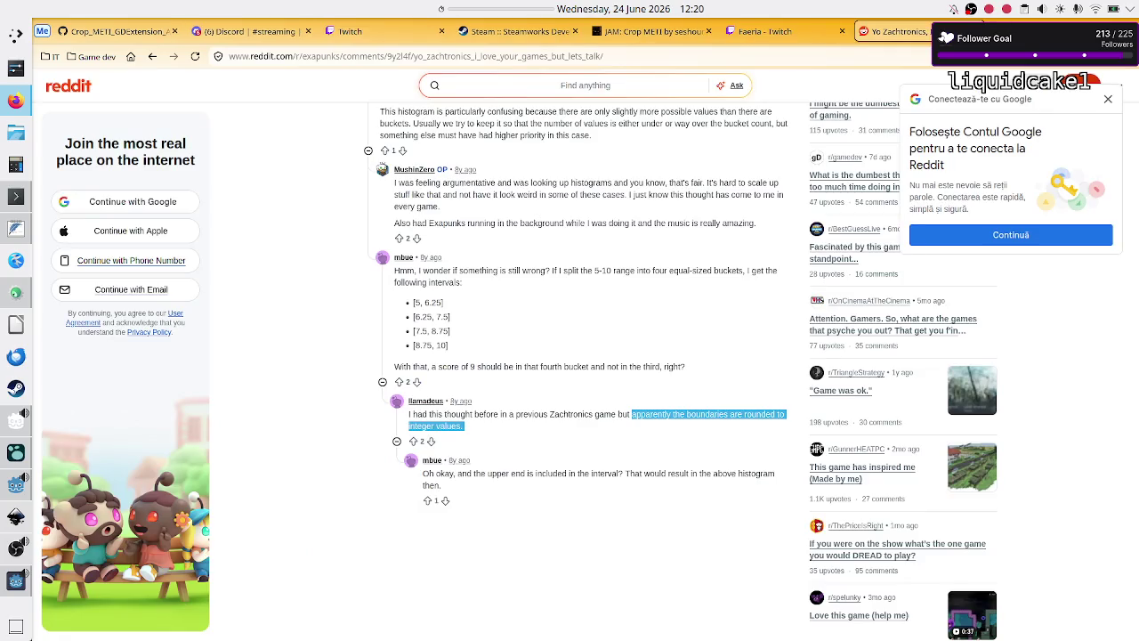
left_click(971, 31)
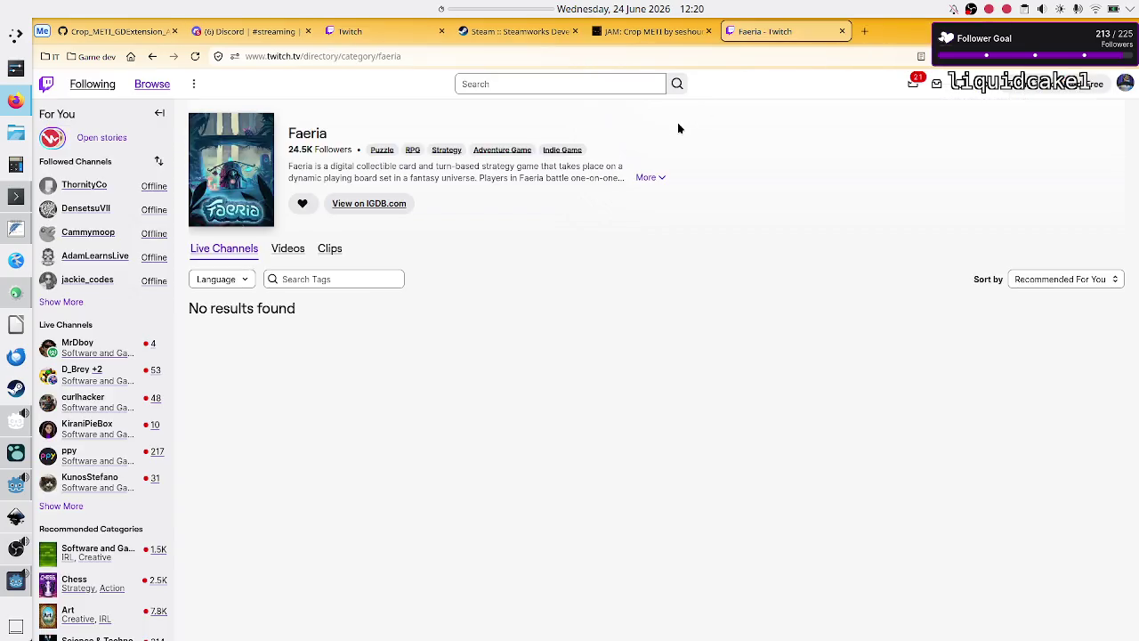
Step: Reload the Faeria Twitch category page and expand its live channels list
left_click(194, 56)
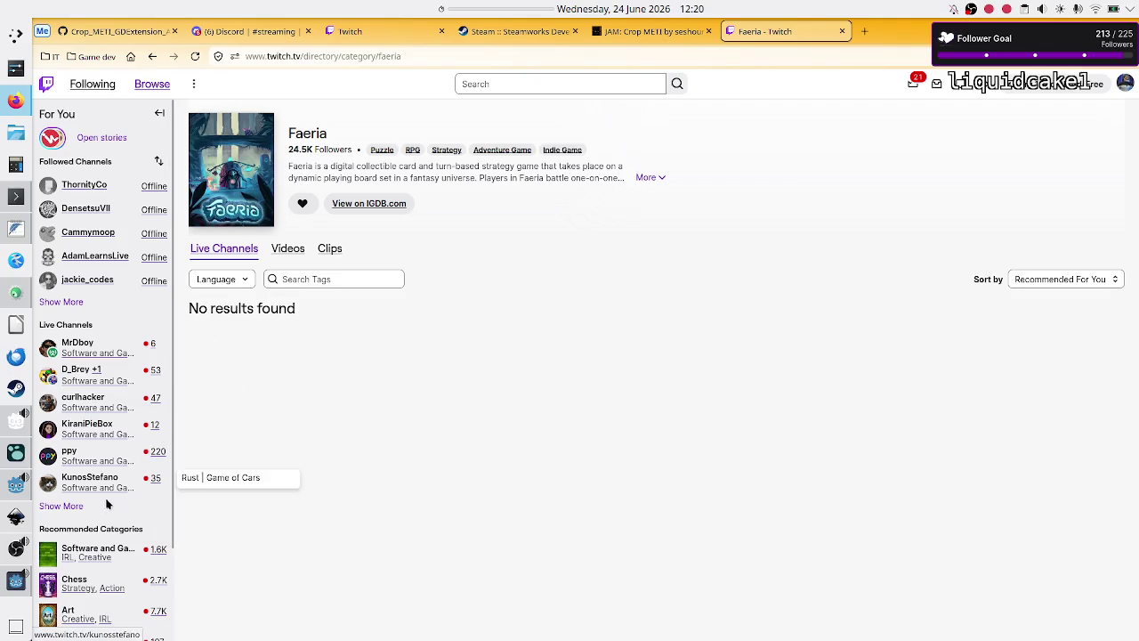
left_click(72, 506)
scroll(104, 445, "down", 1)
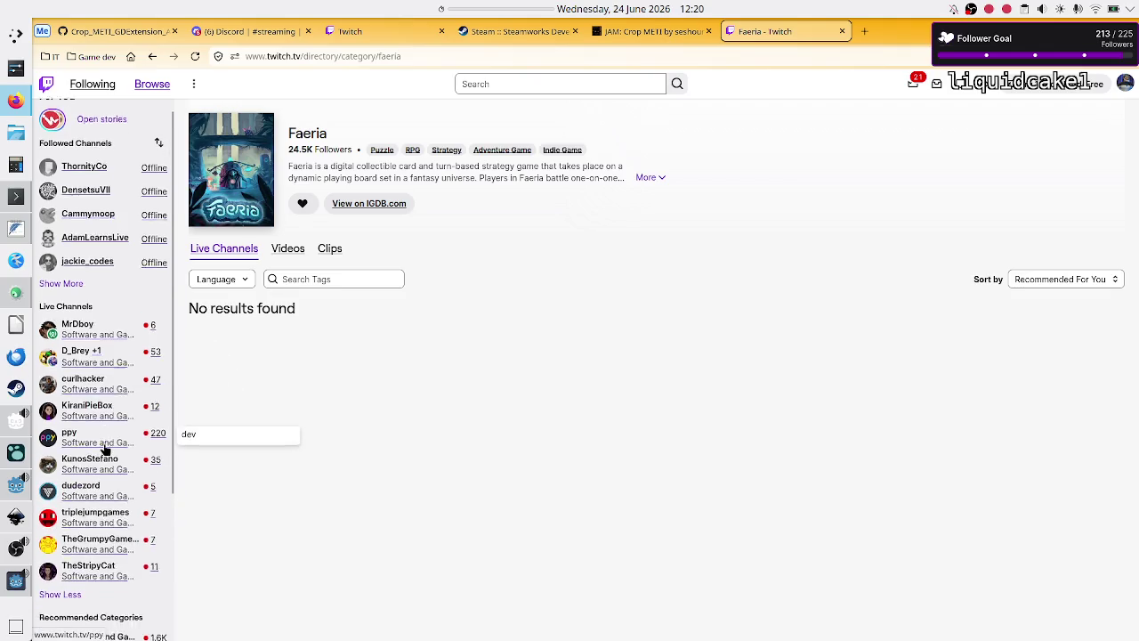